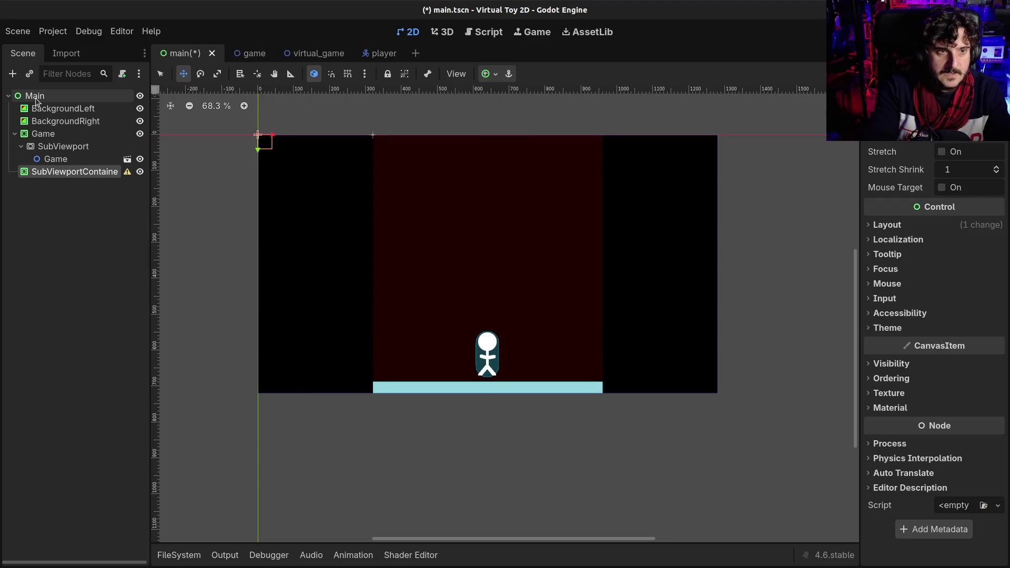
# Rename the SubViewportContainer to VirtualGameLeft and bring up the Create New Node list
pyautogui.press('F2')
pyautogui.write('GameLeft')
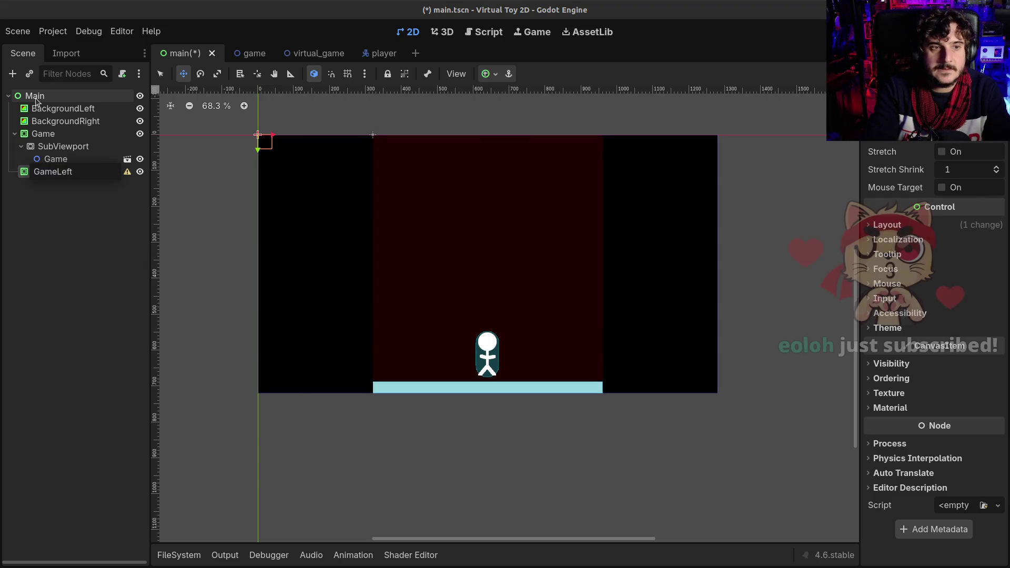
pyautogui.press('Home')
pyautogui.write('Virtu')
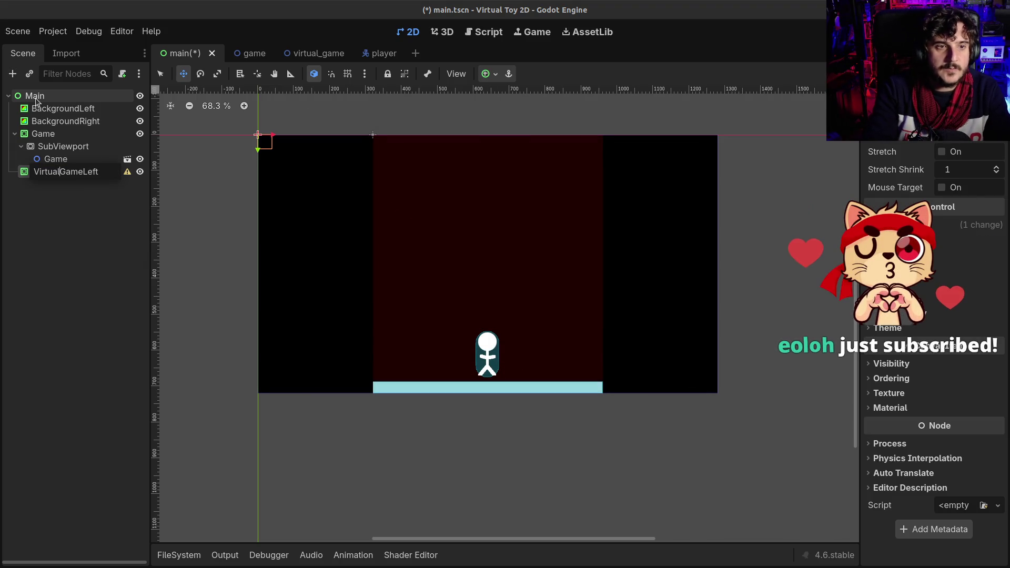
pyautogui.write('al')
pyautogui.press('Return')
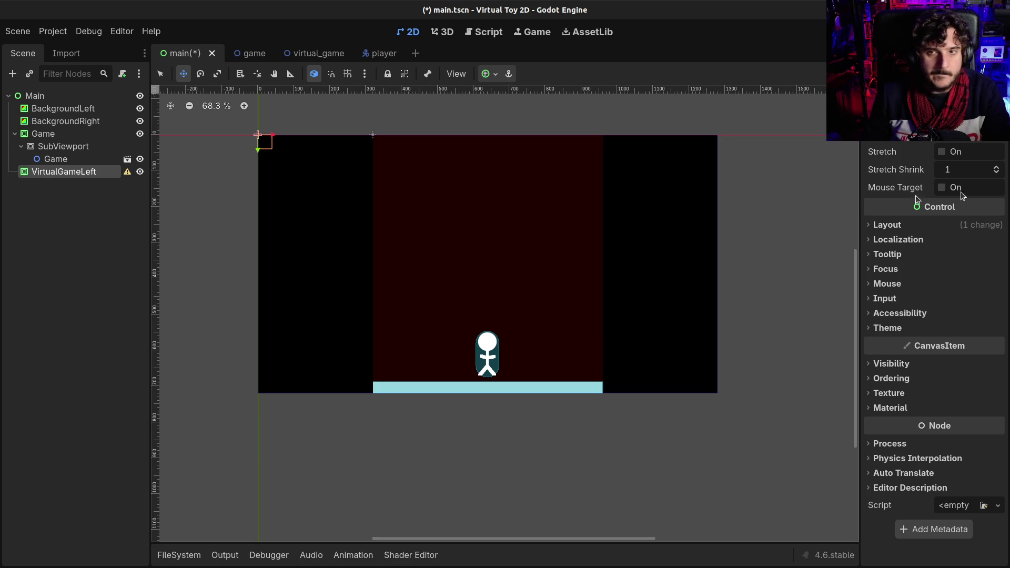
pyautogui.hotkey('ctrl', 'a')
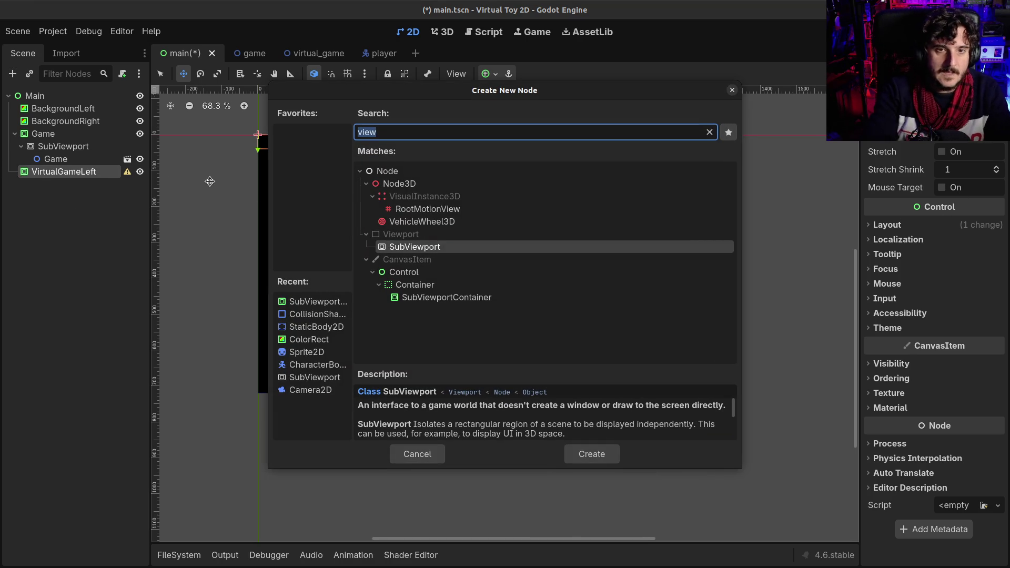
# Add a SubViewport under VirtualGameLeft and set its size to 640×720
pyautogui.press('Return')
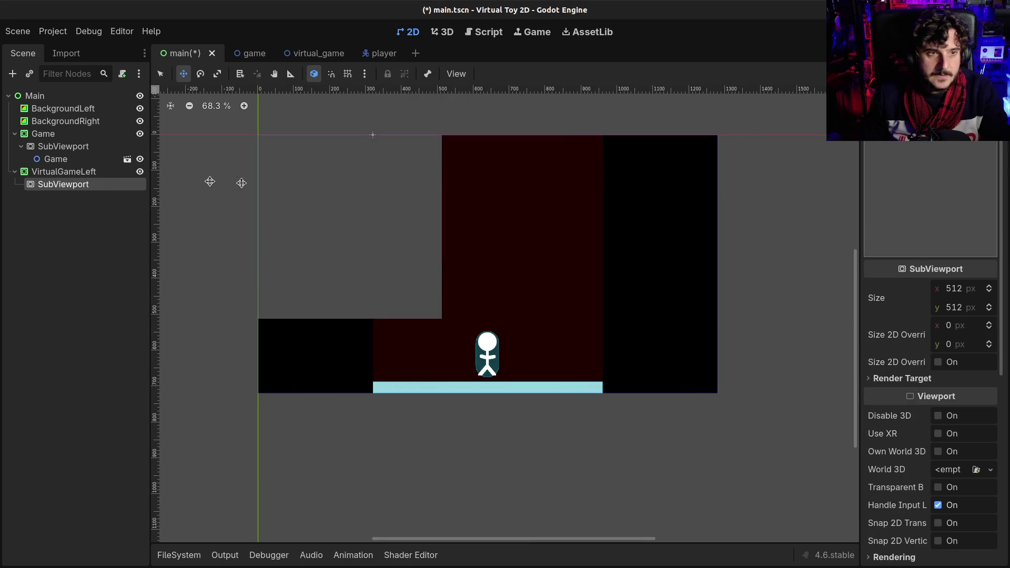
pyautogui.click(956, 289)
pyautogui.write('12')
pyautogui.press('Tab')
pyautogui.write('720')
pyautogui.press('Return')
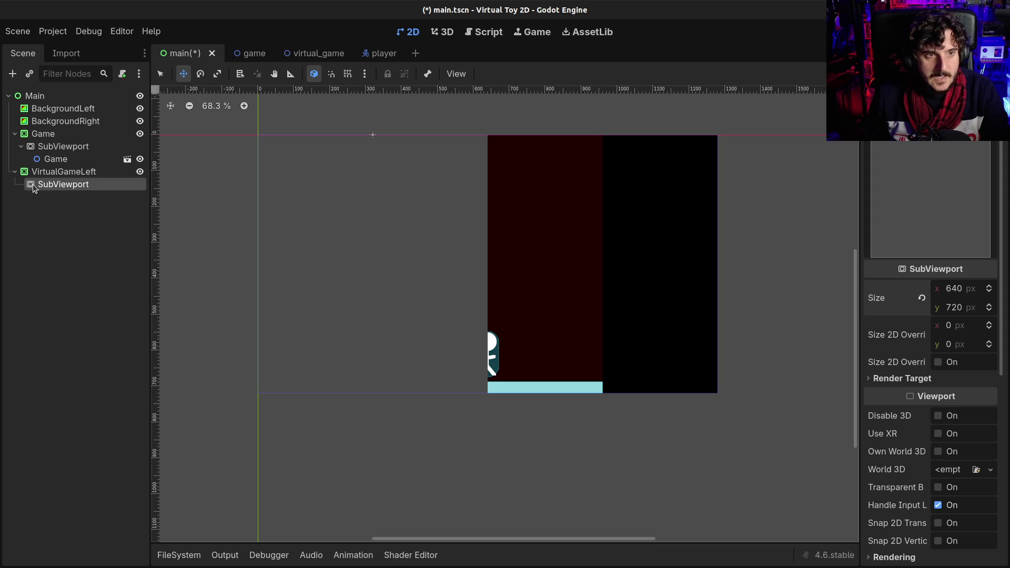
# Instance virtual_game.tscn inside the new SubViewport and save the main scene
pyautogui.click(179, 555)
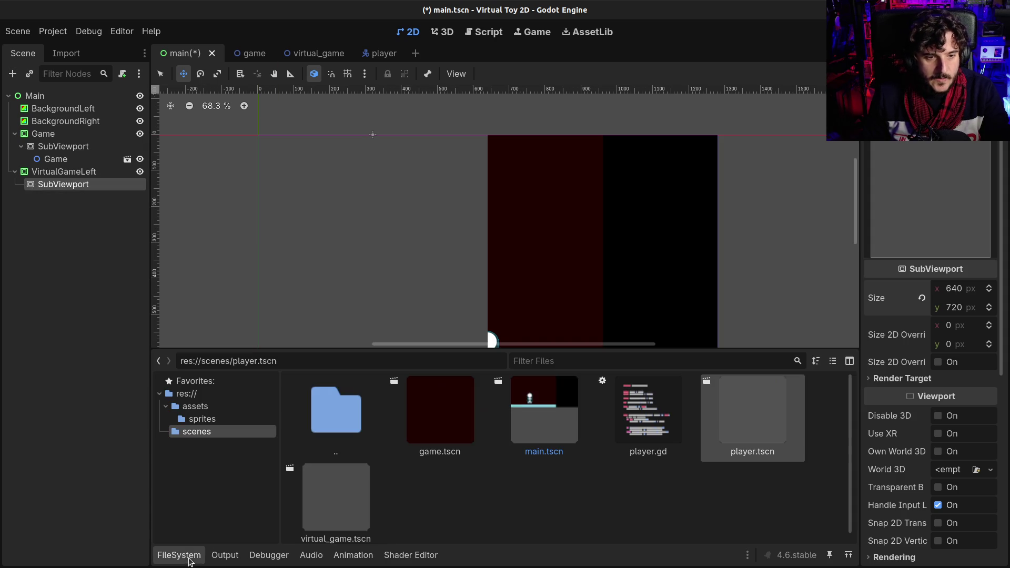
pyautogui.click(351, 512)
pyautogui.moveTo(320, 503); pyautogui.dragTo(57, 191)
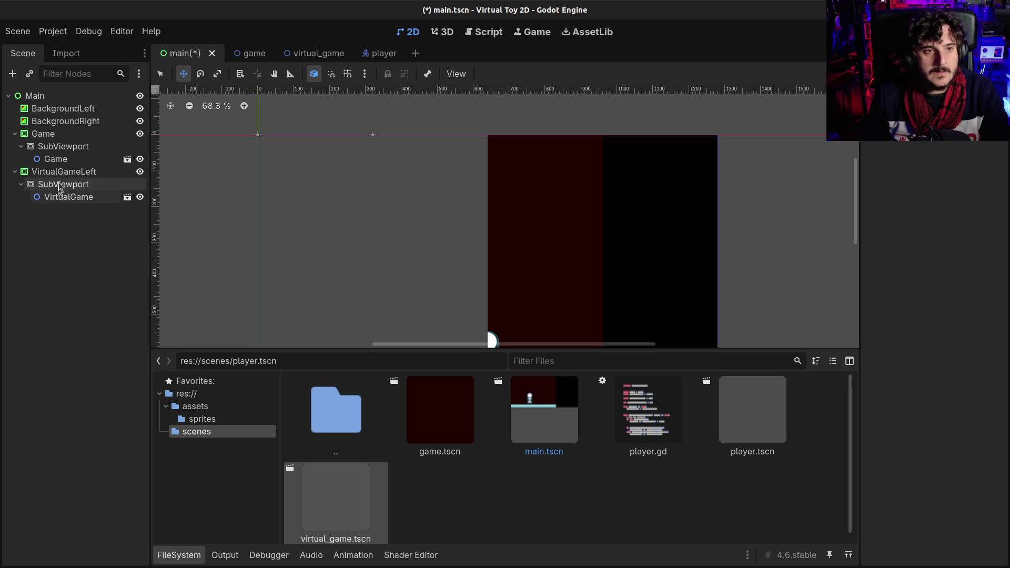
pyautogui.click(60, 197)
pyautogui.hotkey('ctrl', 's')
# Open the virtual_game scene and attach a new virtual_game.gd script to its root
pyautogui.click(127, 197)
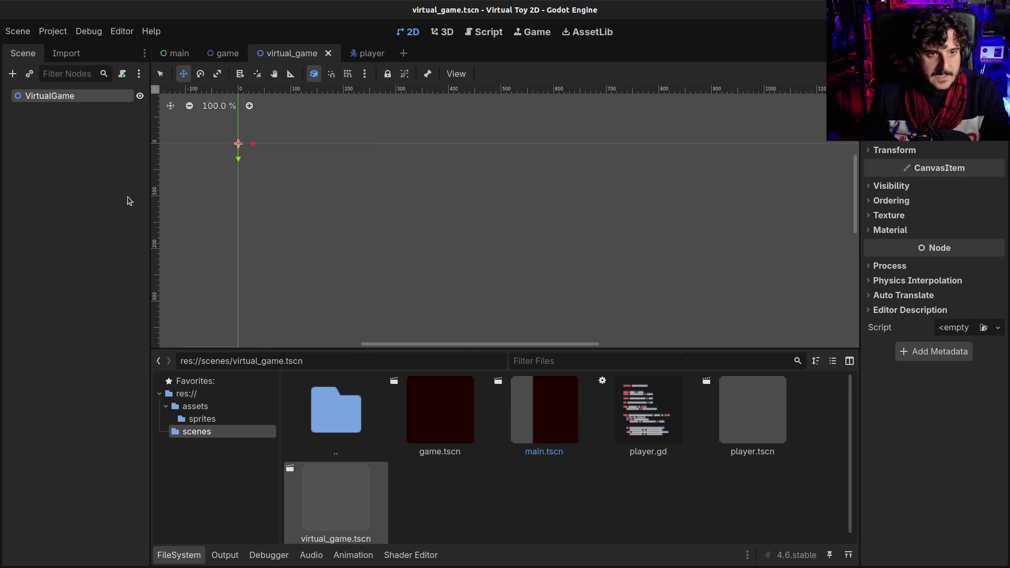
pyautogui.click(122, 74)
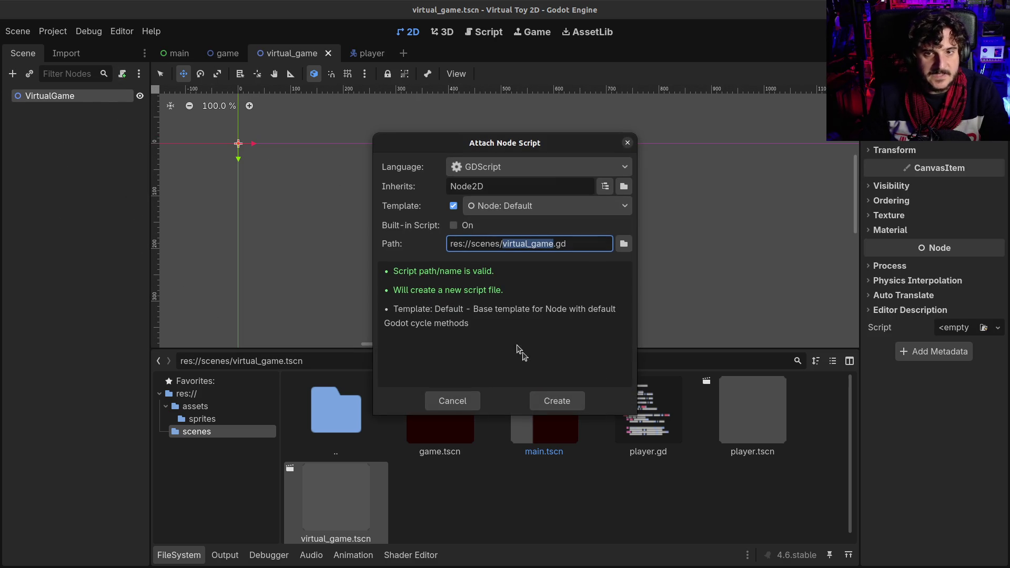
pyautogui.click(556, 400)
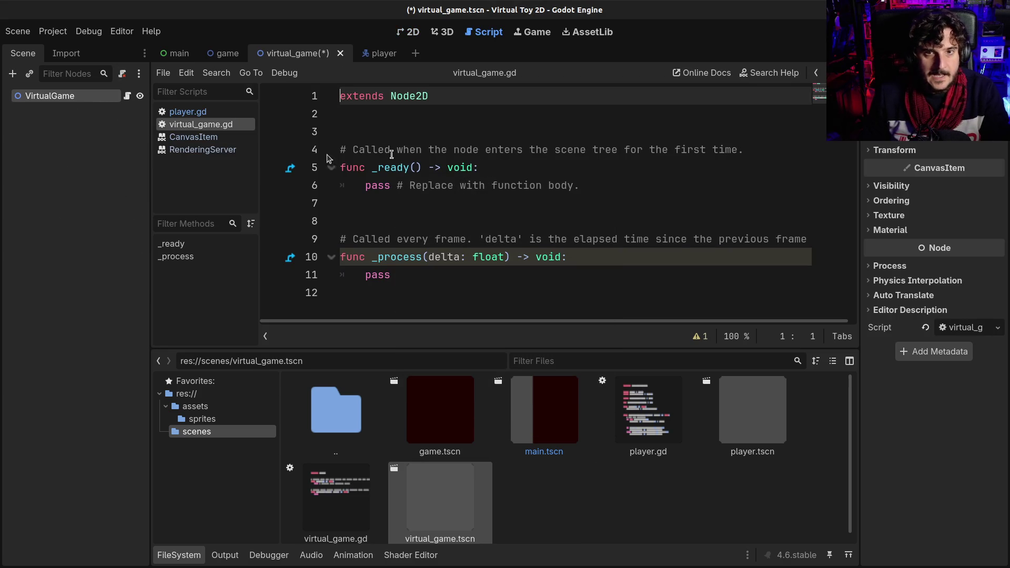
# Add an exported variable named viewport_eye below the extends line
pyautogui.click(390, 126)
pyautogui.press('Return')
pyautogui.press('Return')
pyautogui.press('Up')
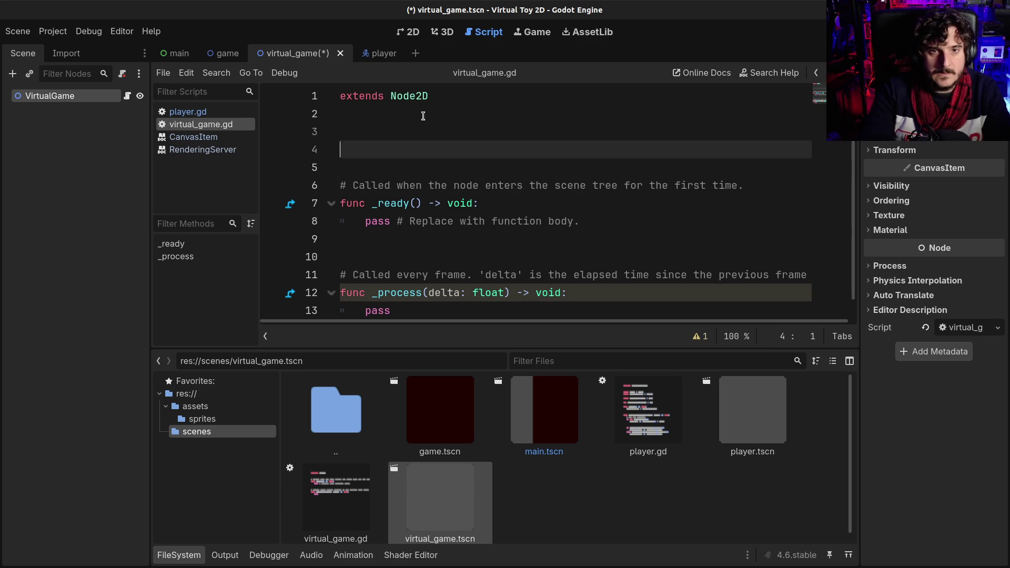
pyautogui.write('espo')
pyautogui.press('BackSpace')
pyautogui.press('BackSpace')
pyautogui.press('BackSpace')
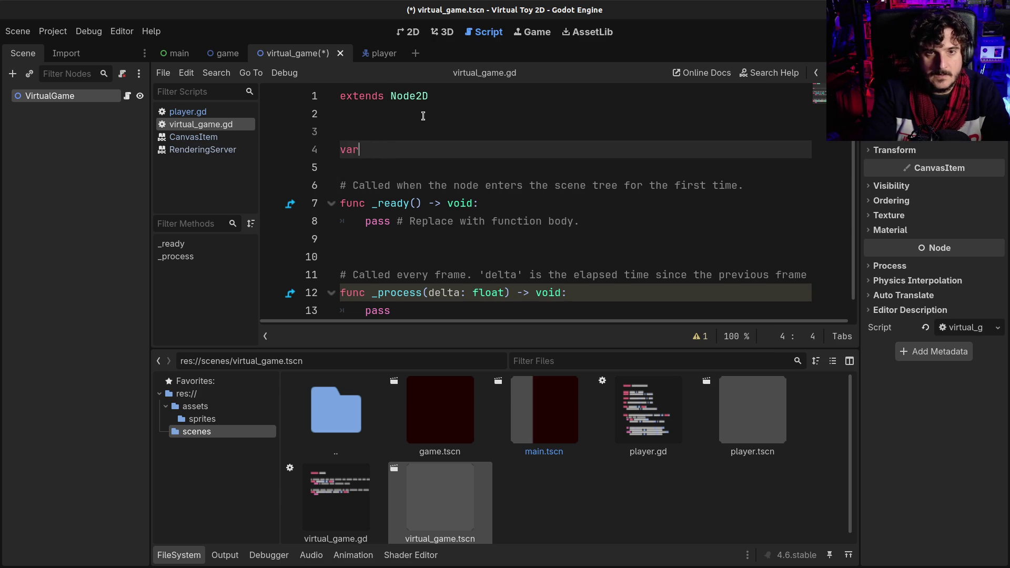
pyautogui.write('@export var e')
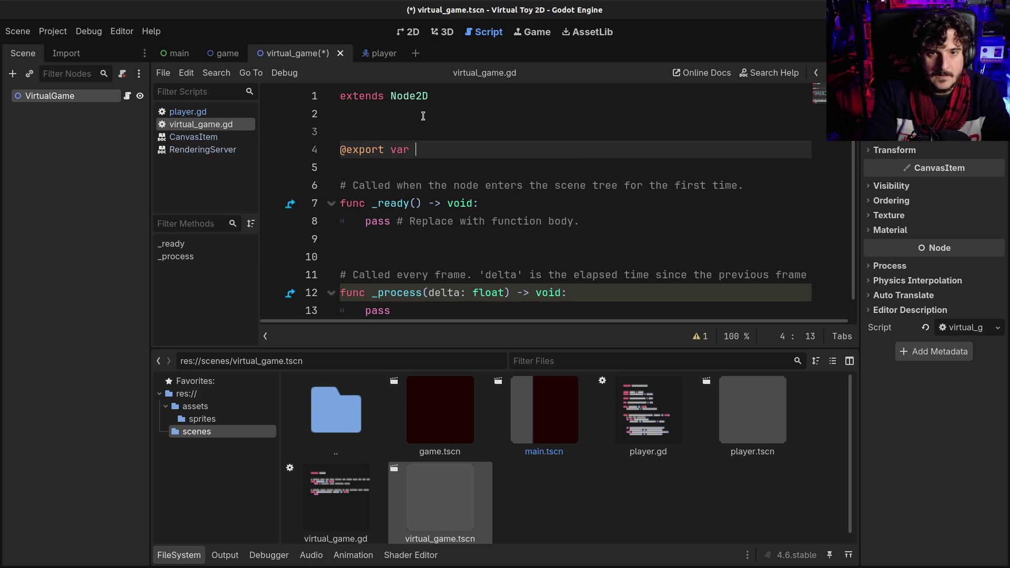
pyautogui.write('ye')
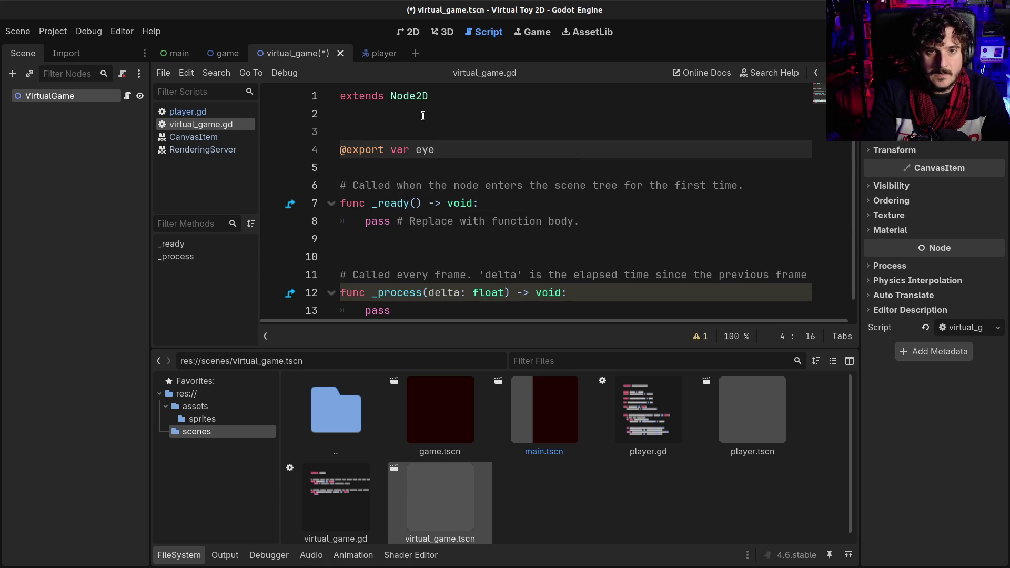
pyautogui.press('BackSpace')
pyautogui.press('BackSpace')
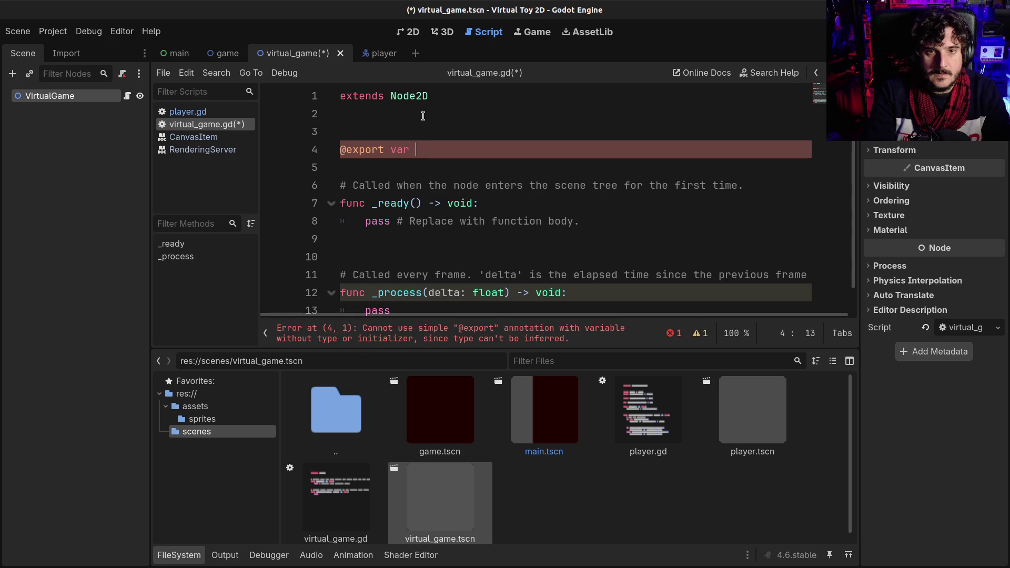
pyautogui.write('viewport_e')
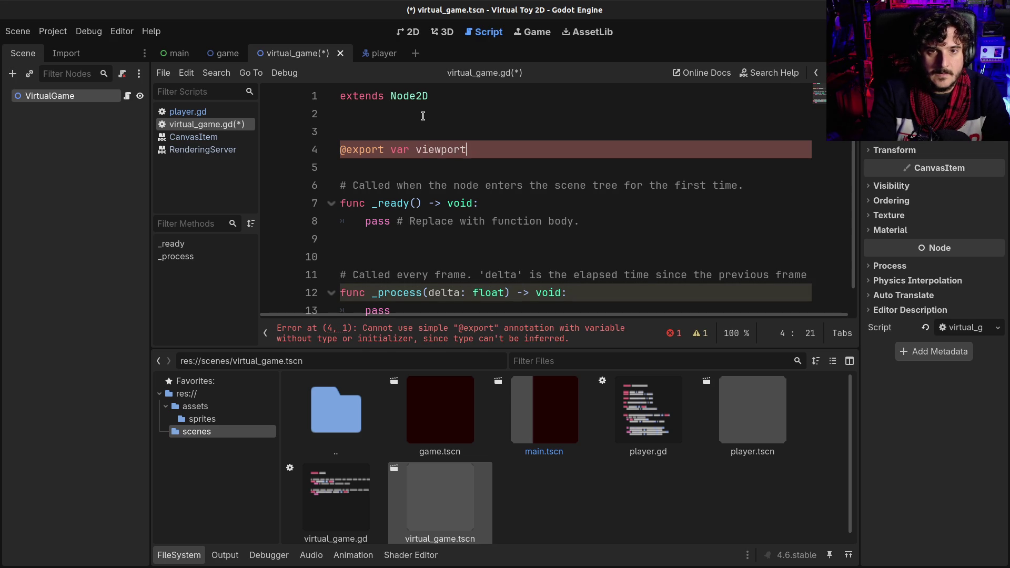
pyautogui.write('ye')
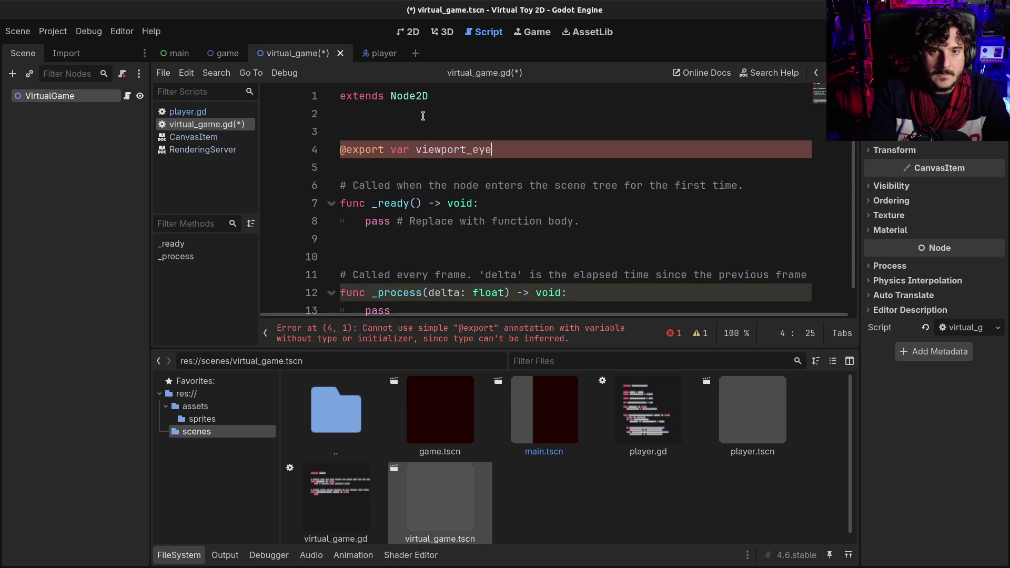
# Declare enum EYE {LEFT, RIGHT} and type viewport_eye as EYE defaulting to EYE.LEFT
pyautogui.press('Up')
pyautogui.press('Up')
pyautogui.press('Up')
pyautogui.press('Return')
pyautogui.press('Return')
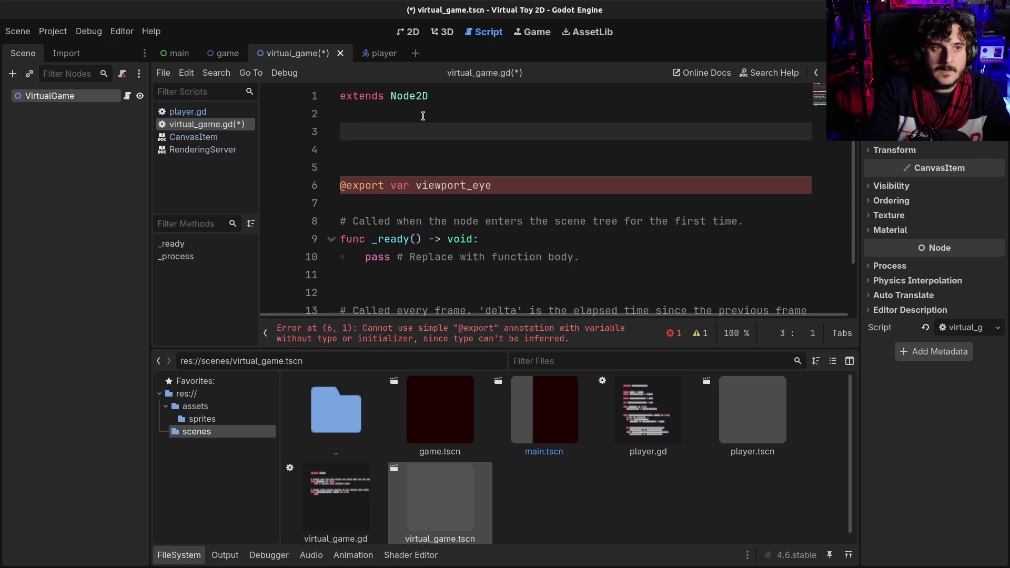
pyautogui.write('var')
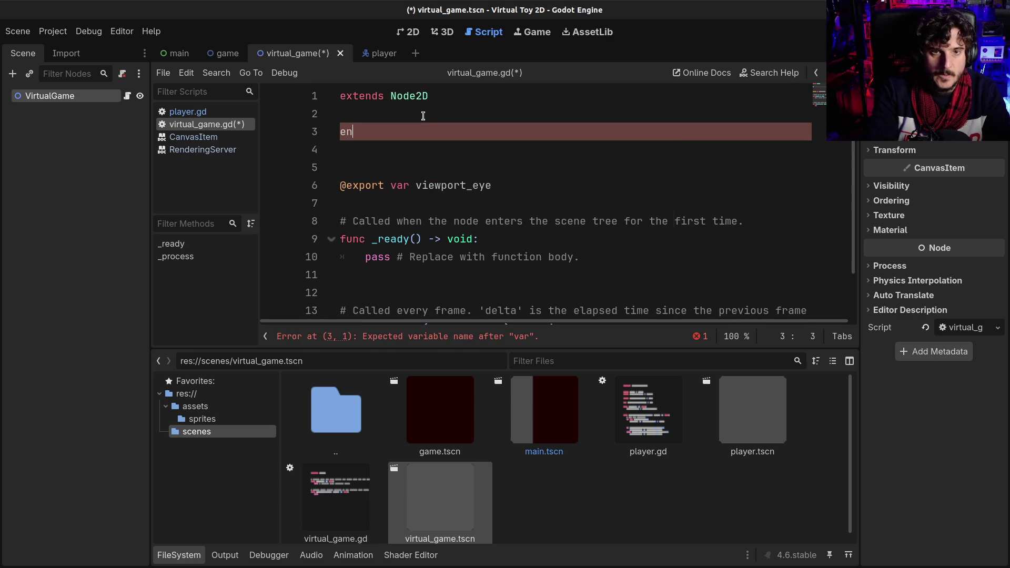
pyautogui.write('um ')
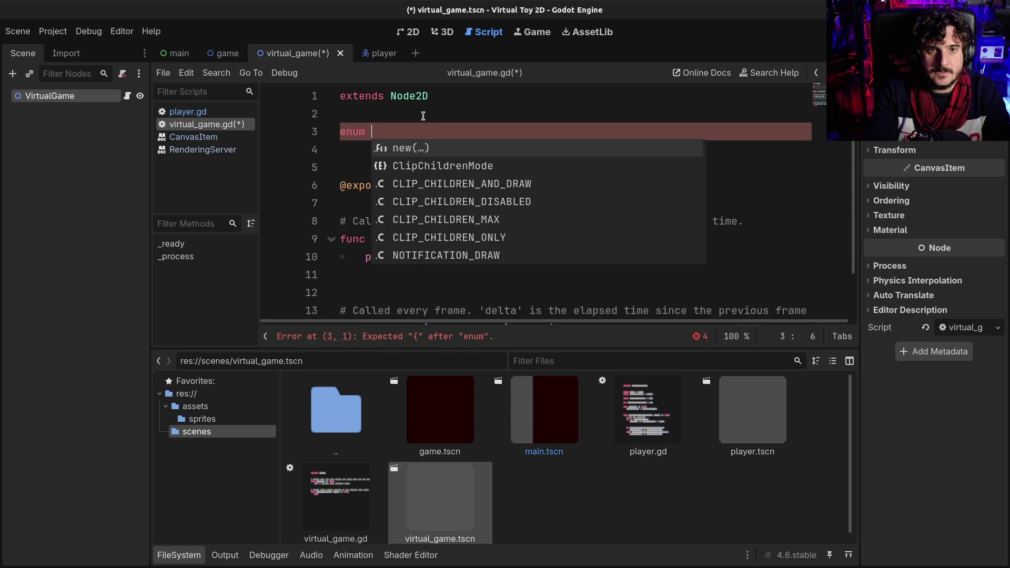
pyautogui.write('EYE')
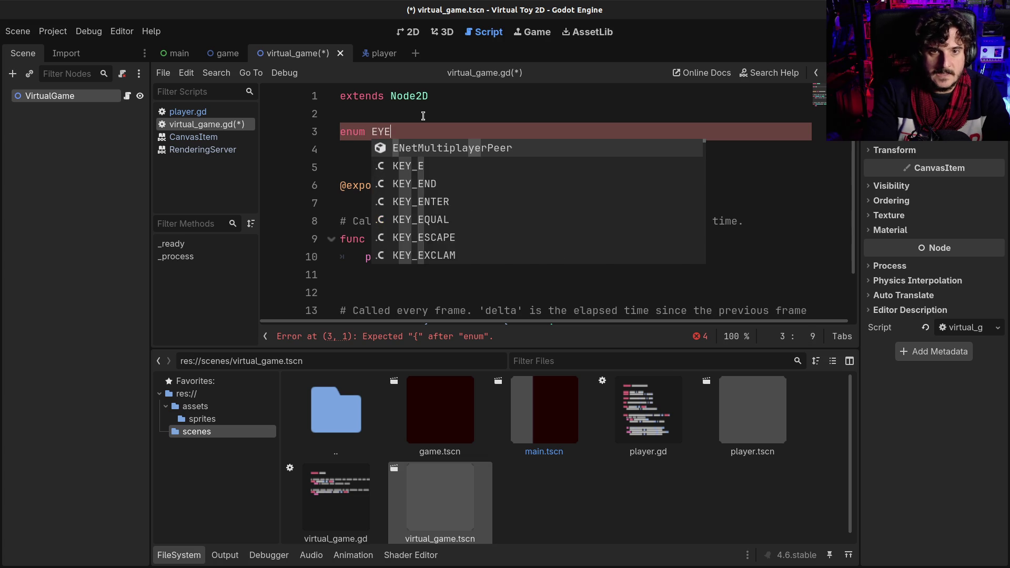
pyautogui.write('{L')
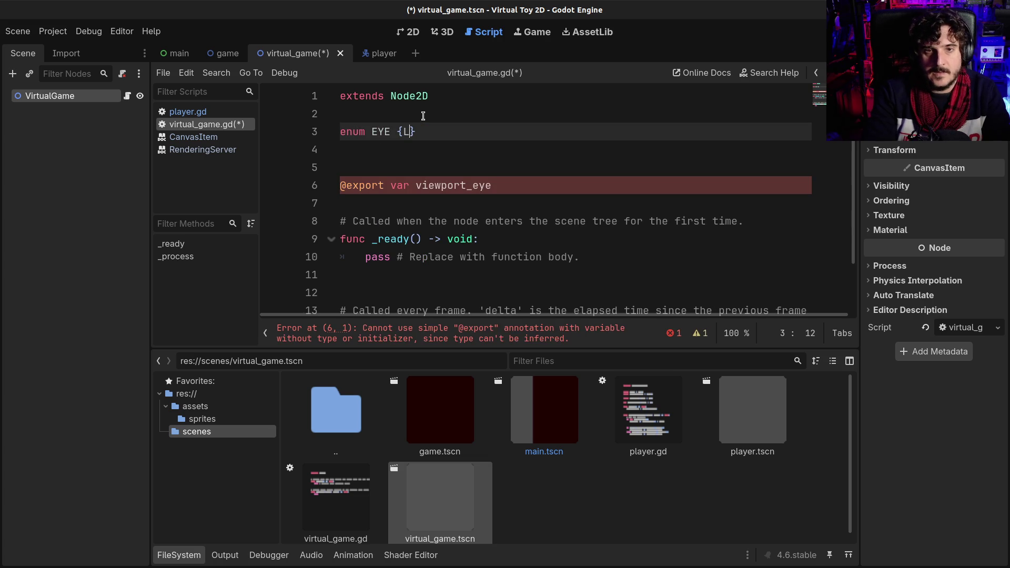
pyautogui.write('EFT, ')
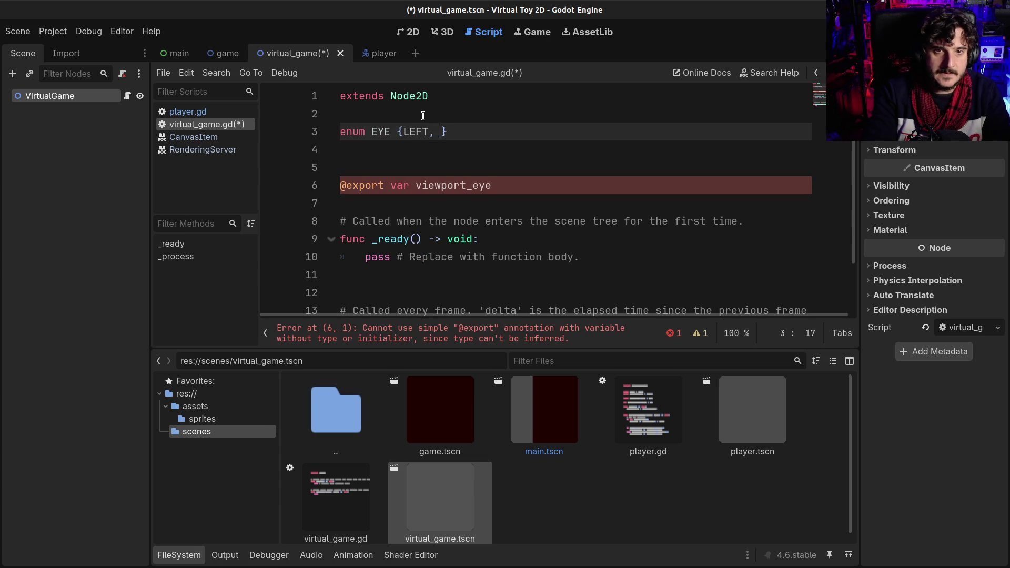
pyautogui.write('RIGHT')
pyautogui.click(568, 190)
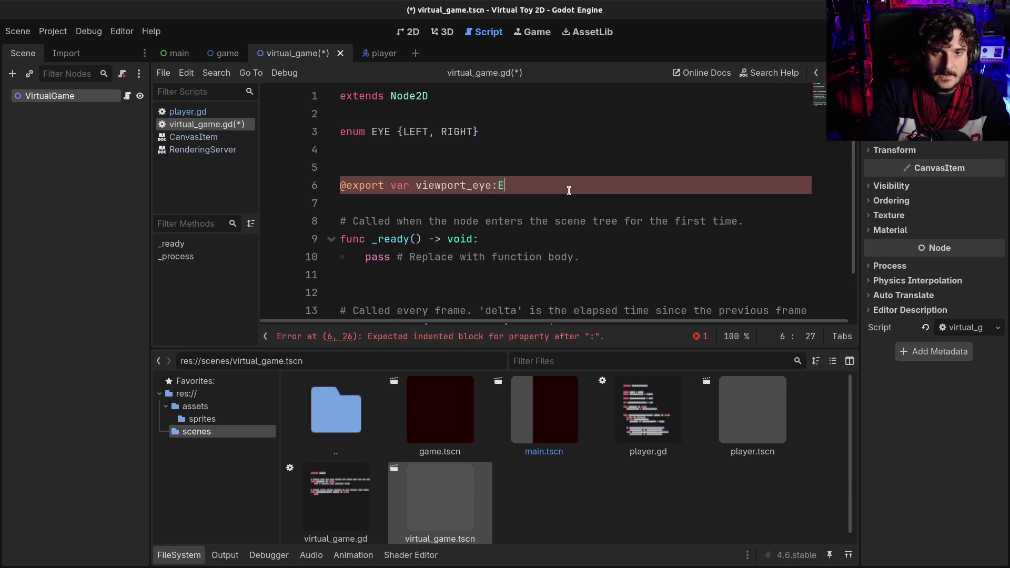
pyautogui.write('EYE')
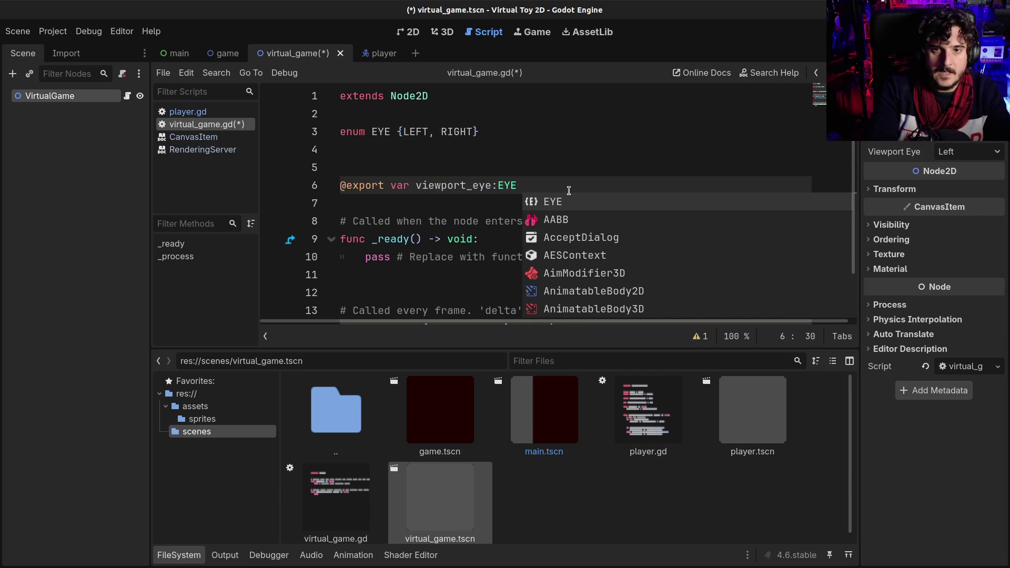
pyautogui.press('Escape')
pyautogui.write('E')
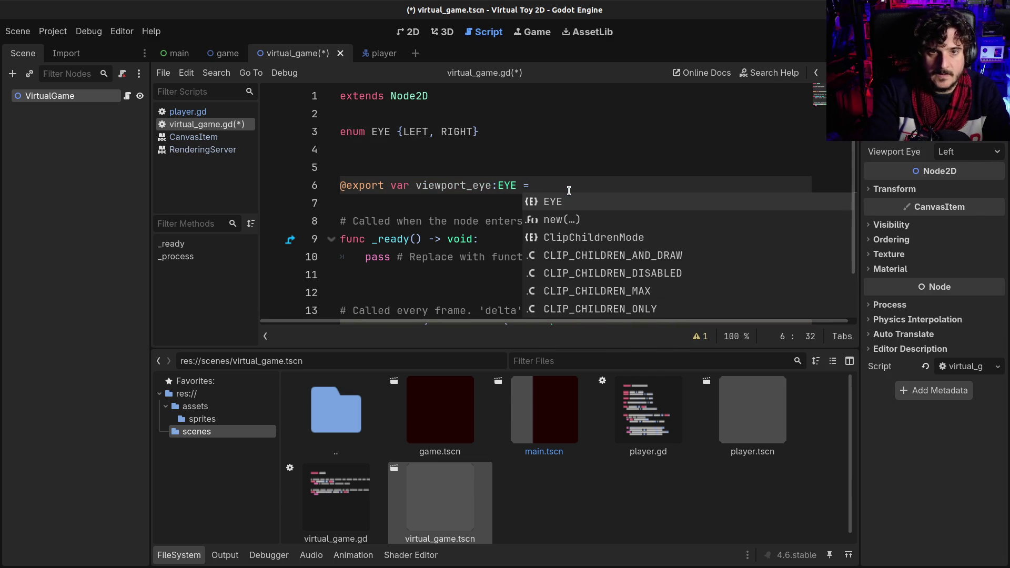
pyautogui.press('Return')
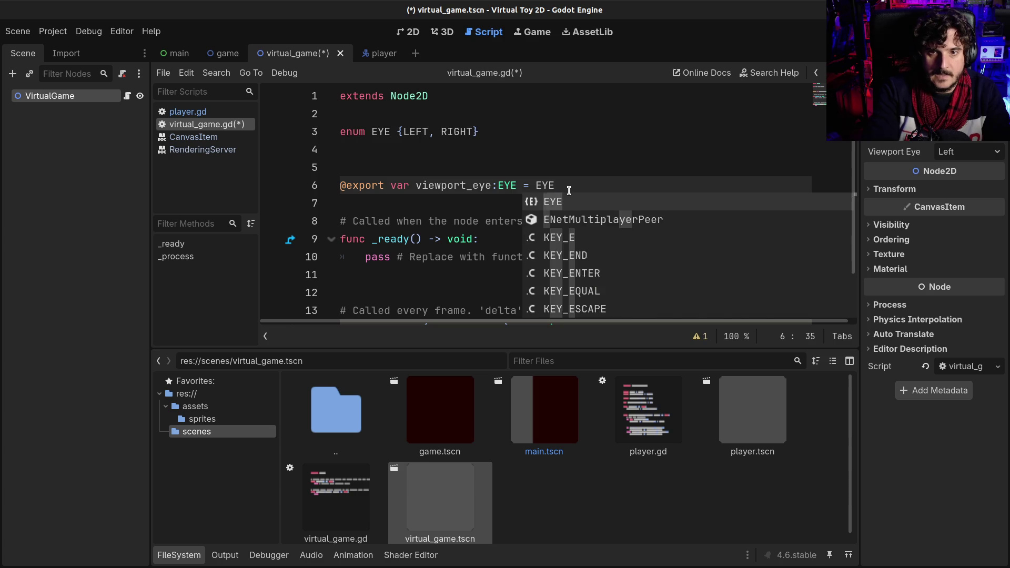
pyautogui.press('BackSpace')
pyautogui.write('L')
pyautogui.press('Return')
# Keep Viewport Eye at Left in the Inspector, save virtual_game.gd, and return to main.tscn
pyautogui.click(971, 151)
pyautogui.click(982, 182)
pyautogui.click(610, 149)
pyautogui.hotkey('ctrl', 's')
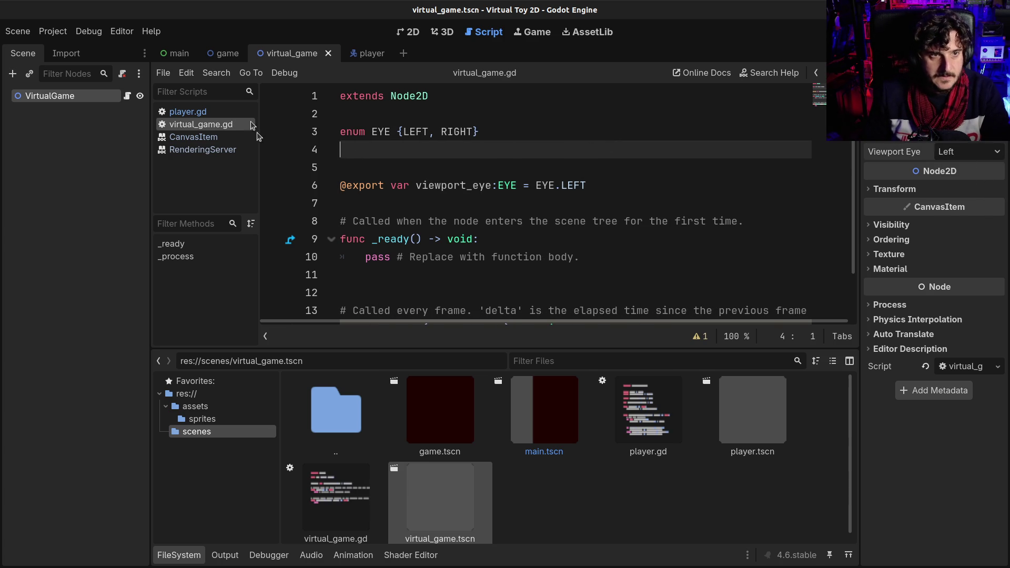
pyautogui.click(185, 54)
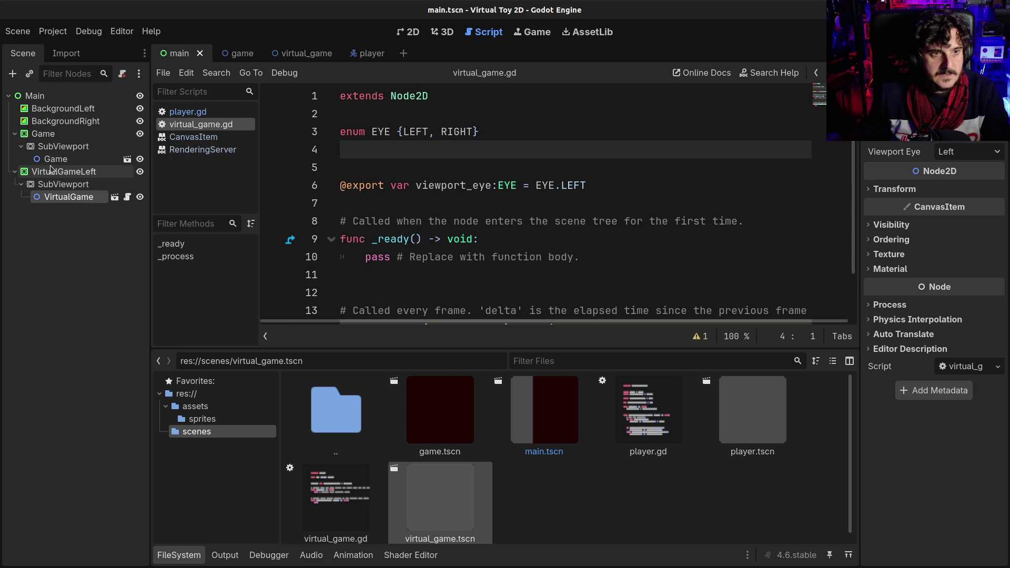
# Duplicate VirtualGameLeft and rename the copy to VirtualGameRight
pyautogui.click(99, 172)
pyautogui.hotkey('ctrl', 'd')
pyautogui.doubleClick(110, 210)
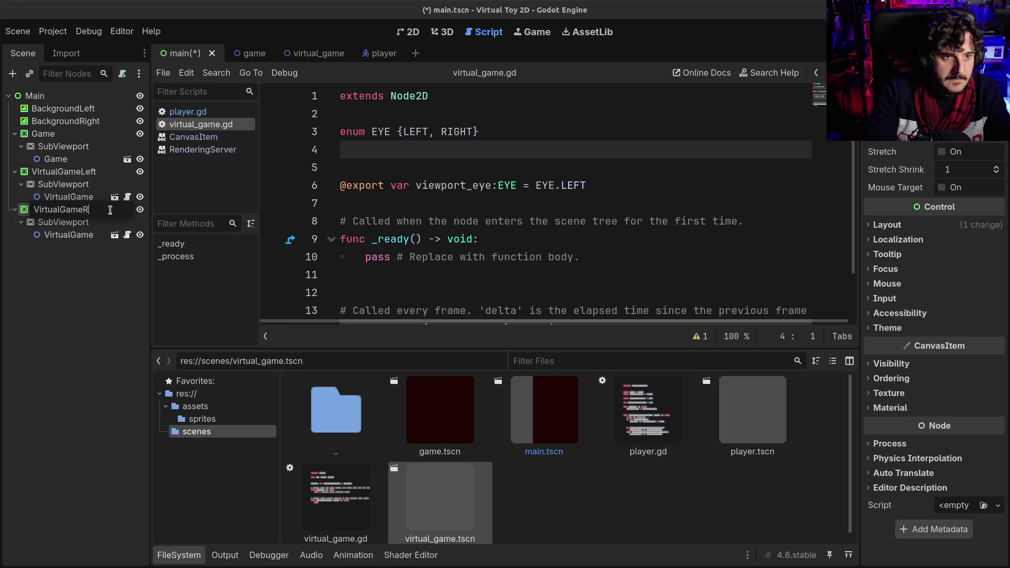
pyautogui.write('t')
pyautogui.press('Return')
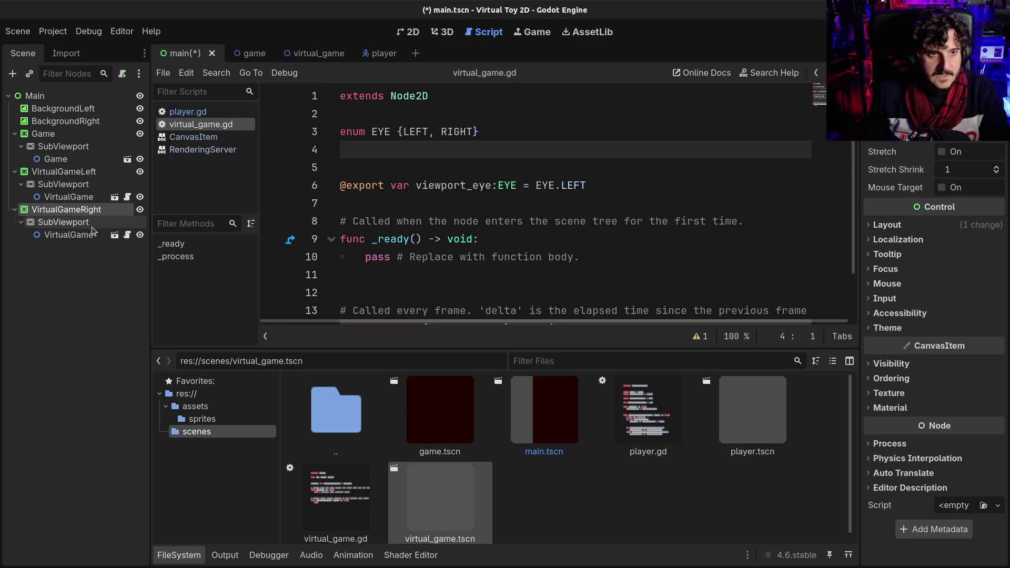
# Set the VirtualGameRight instance's Viewport Eye to Right and save the main scene
pyautogui.click(69, 235)
pyautogui.click(971, 151)
pyautogui.click(971, 185)
pyautogui.hotkey('ctrl', 's')
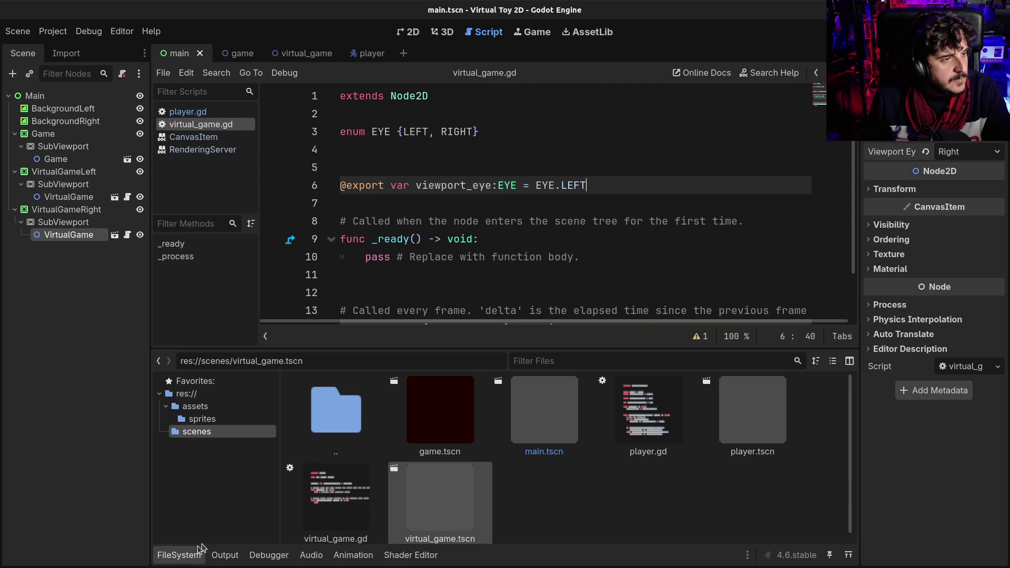
pyautogui.click(179, 555)
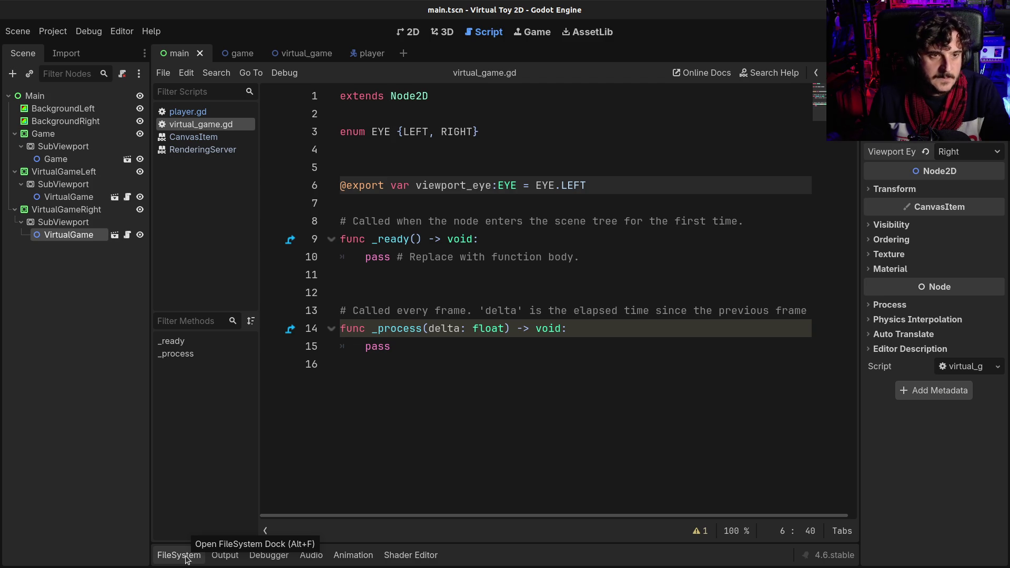
# Inspect the Game node inside the SubViewport, then resume the Castlevania trailer in Chromium
pyautogui.click(67, 159)
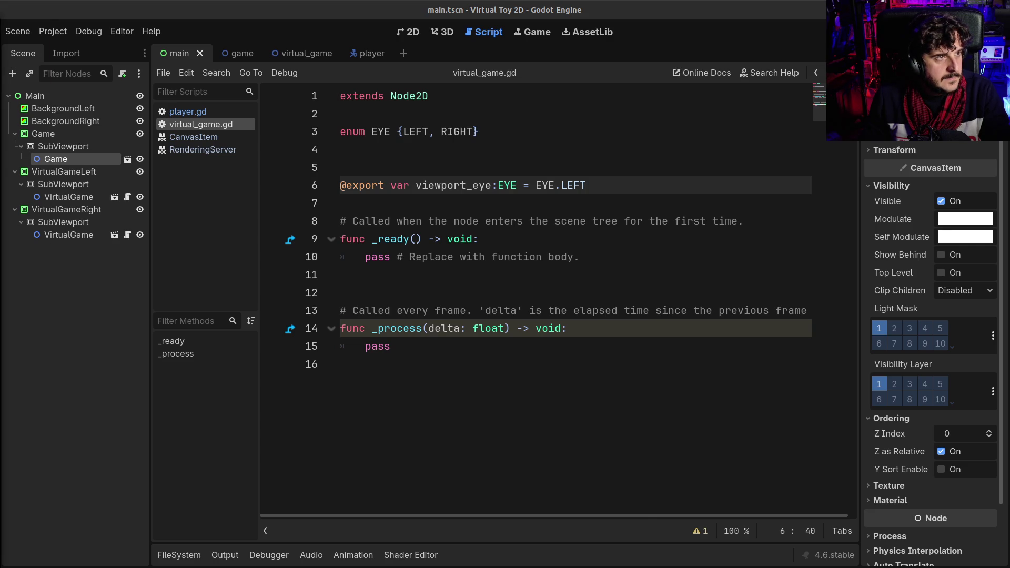
pyautogui.hotkey('alt', 'Tab')
pyautogui.click(327, 294)
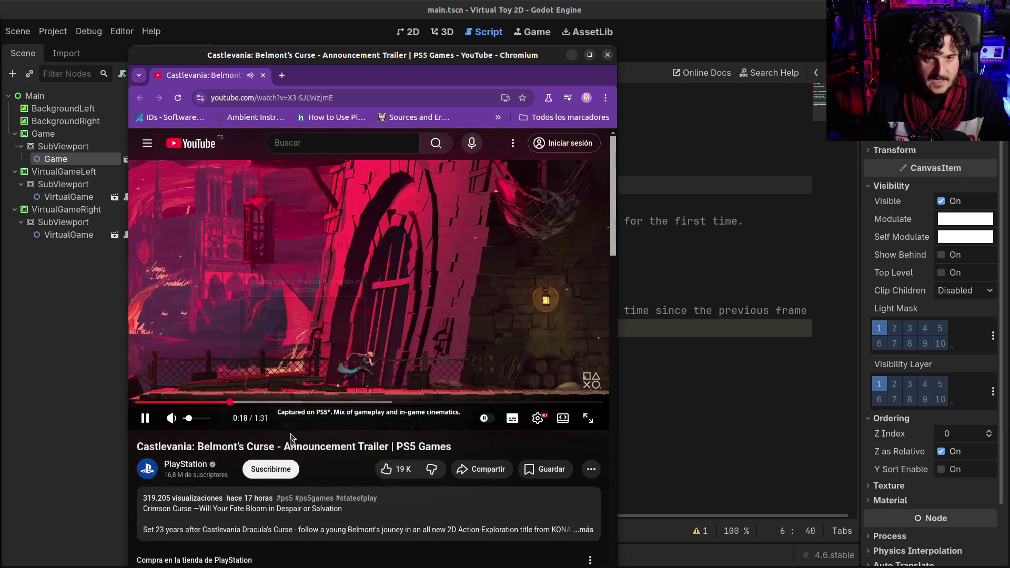
# Watch the Castlevania trailer full screen until 1:18, then close Chromium
pyautogui.click(585, 421)
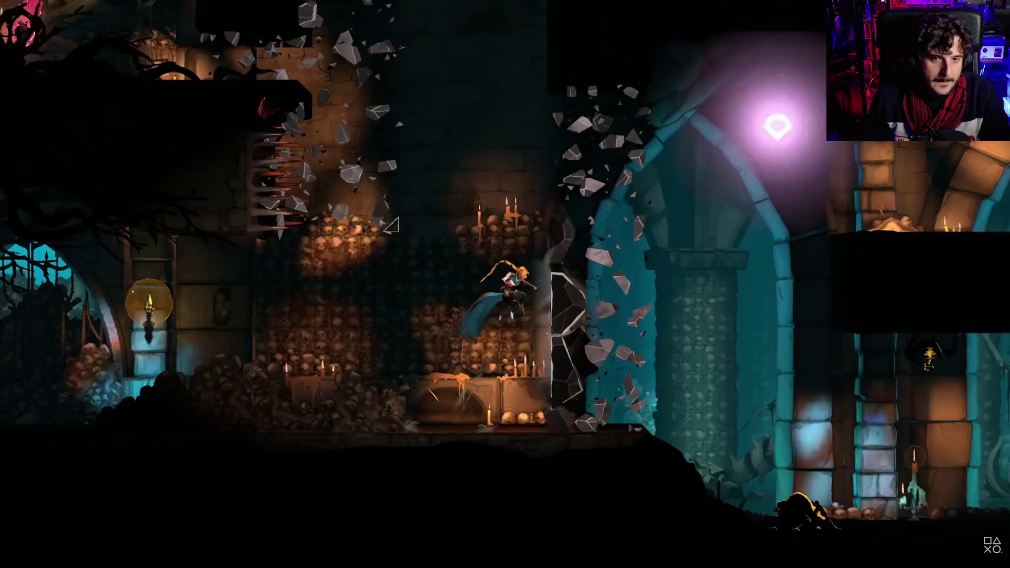
pyautogui.moveTo(271, 567)
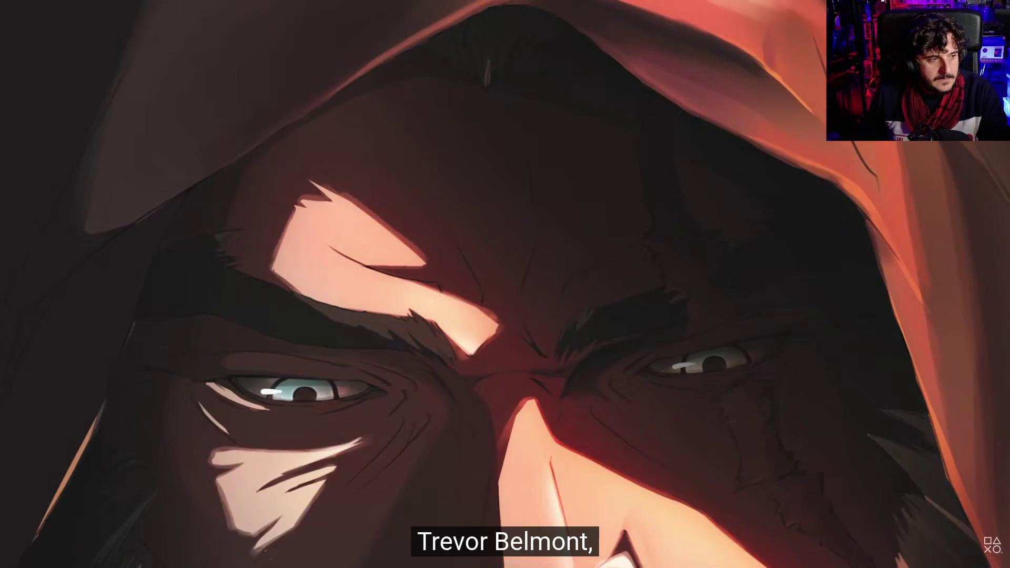
pyautogui.moveTo(241, 550)
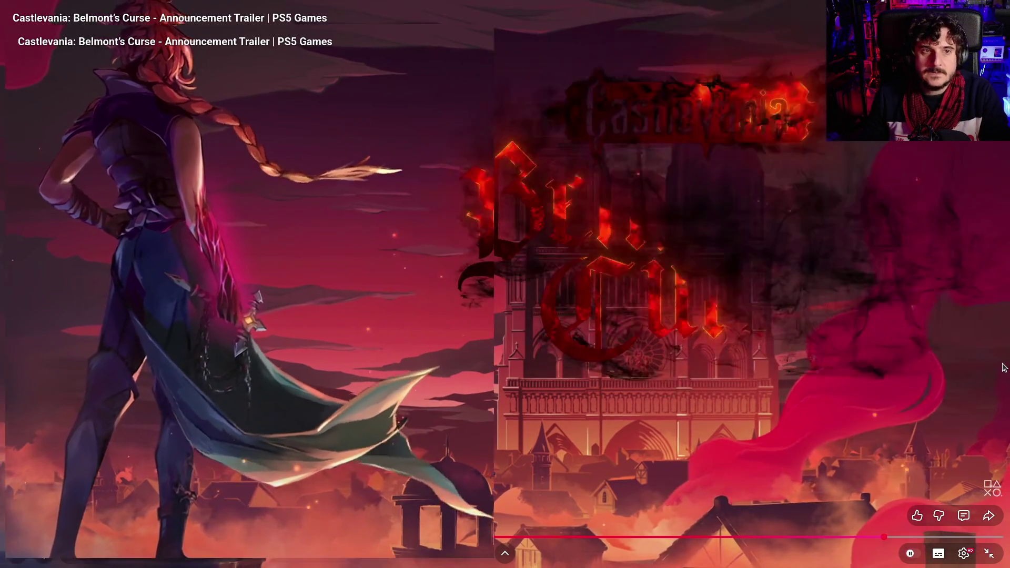
pyautogui.press('Escape')
pyautogui.click(603, 72)
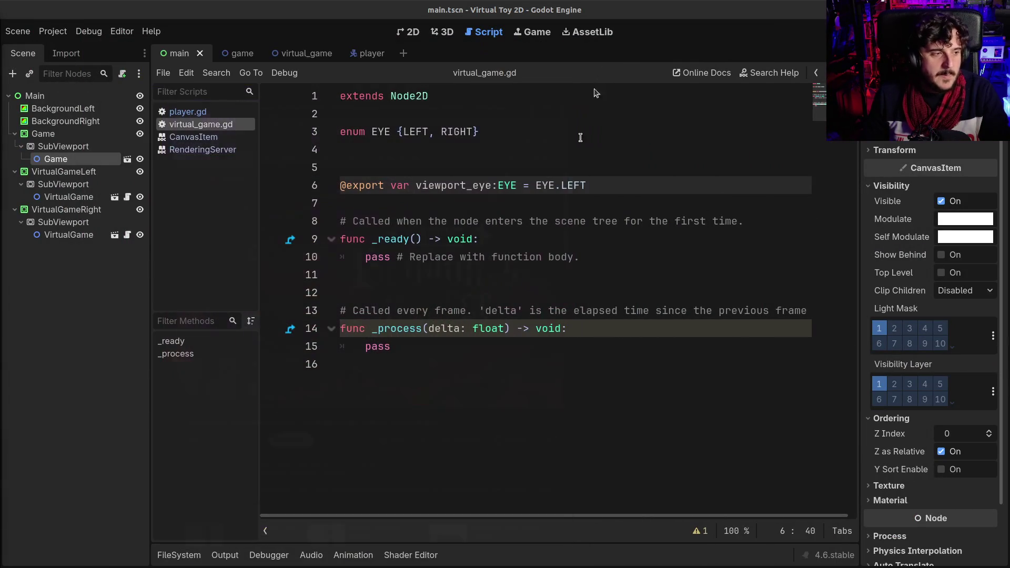
# Inspect the VirtualGameLeft node, then switch to the 2D fighting game camera tutorial in Chromium
pyautogui.click(553, 293)
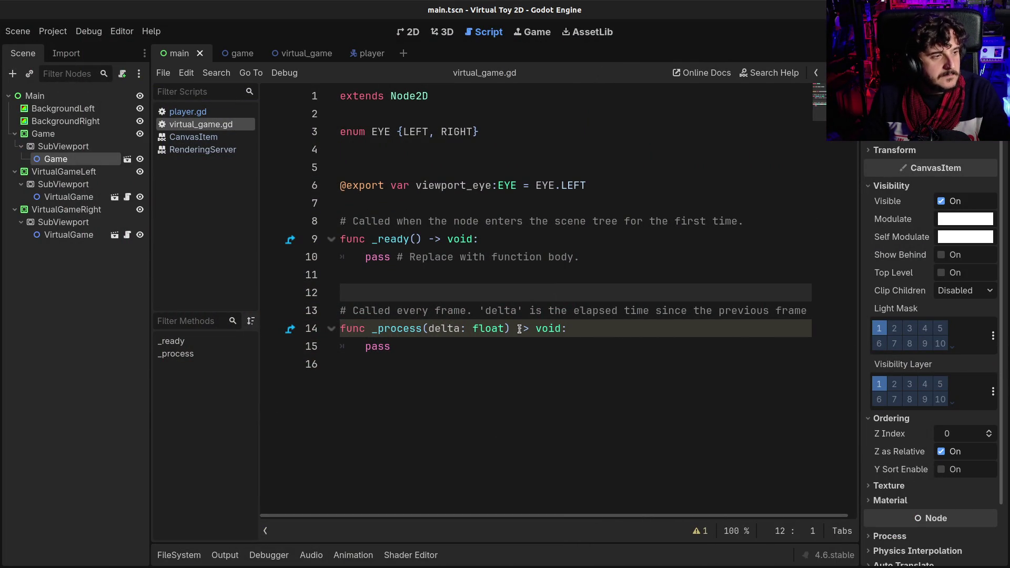
pyautogui.click(53, 172)
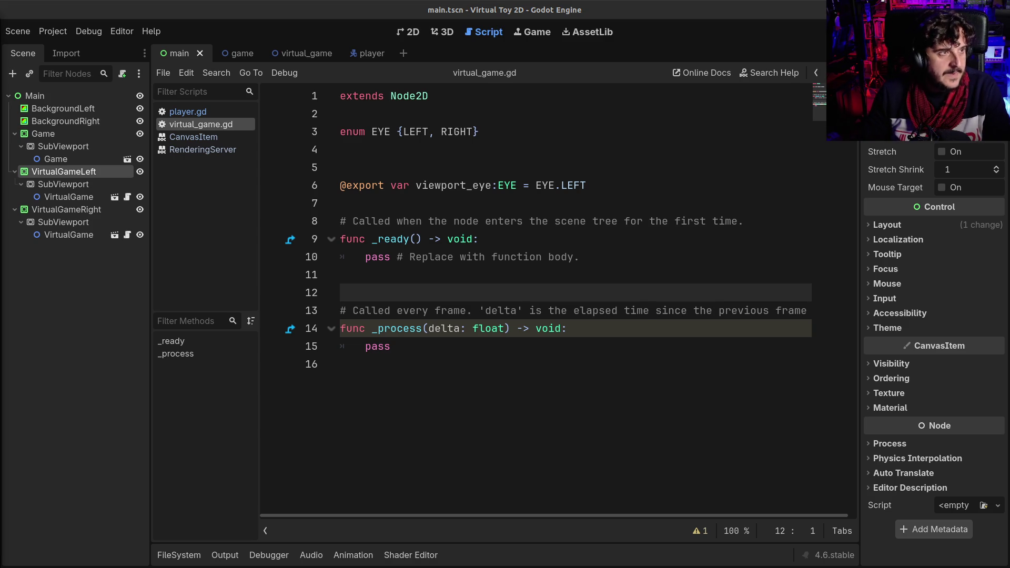
pyautogui.hotkey('alt', 'Tab')
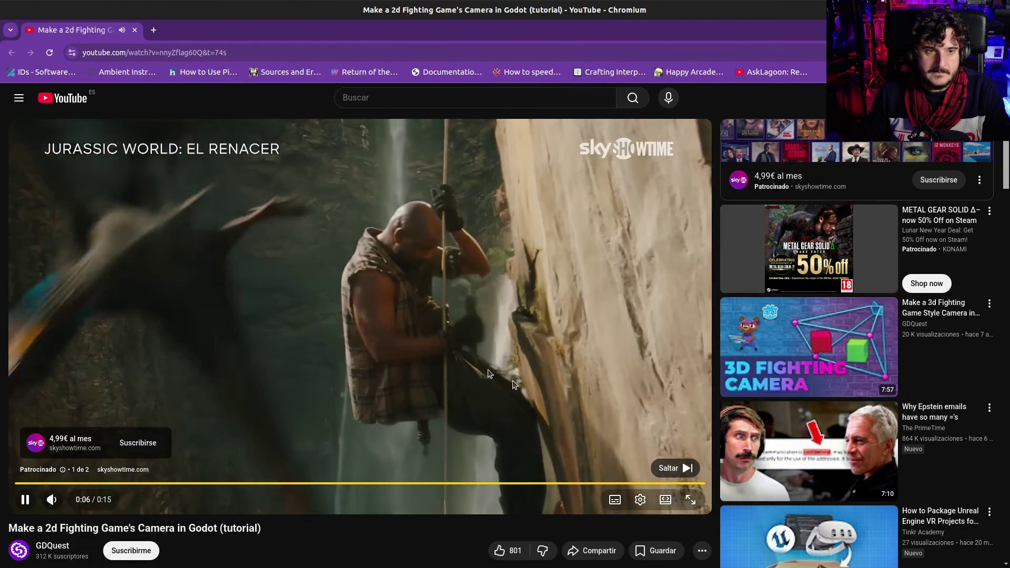
# Skip the ad and watch the GDQuest camera tutorial up to 1:25, then return to Godot
pyautogui.click(489, 374)
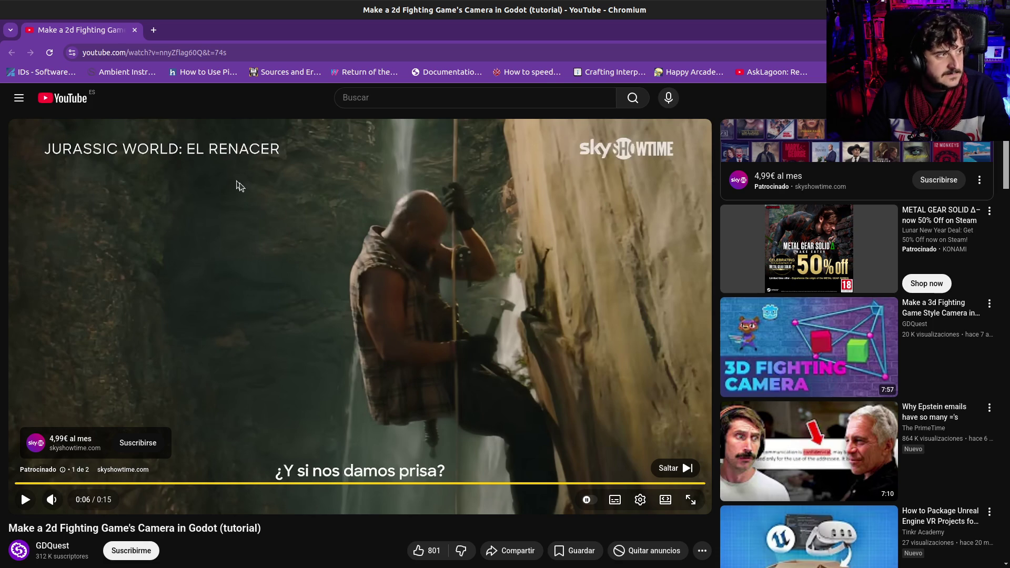
pyautogui.click(675, 468)
pyautogui.click(335, 359)
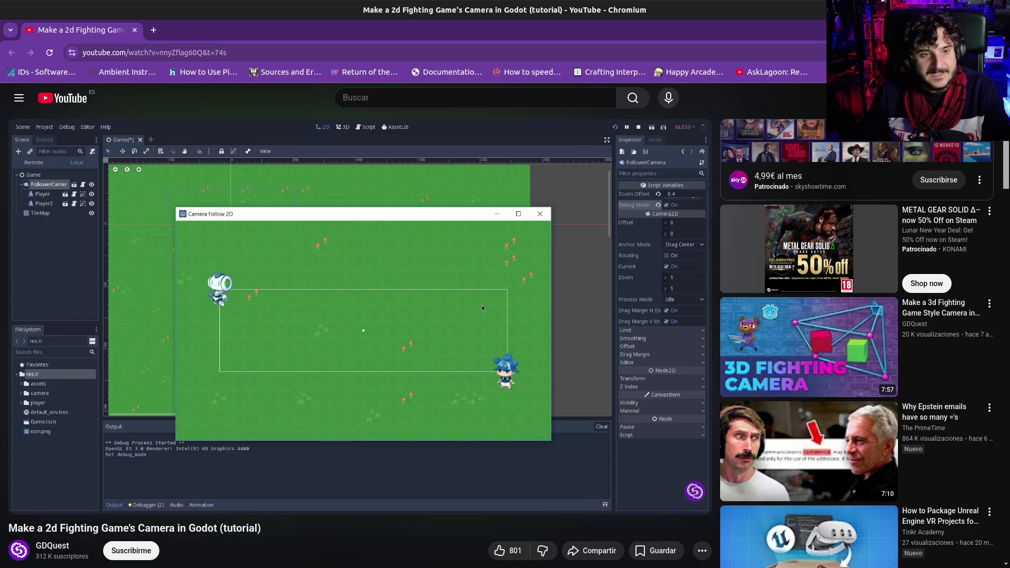
pyautogui.moveTo(353, 401)
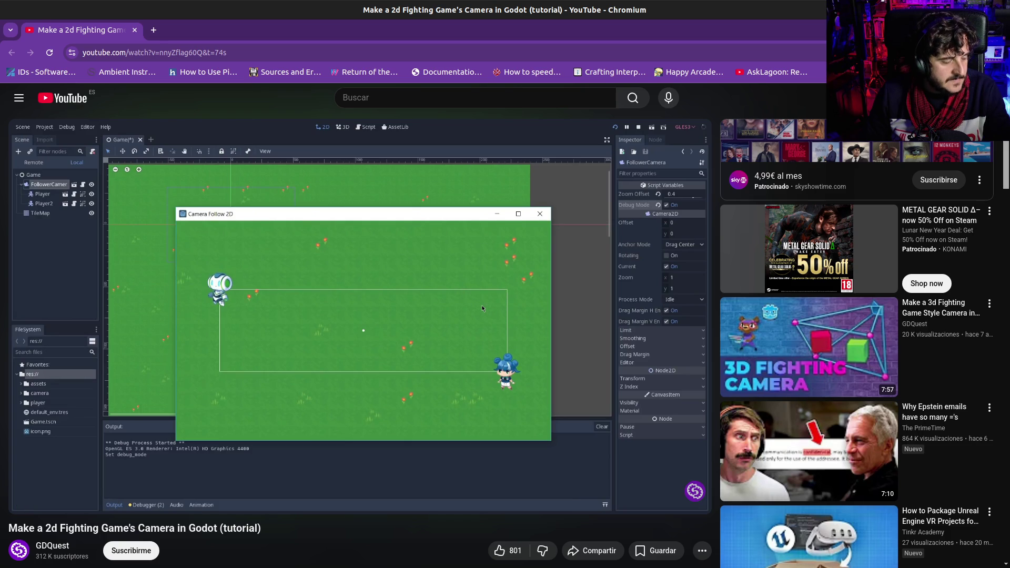
pyautogui.moveTo(336, 422)
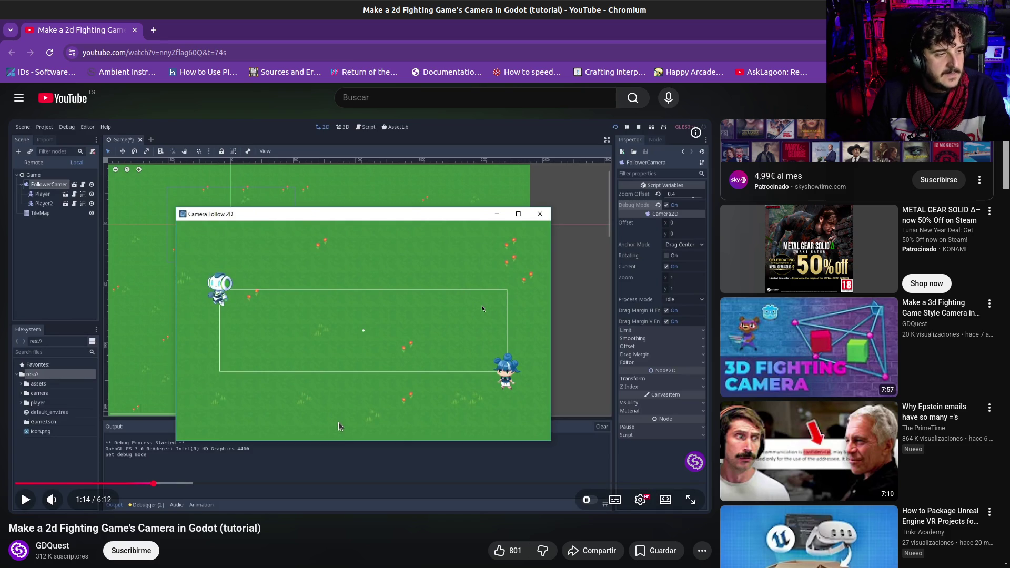
pyautogui.click(367, 424)
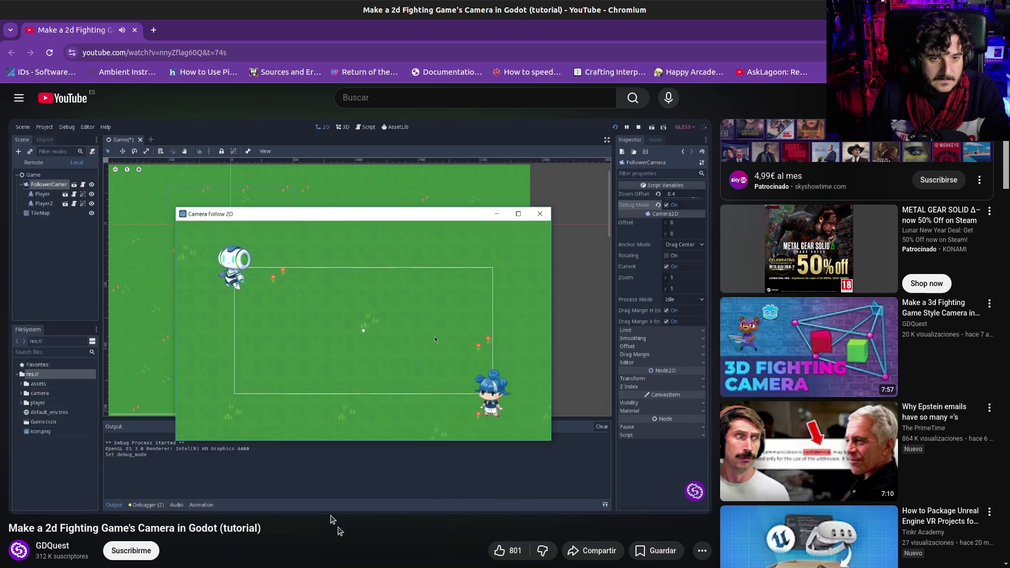
pyautogui.click(312, 352)
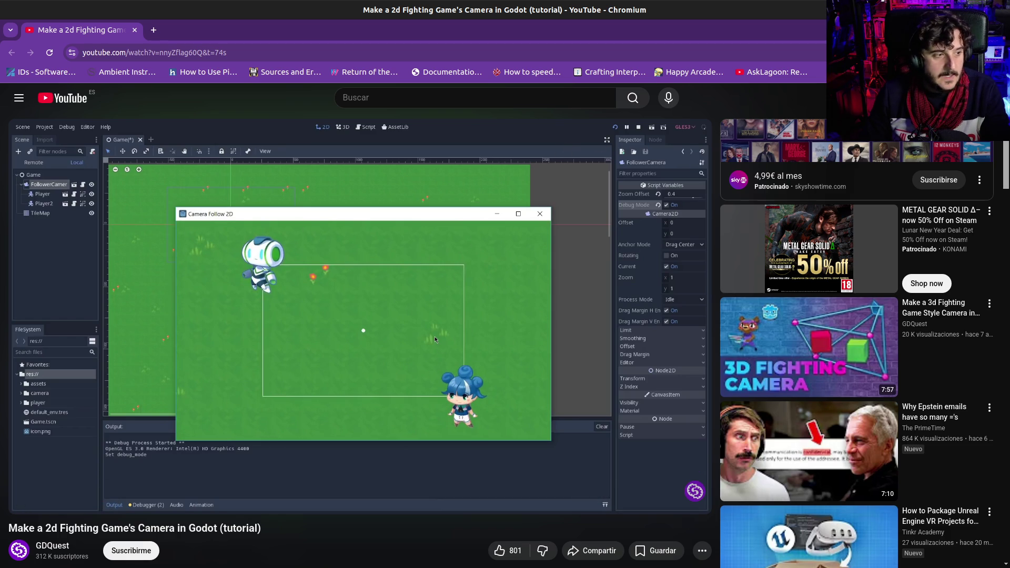
pyautogui.hotkey('alt', 'Tab')
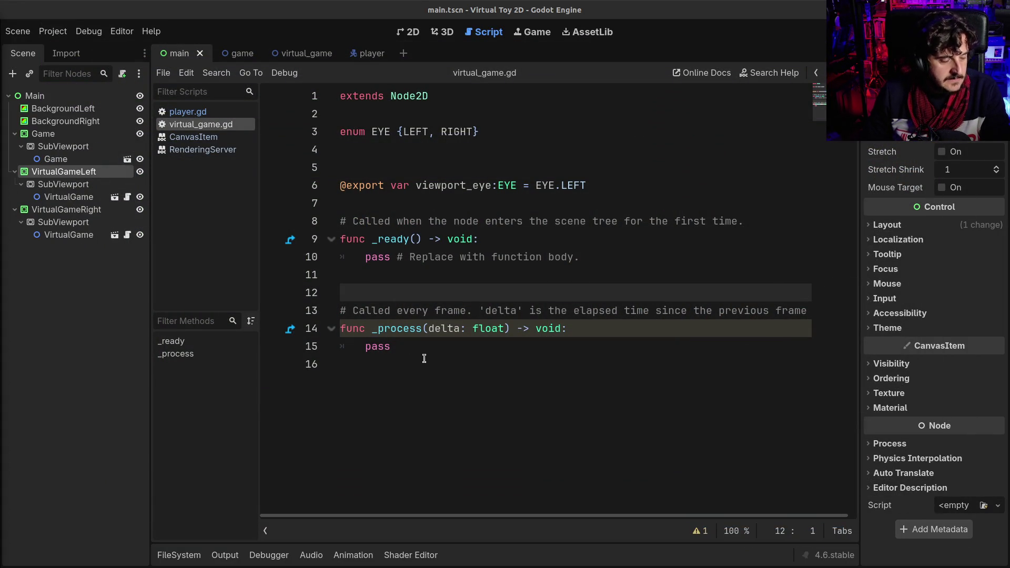
# Review the _ready and _process stubs on lines 8–15, then open the player scene
pyautogui.moveTo(415, 352)
pyautogui.mouseDown()
pyautogui.moveTo(342, 293)
pyautogui.moveTo(341, 221)
pyautogui.mouseUp()
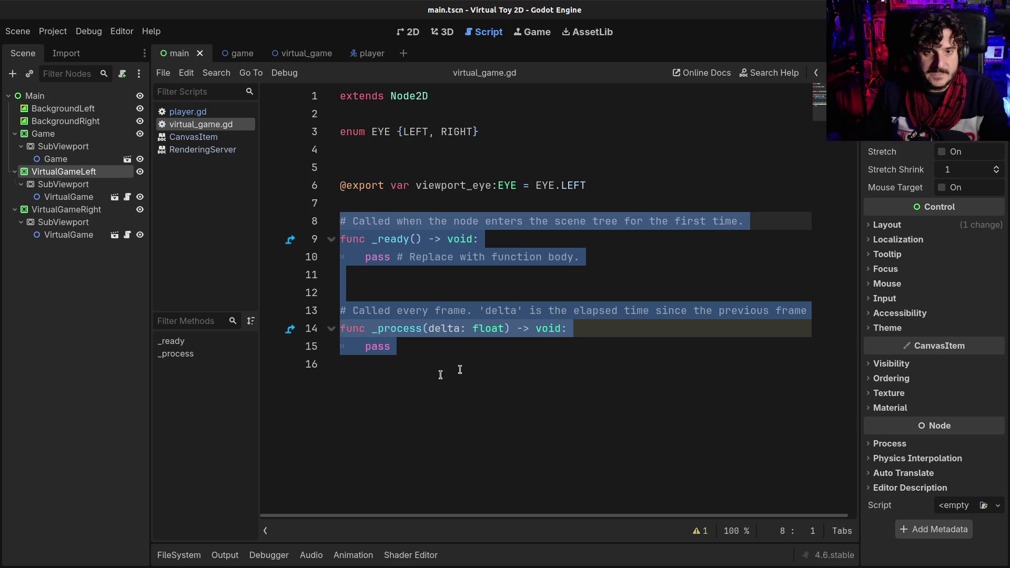
pyautogui.click(441, 186)
pyautogui.click(377, 55)
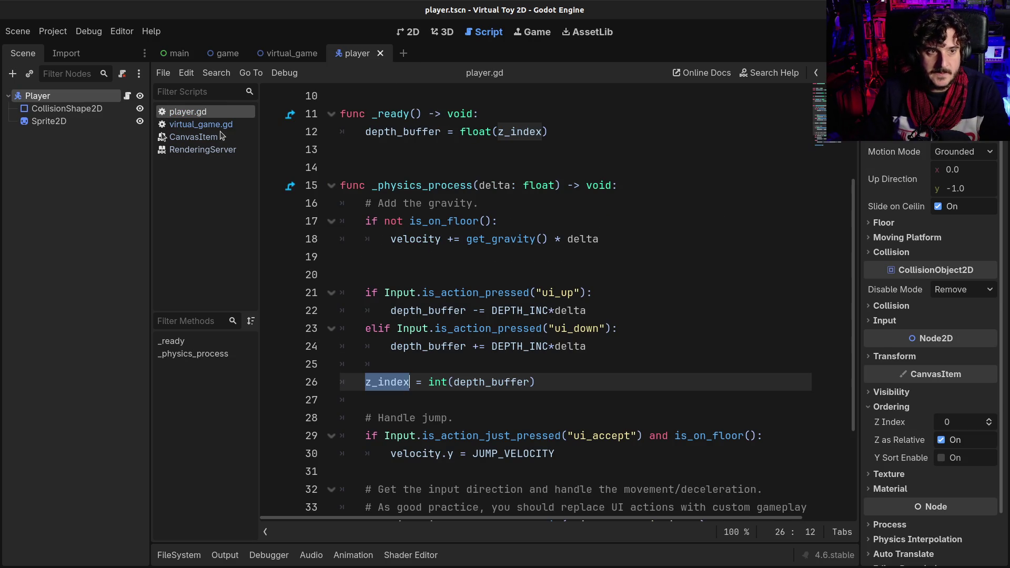
# Set the Player's position in the game scene to 320, 610 and save
pyautogui.click(49, 121)
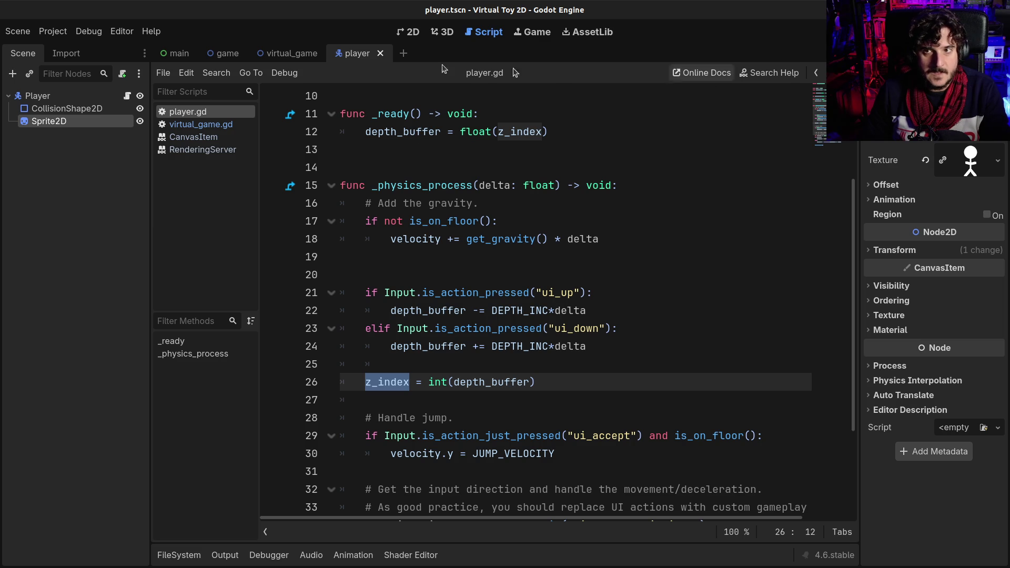
pyautogui.click(283, 52)
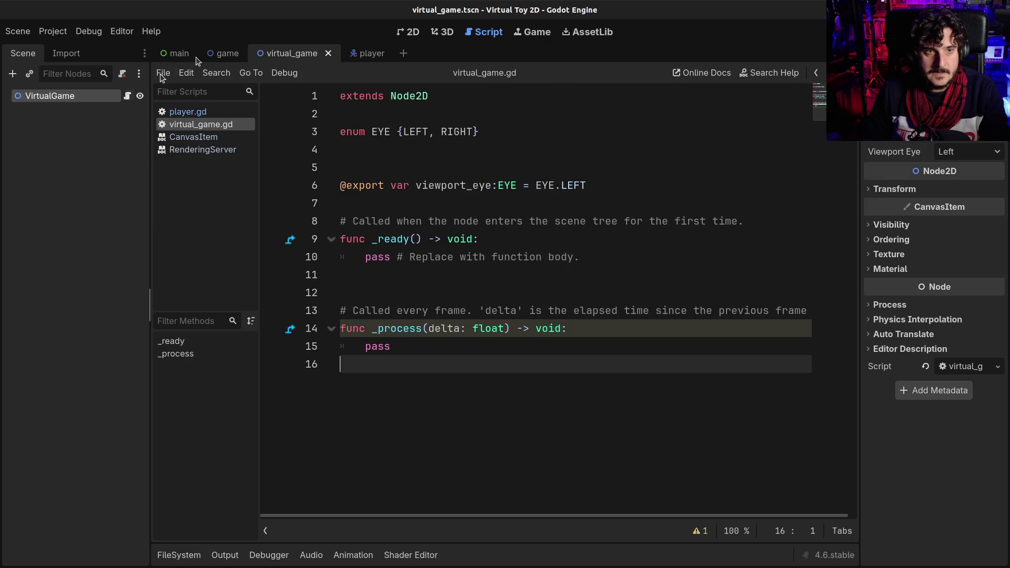
pyautogui.click(223, 53)
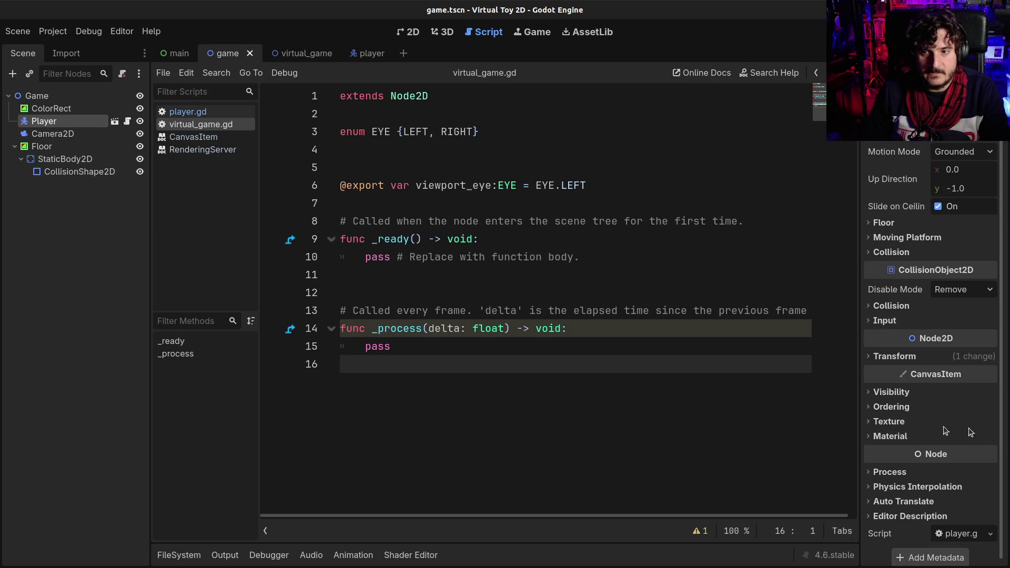
pyautogui.click(971, 372)
pyautogui.write('320')
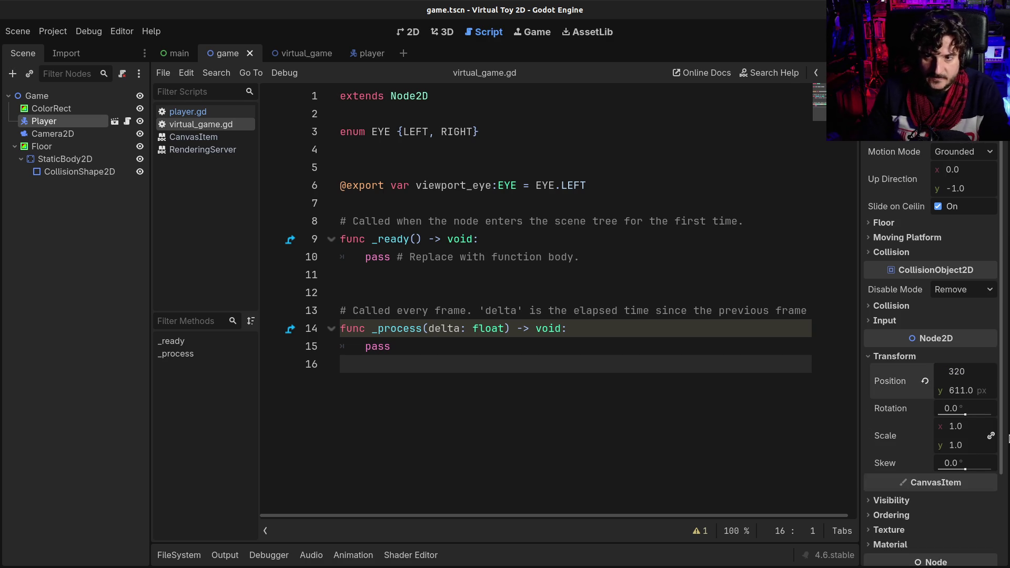
pyautogui.click(970, 392)
pyautogui.write('610')
pyautogui.hotkey('ctrl', 's')
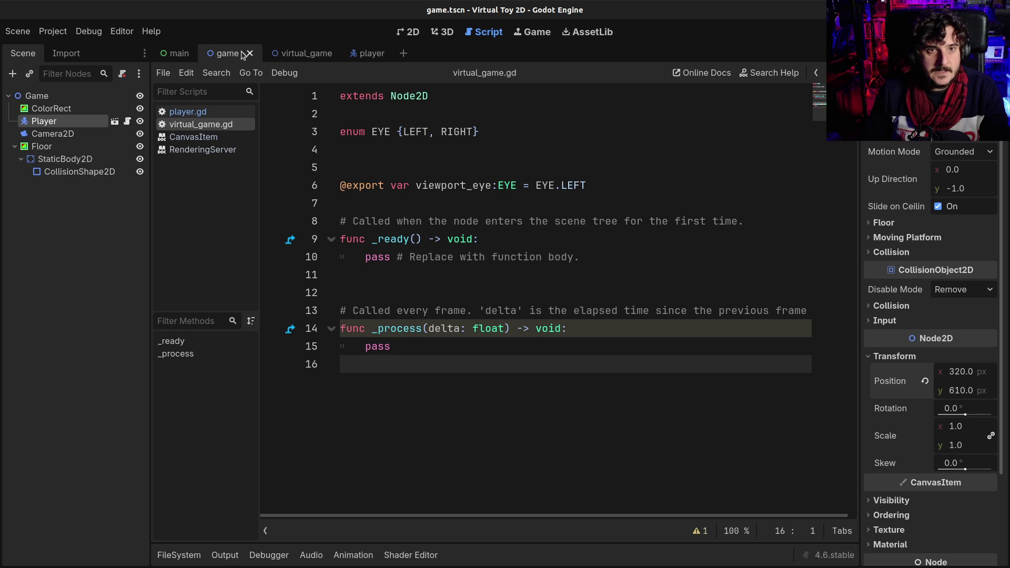
# Paste the stick-figure Sprite2D under VirtualGame in the virtual_game scene
pyautogui.click(283, 53)
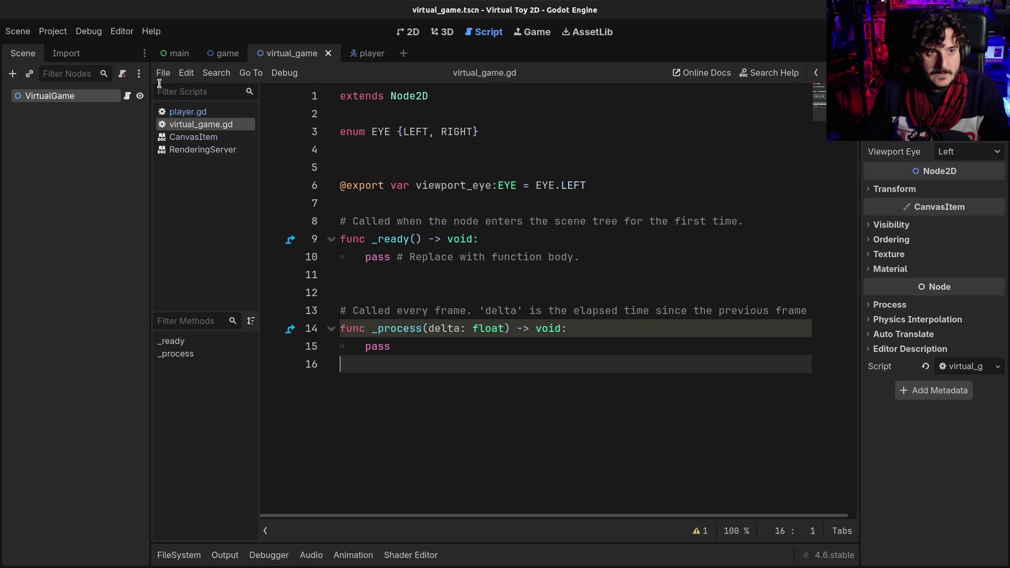
pyautogui.write('depth_buffer -= DEPTH_INC*delta')
pyautogui.hotkey('ctrl', 'z')
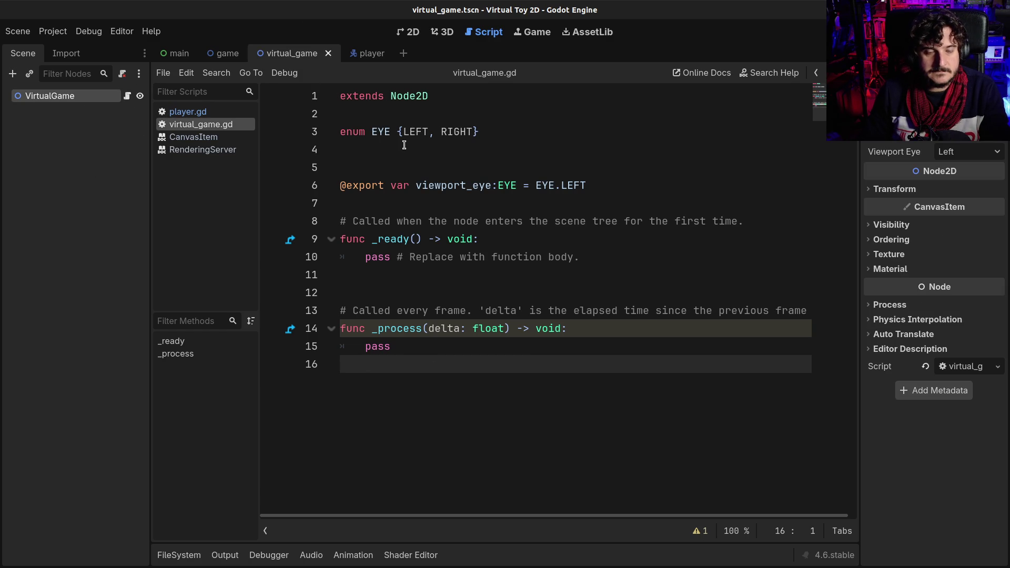
pyautogui.click(362, 58)
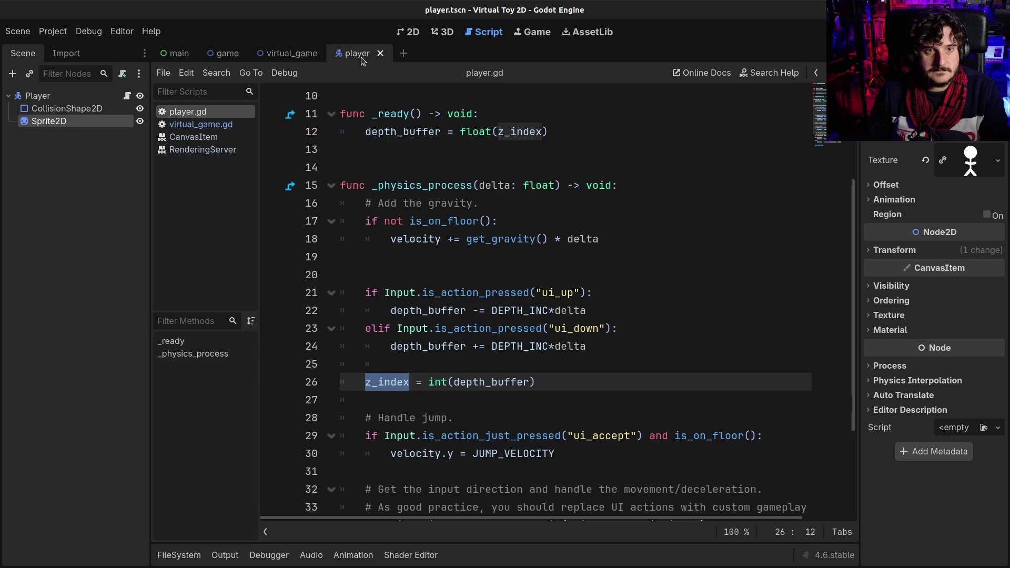
pyautogui.click(290, 53)
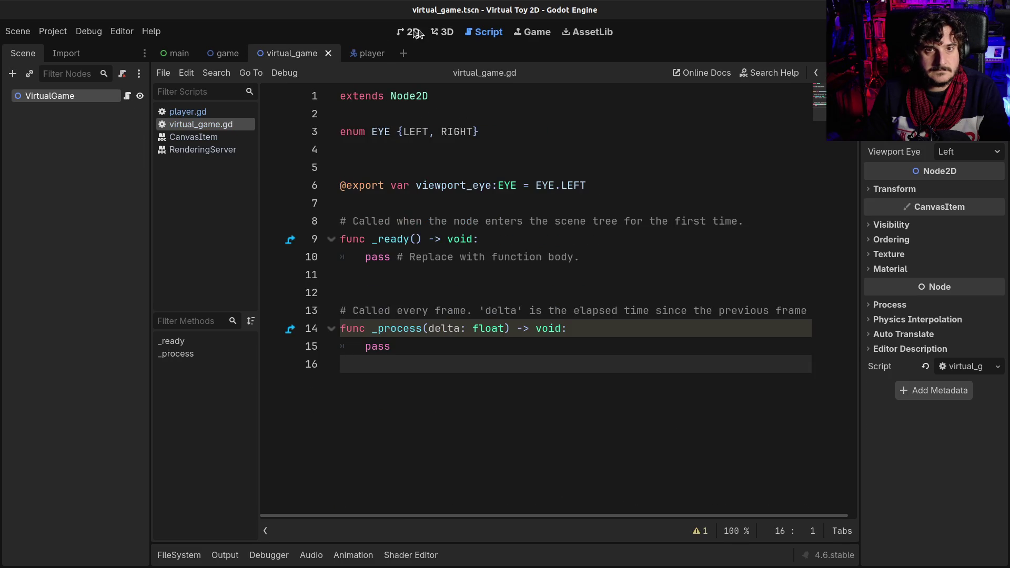
pyautogui.hotkey('ctrl', 'v')
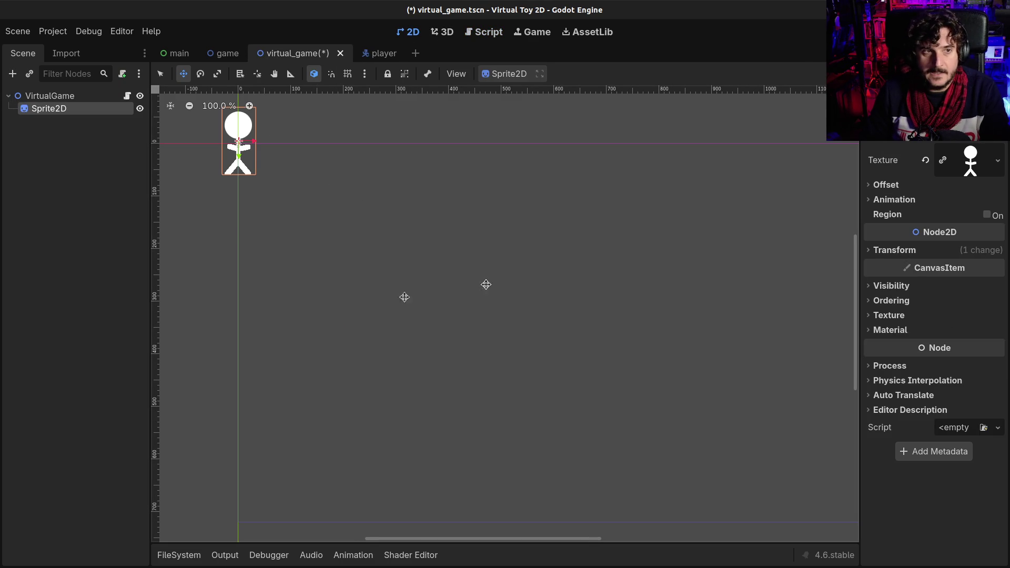
# Set the Sprite2D position to 620, 310 and save the virtual_game scene
pyautogui.scroll(-4, 400, 296)
pyautogui.click(894, 250)
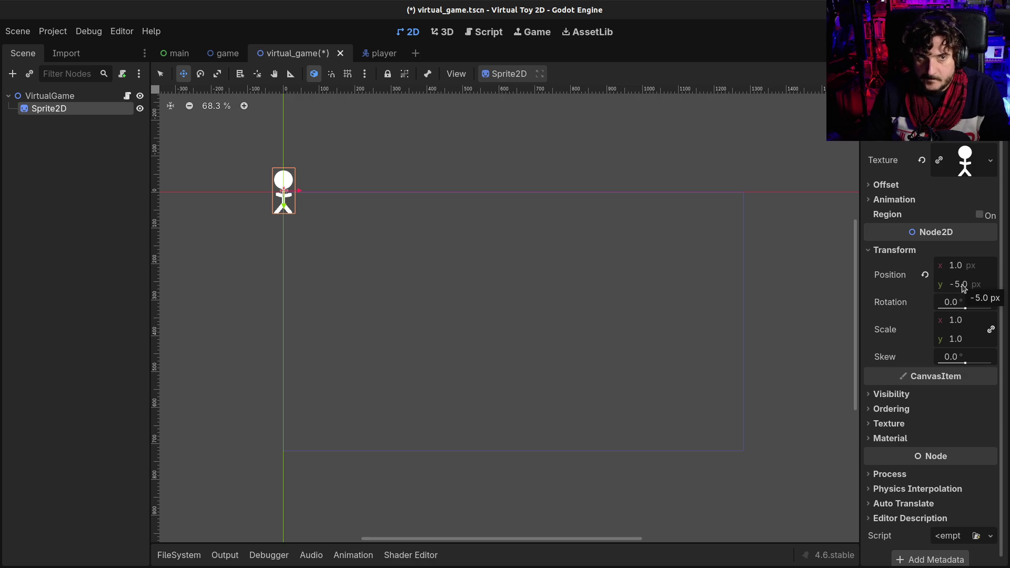
pyautogui.click(963, 266)
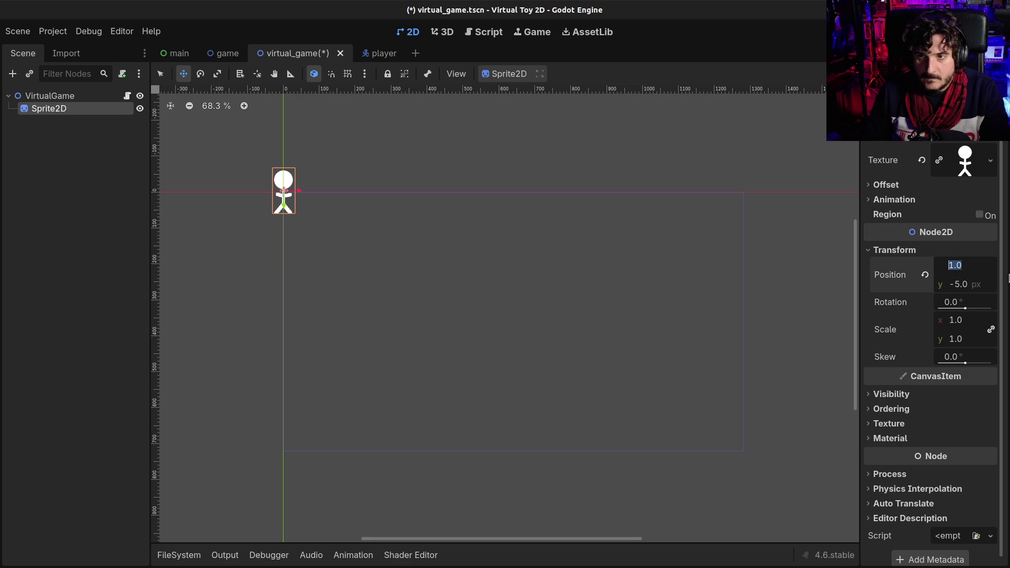
pyautogui.write('20')
pyautogui.press('Return')
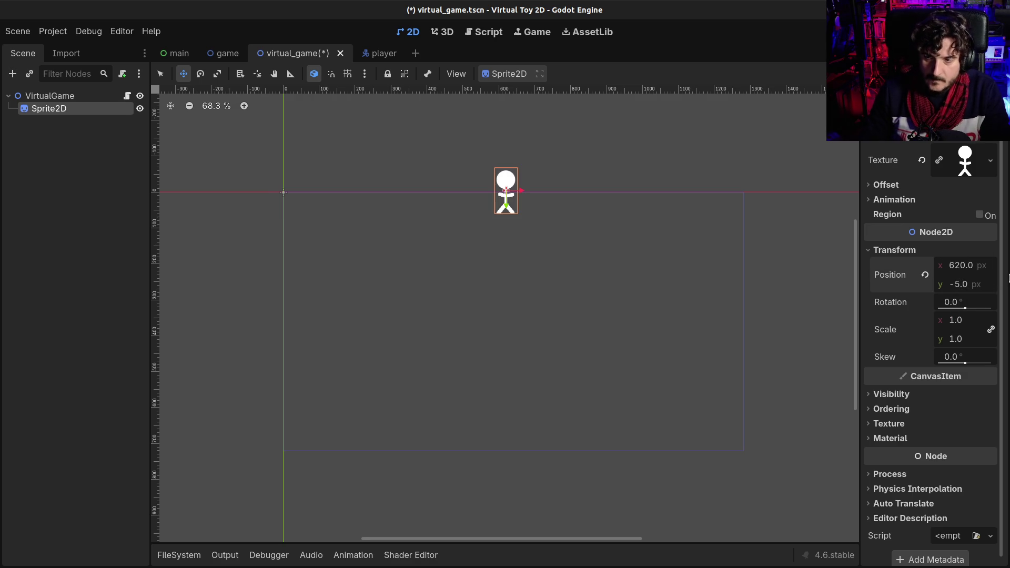
pyautogui.click(971, 283)
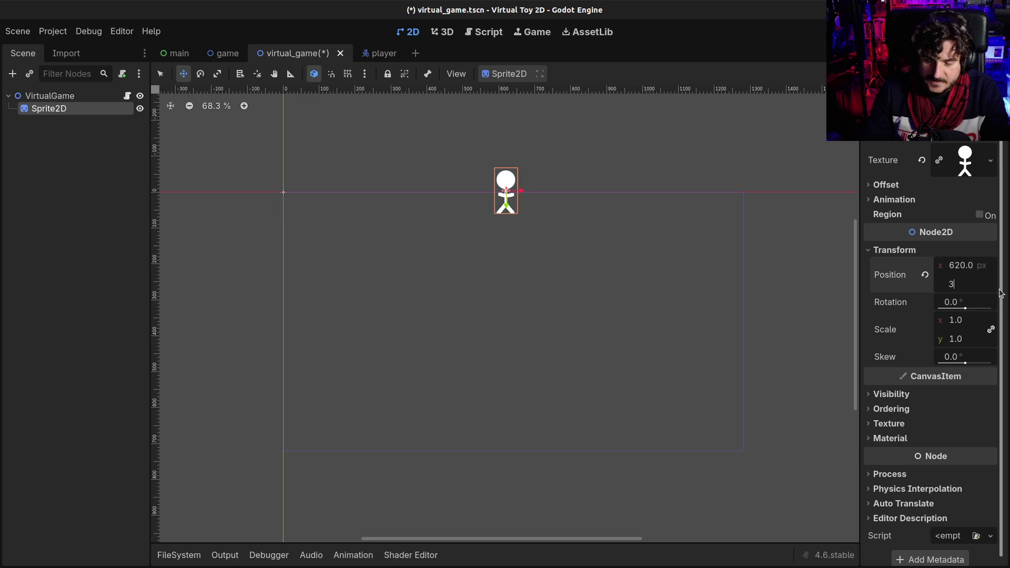
pyautogui.write('0')
pyautogui.press('Return')
pyautogui.hotkey('ctrl', 's')
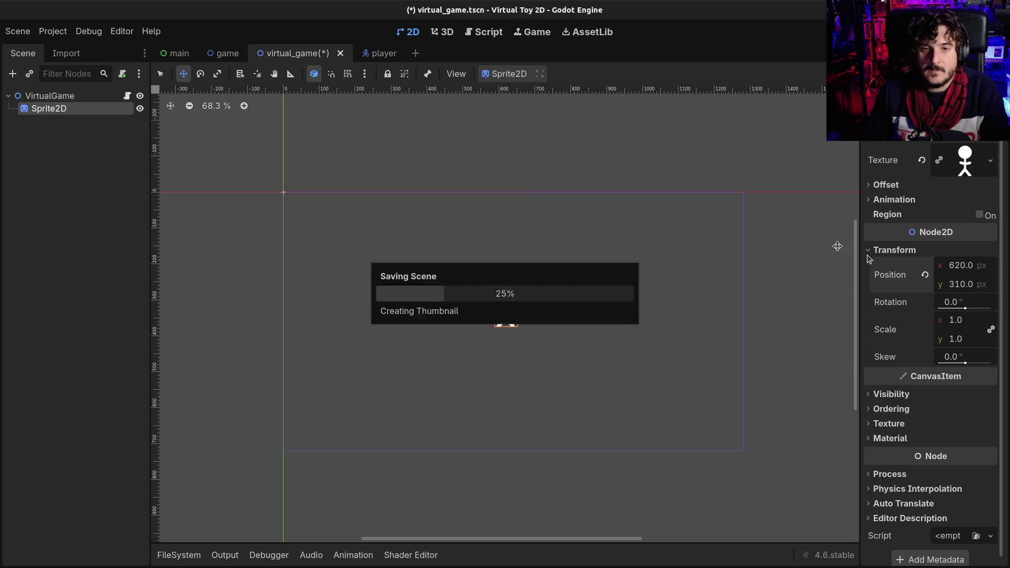
# Check the Player's position values in the game scene for comparison
pyautogui.click(363, 63)
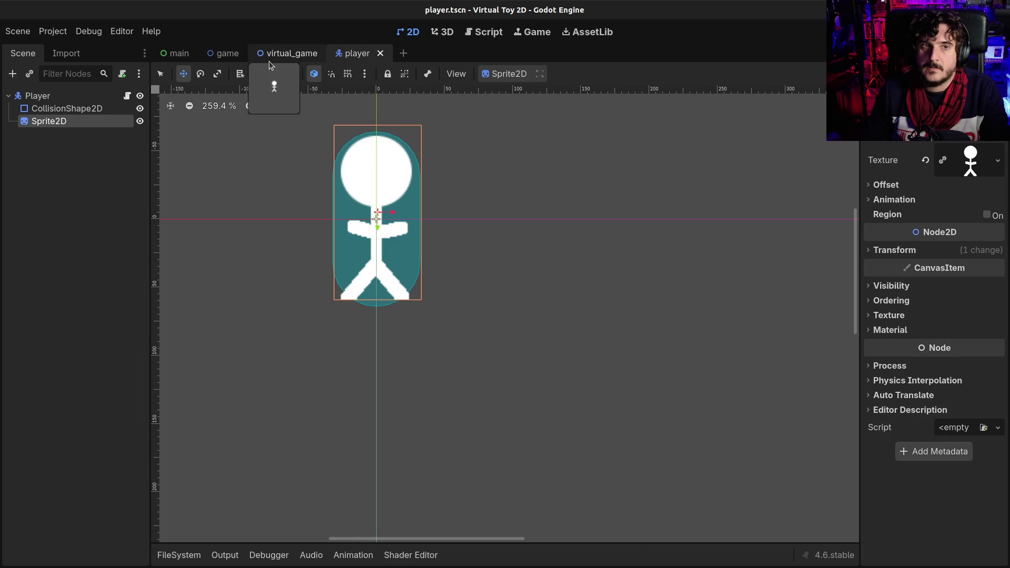
pyautogui.click(291, 53)
pyautogui.click(224, 53)
pyautogui.scroll(-3, 392, 221)
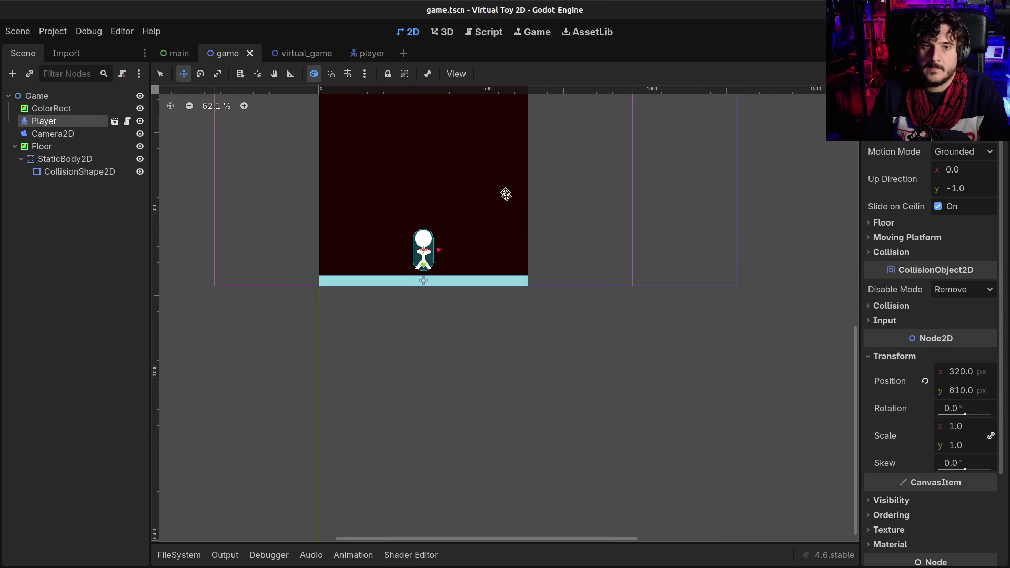
pyautogui.click(961, 390)
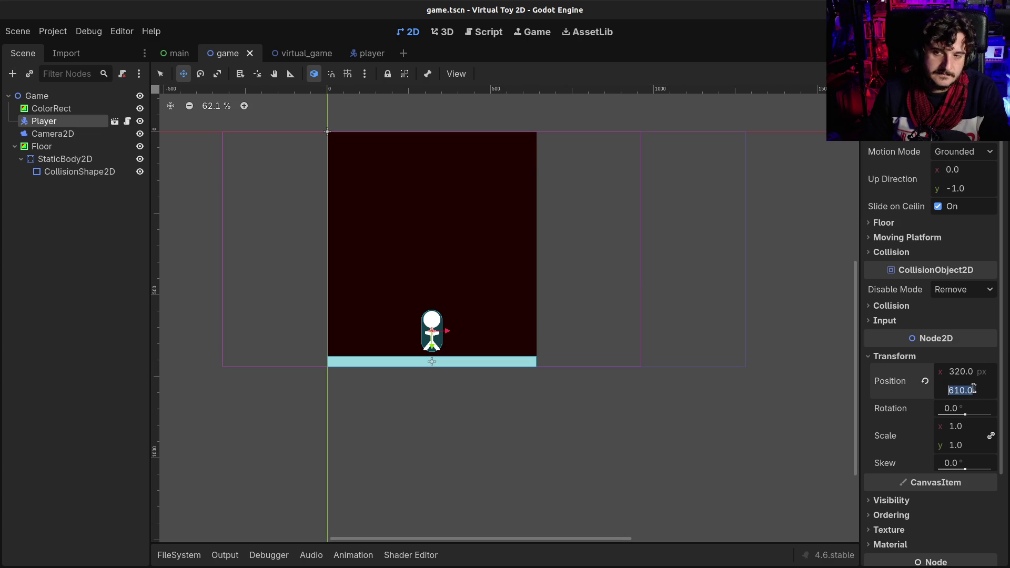
# Correct the Sprite2D position to x 320, y 610 and save virtual_game
pyautogui.click(355, 53)
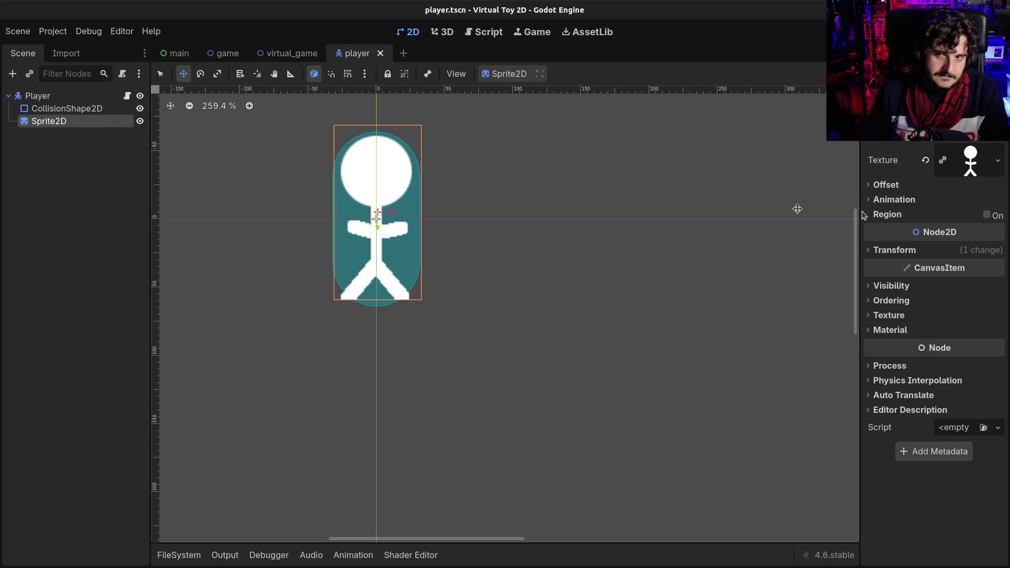
pyautogui.click(293, 54)
pyautogui.click(969, 284)
pyautogui.write('610')
pyautogui.press('Return')
pyautogui.click(953, 270)
pyautogui.press('Home')
pyautogui.press('Delete')
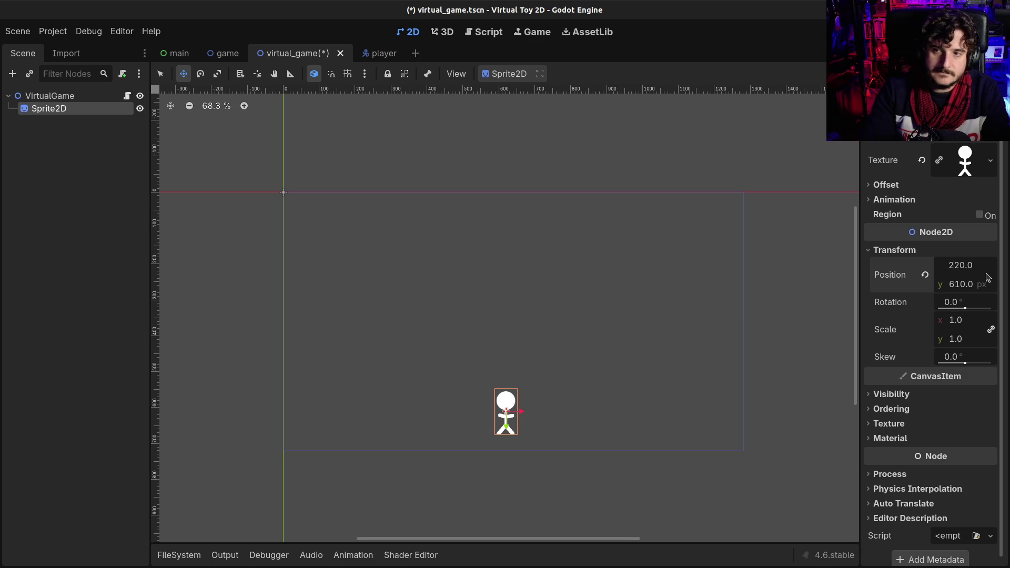
pyautogui.press('BackSpace')
pyautogui.write('3')
pyautogui.press('Return')
pyautogui.hotkey('ctrl', 's')
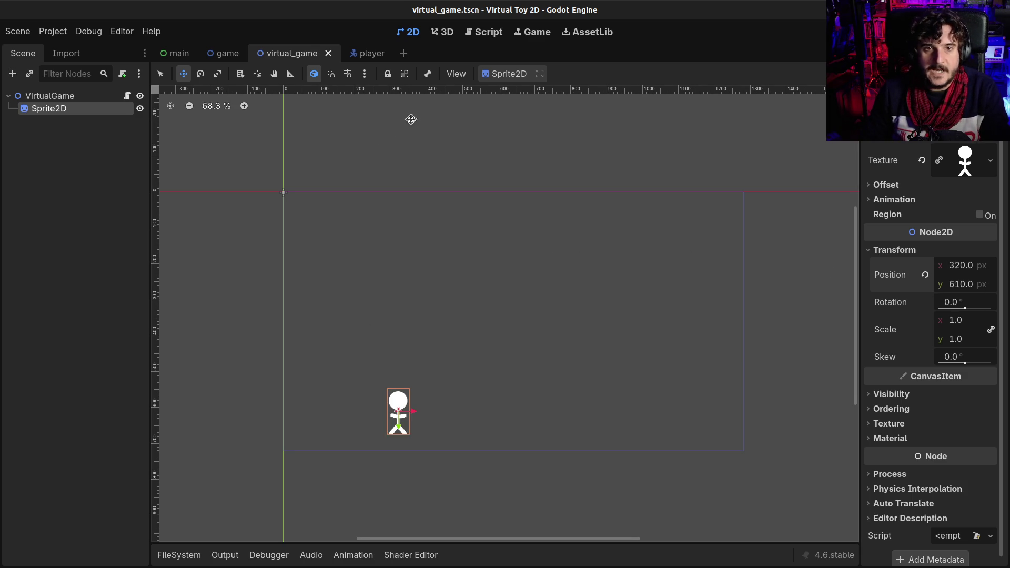
# Copy the game scene's Camera2D and Floor nodes into VirtualGame
pyautogui.click(372, 55)
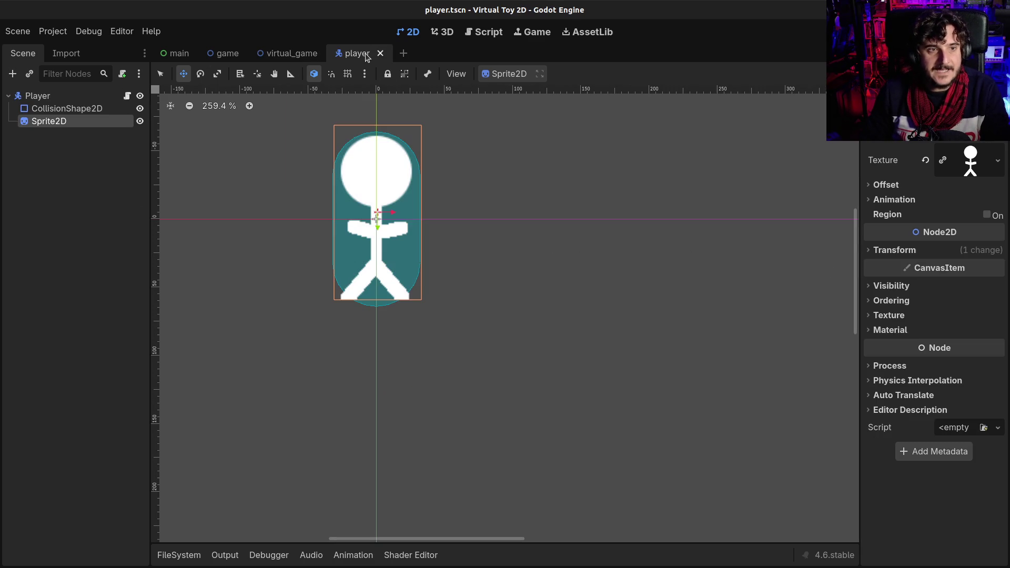
pyautogui.click(300, 58)
pyautogui.click(228, 54)
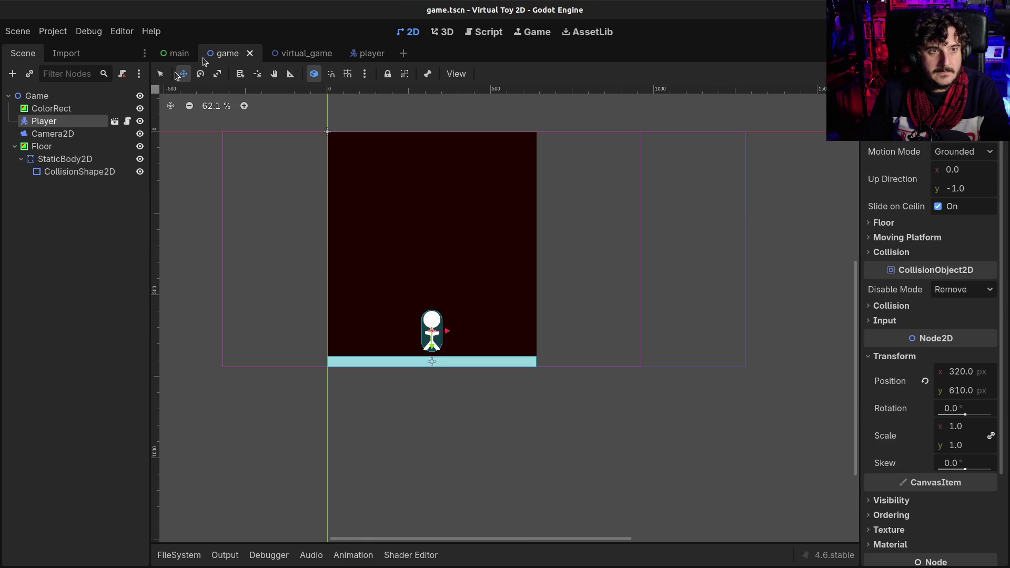
pyautogui.click(52, 134)
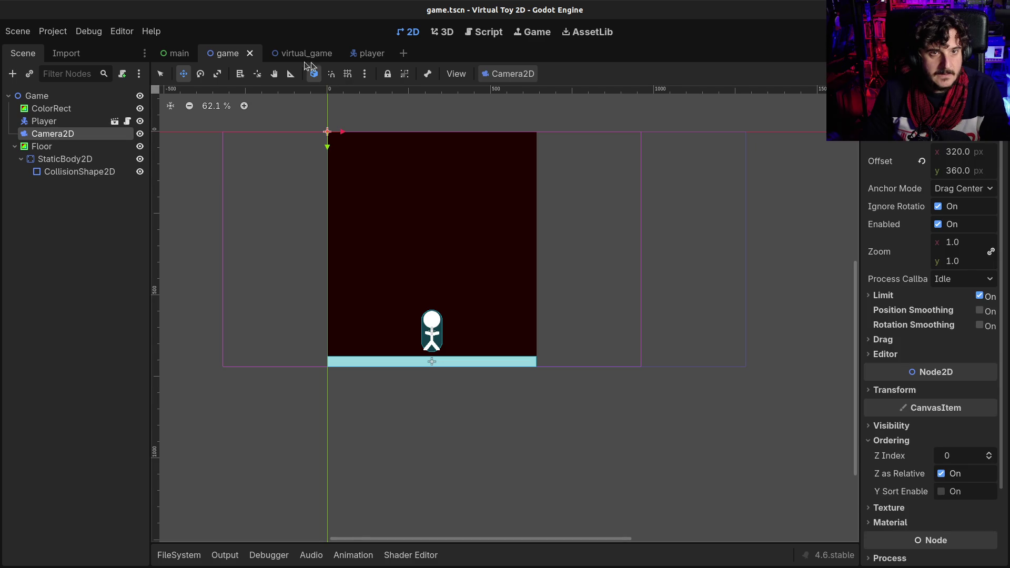
pyautogui.click(307, 55)
pyautogui.click(40, 96)
pyautogui.hotkey('ctrl', 'v')
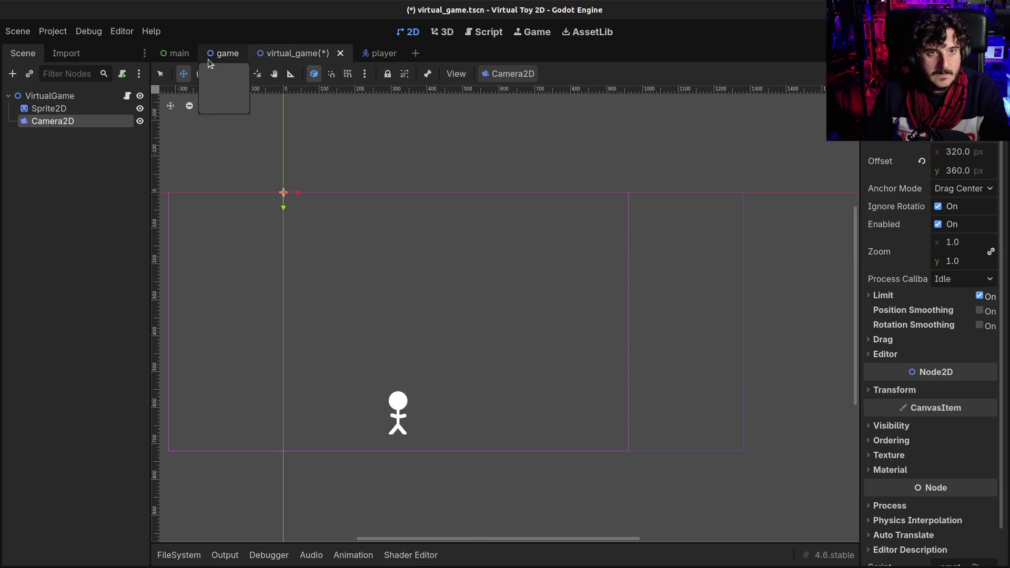
pyautogui.click(221, 54)
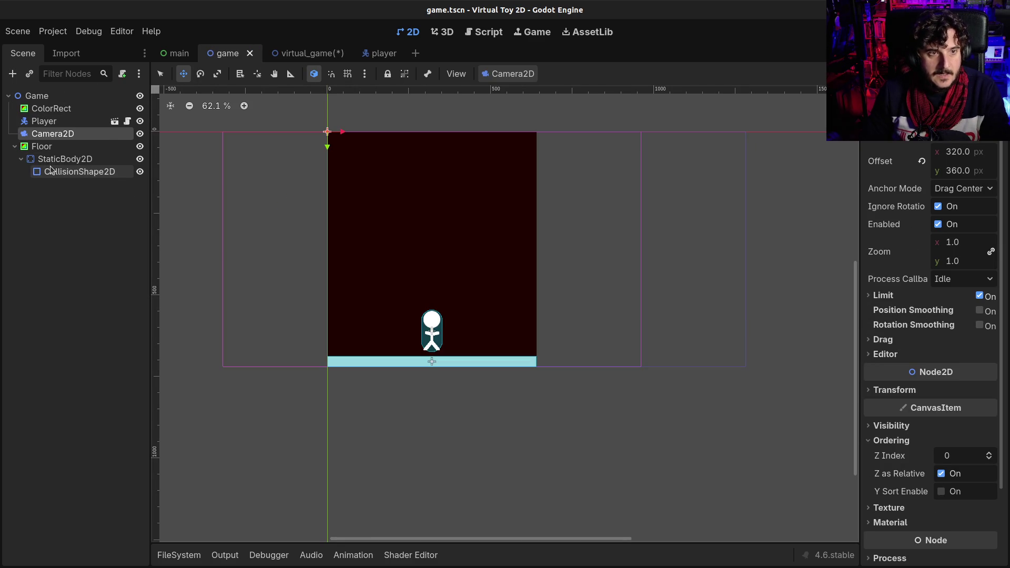
pyautogui.click(42, 146)
pyautogui.click(290, 57)
pyautogui.click(50, 96)
pyautogui.hotkey('ctrl', 'v')
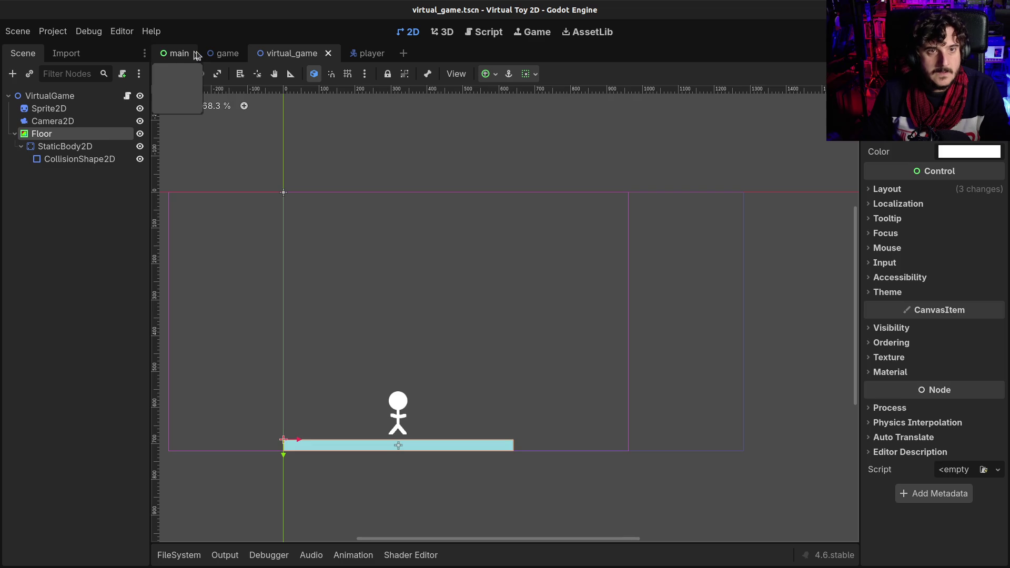
# Paste the background ColorRect into VirtualGame and move it to the top of the tree
pyautogui.click(224, 54)
pyautogui.click(52, 109)
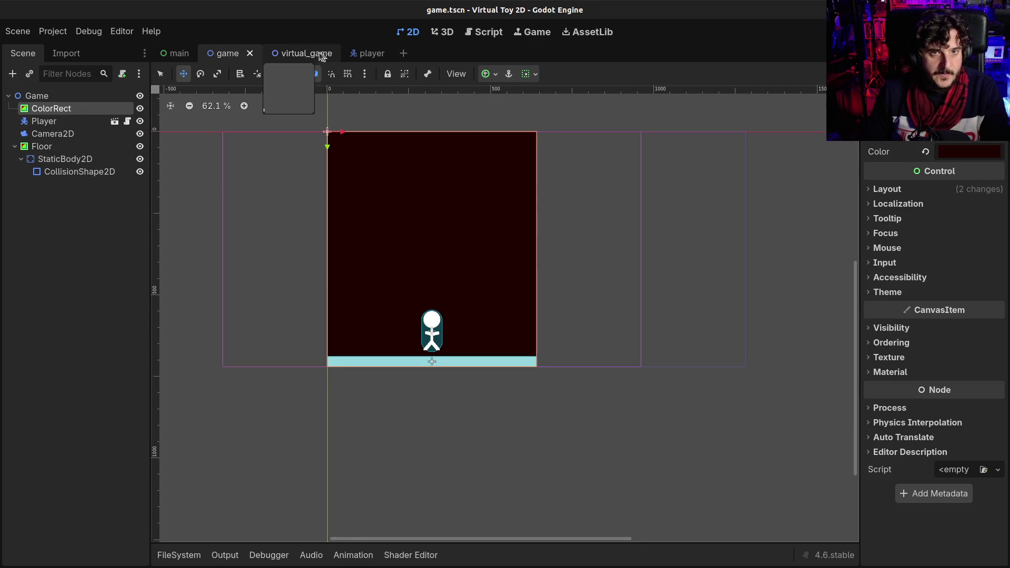
pyautogui.click(291, 54)
pyautogui.click(50, 97)
pyautogui.hotkey('ctrl', 'v')
pyautogui.moveTo(54, 172); pyautogui.dragTo(56, 104)
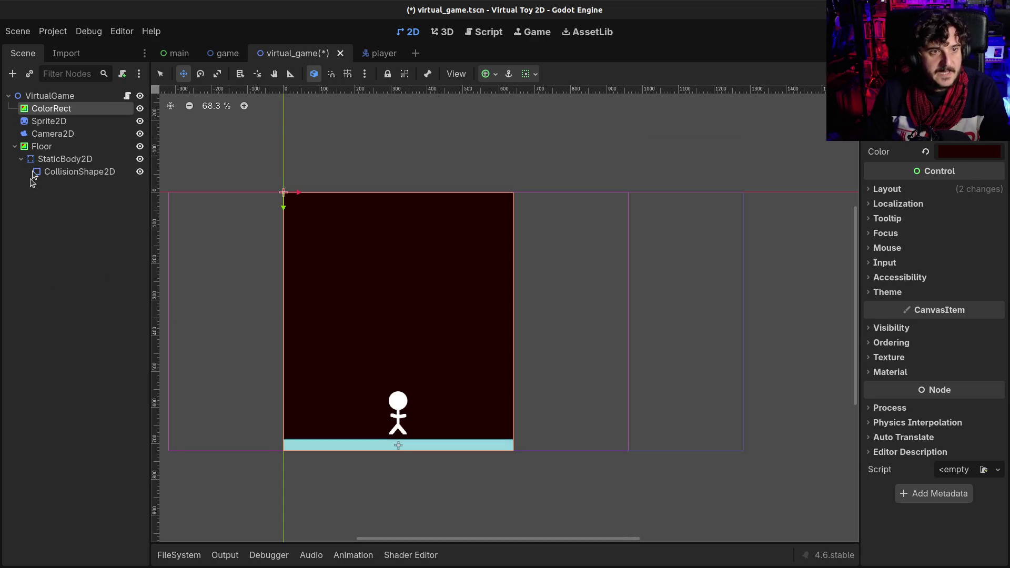
# Rename the Sprite2D node to Player, matching the player scene's root, and save
pyautogui.click(49, 121)
pyautogui.click(389, 54)
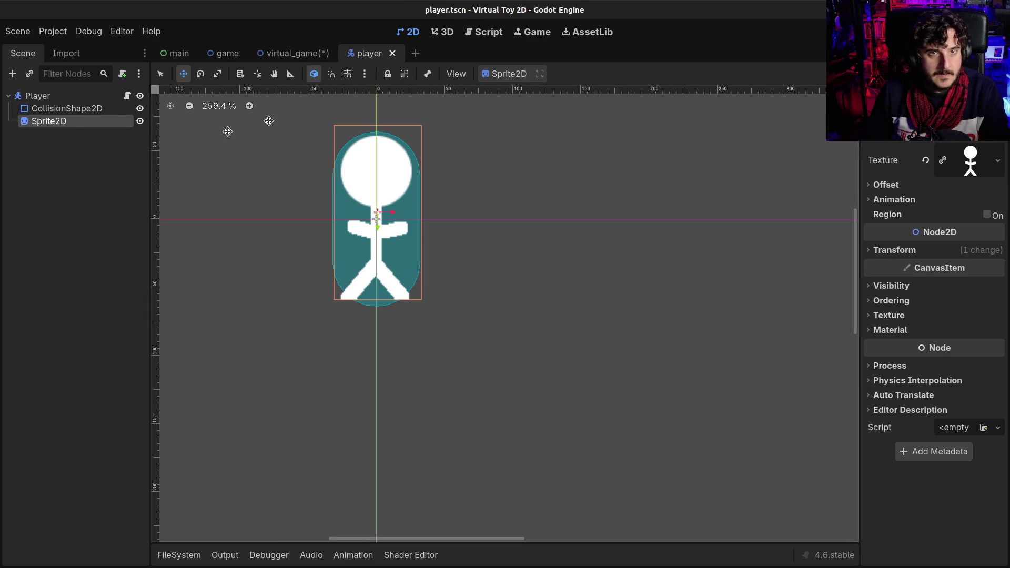
pyautogui.click(39, 97)
pyautogui.click(224, 53)
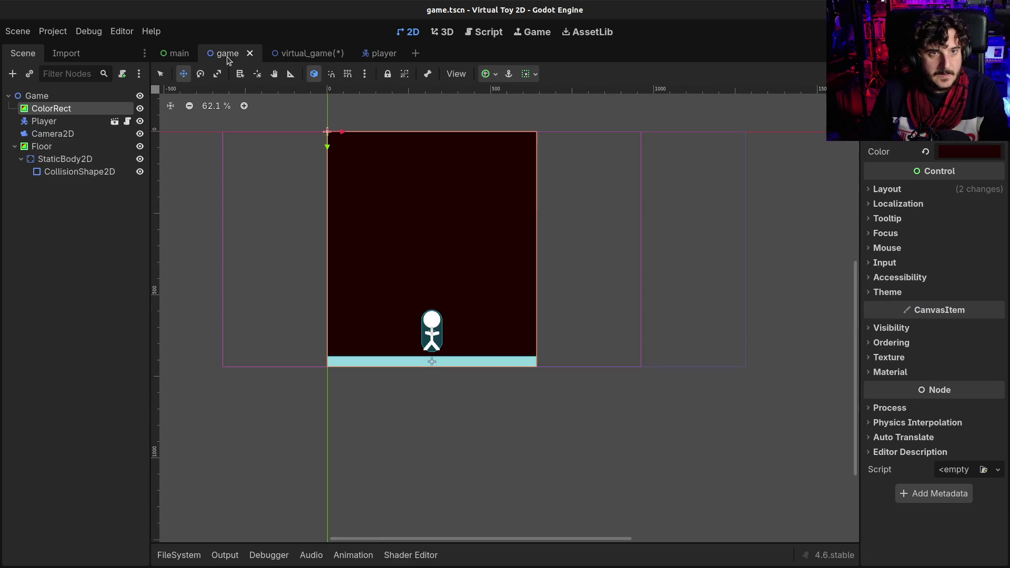
pyautogui.click(273, 54)
pyautogui.press('F2')
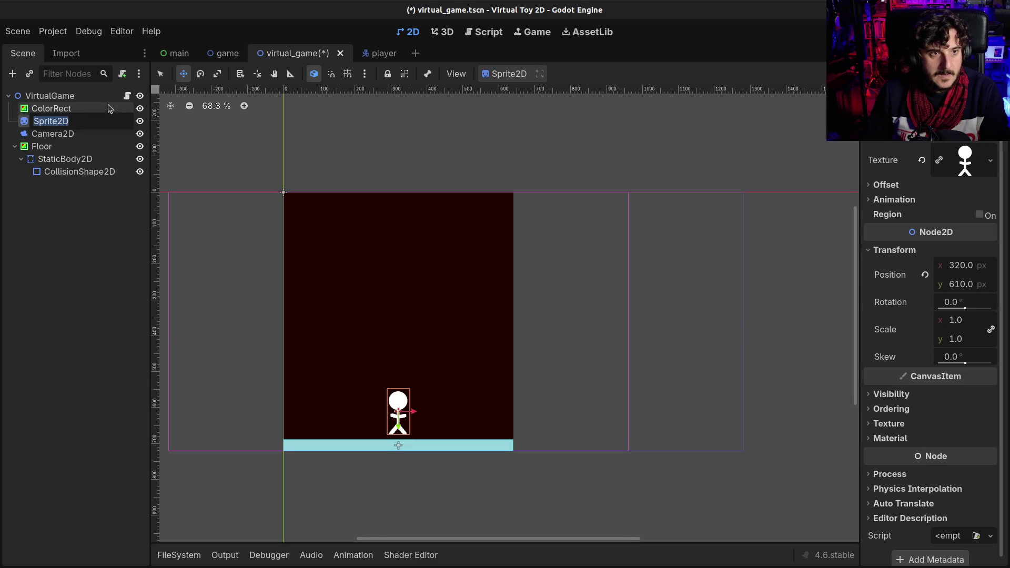
pyautogui.write('Player')
pyautogui.press('Return')
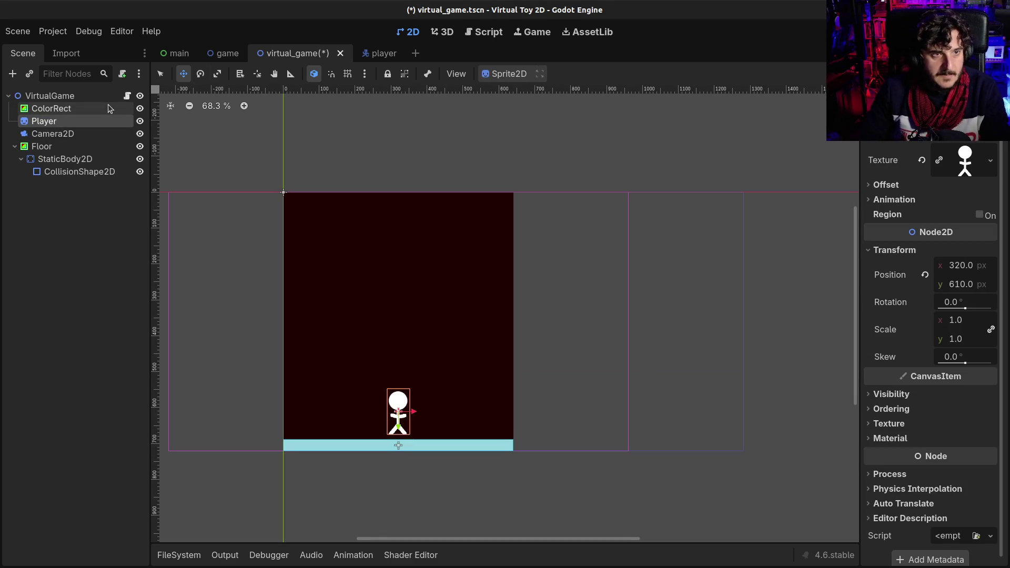
pyautogui.hotkey('ctrl', 's')
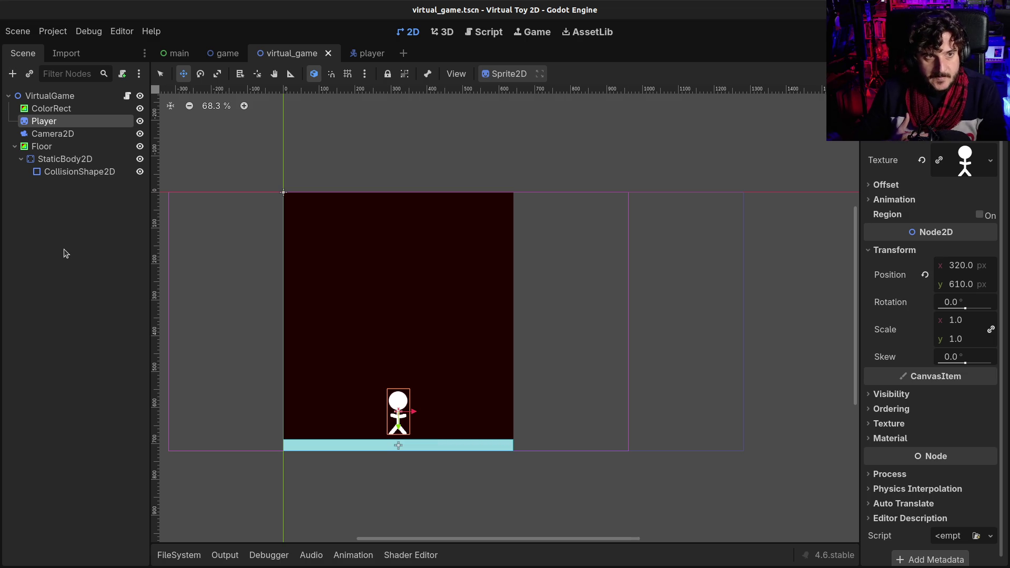
# Deselect the Player node and switch to the main scene
pyautogui.click(71, 210)
pyautogui.click(44, 121)
pyautogui.click(38, 295)
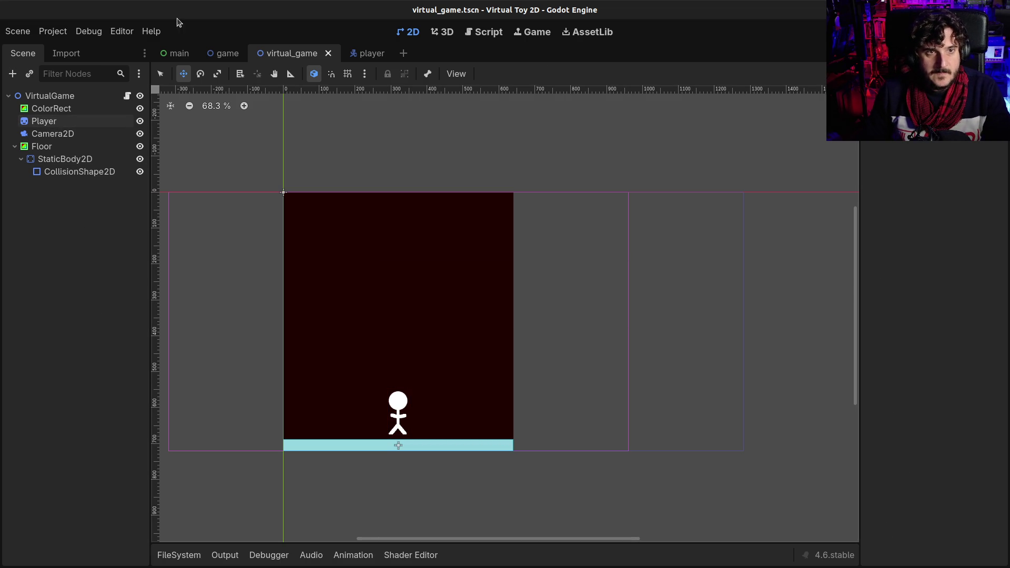
pyautogui.click(179, 54)
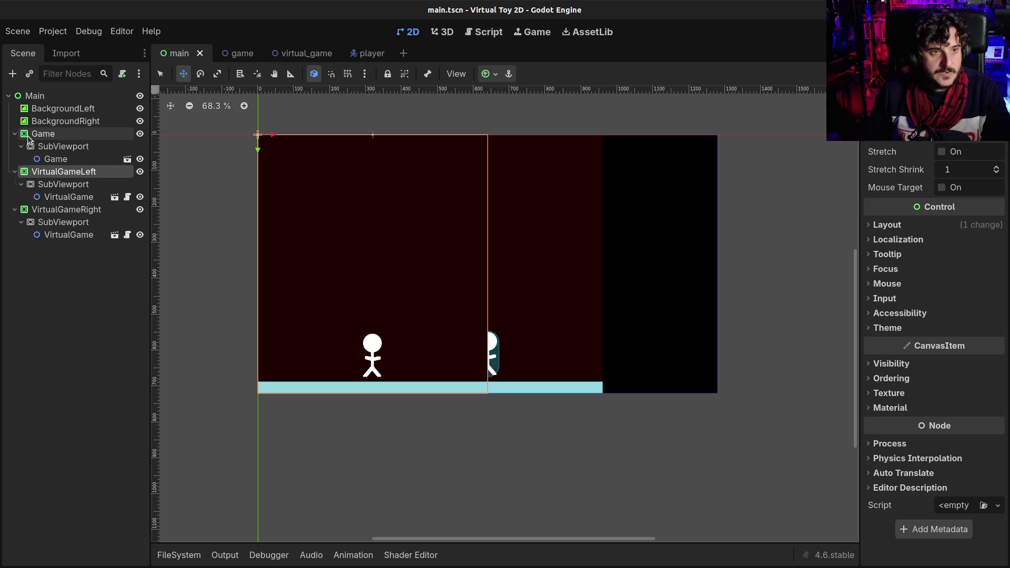
pyautogui.click(23, 208)
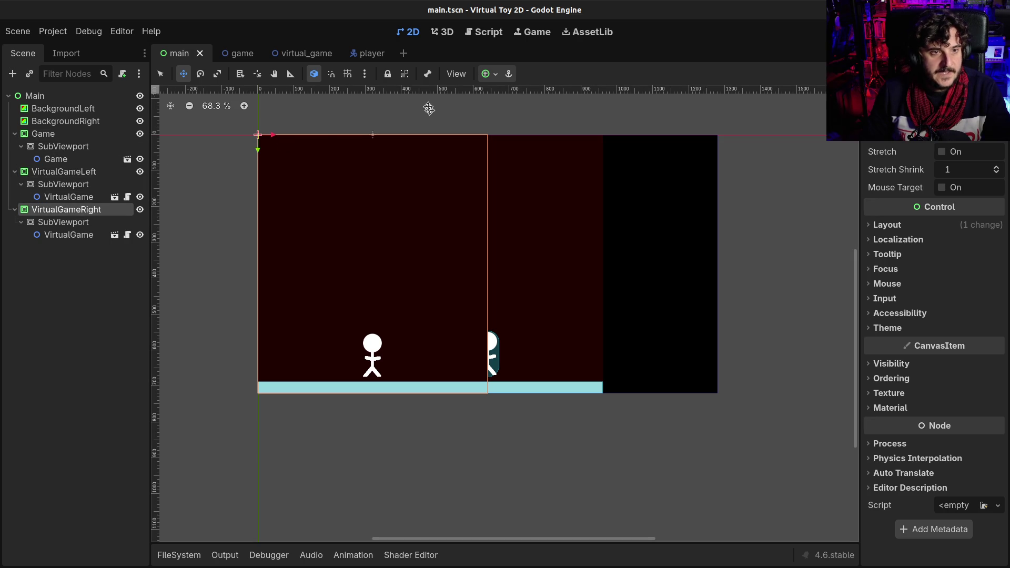
pyautogui.click(485, 74)
pyautogui.click(535, 115)
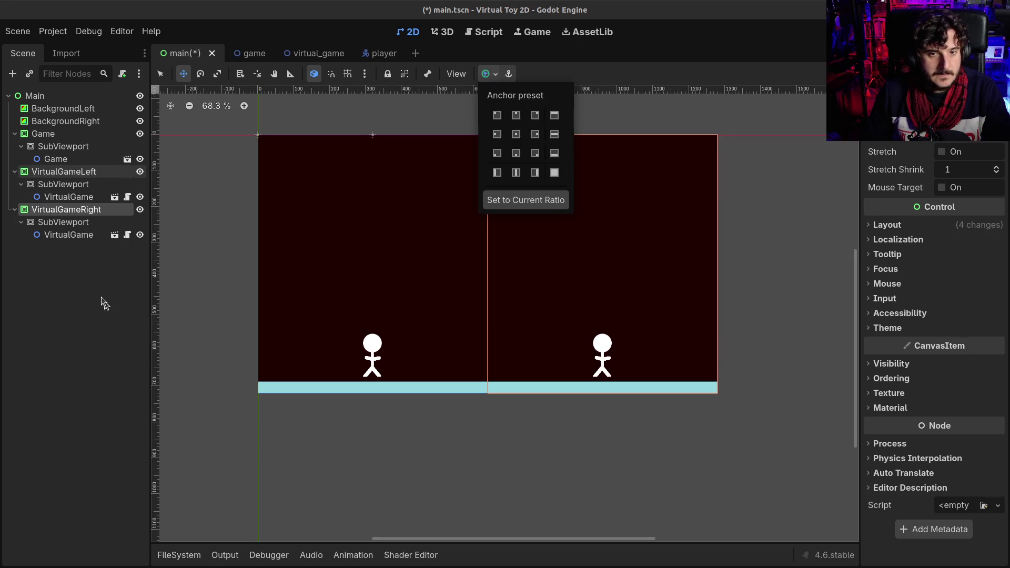
pyautogui.click(105, 305)
pyautogui.moveTo(37, 134)
pyautogui.mouseDown()
pyautogui.moveTo(26, 242)
pyautogui.moveTo(42, 241)
pyautogui.moveTo(35, 138)
pyautogui.mouseUp()
pyautogui.moveTo(63, 171); pyautogui.dragTo(16, 131)
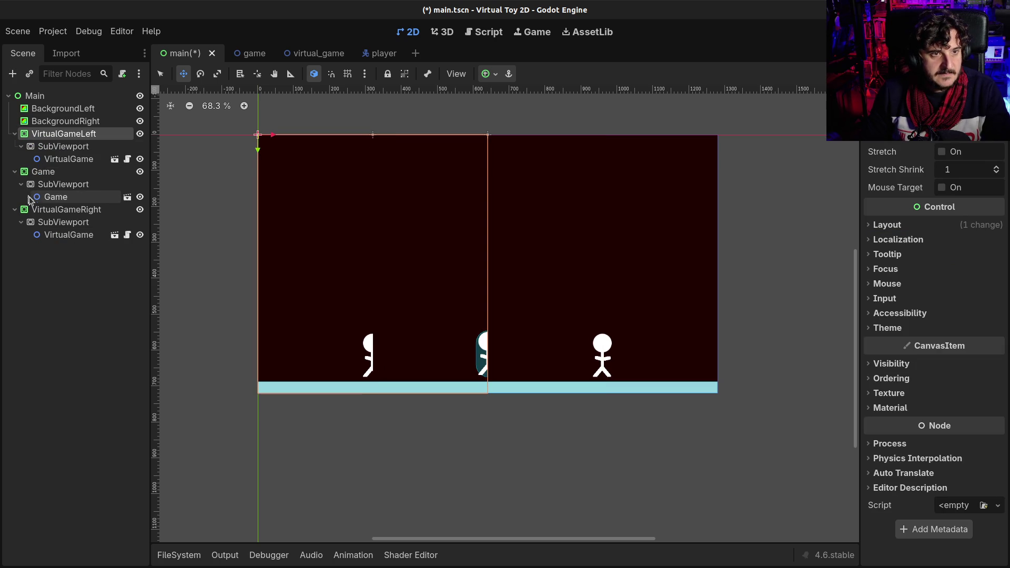
pyautogui.moveTo(31, 209); pyautogui.dragTo(28, 171)
pyautogui.click(54, 311)
pyautogui.hotkey('ctrl', 's')
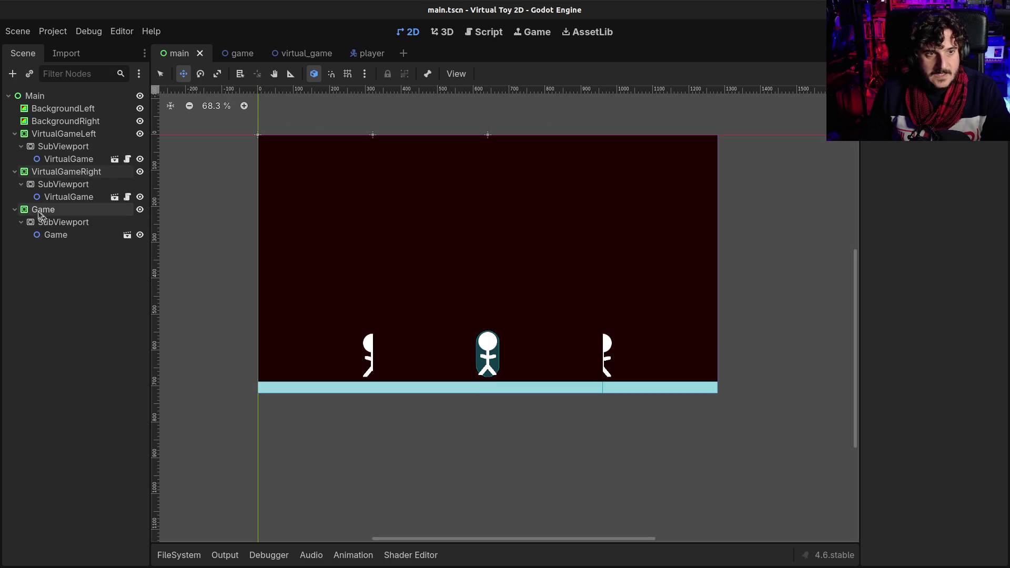
pyautogui.click(63, 240)
pyautogui.click(56, 199)
pyautogui.click(66, 235)
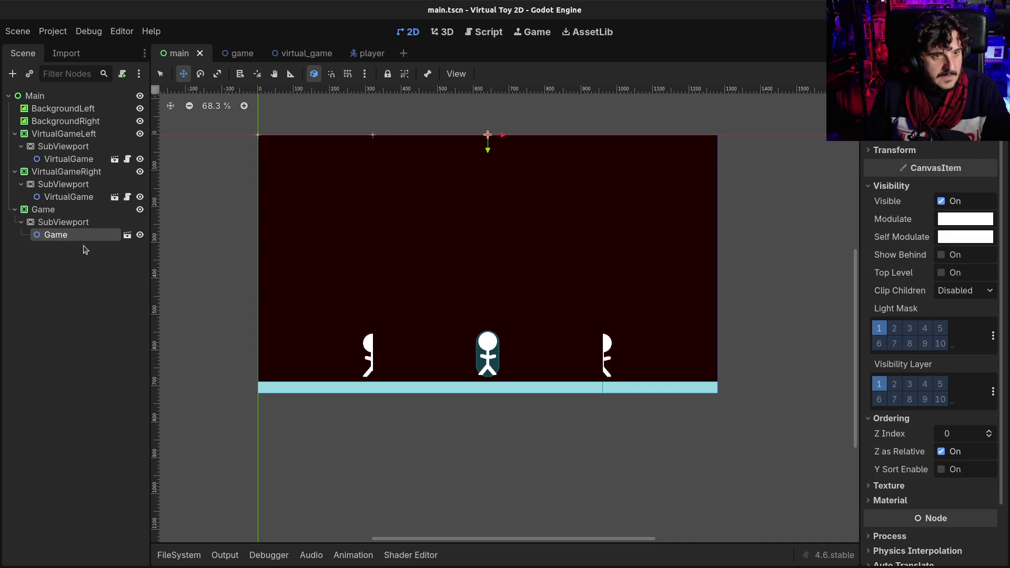
pyautogui.click(52, 31)
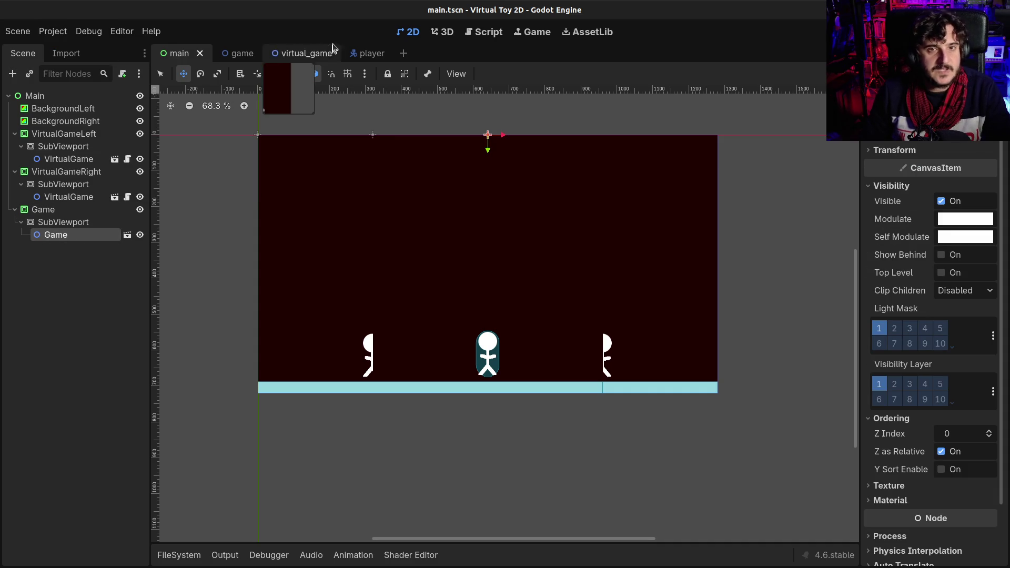
pyautogui.click(403, 52)
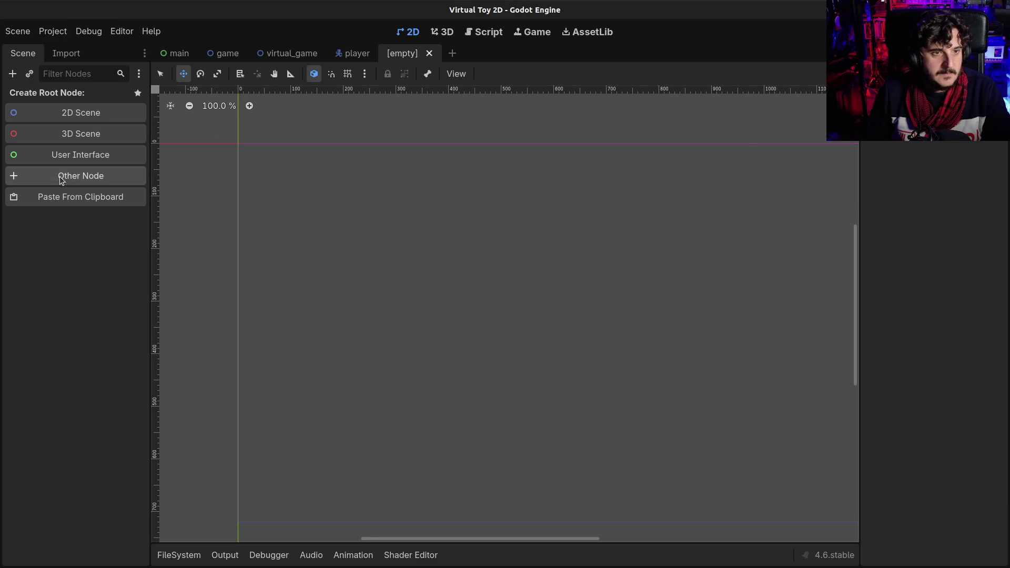
# Create a plain Node scene root named VR2DGlobals
pyautogui.click(71, 176)
pyautogui.press('Up')
pyautogui.press('Up')
pyautogui.press('Up')
pyautogui.press('Return')
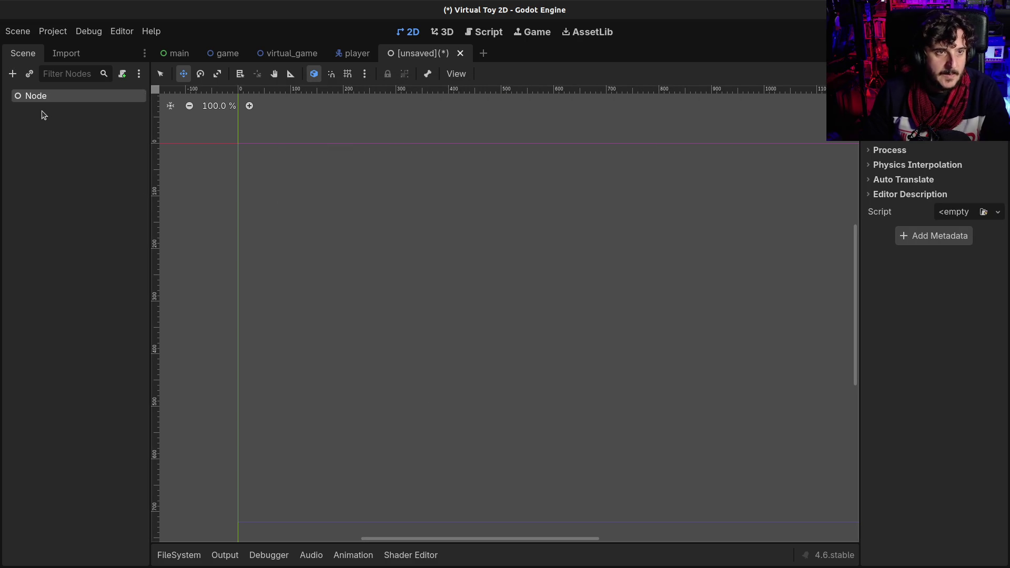
pyautogui.press('F2')
pyautogui.write('Globals')
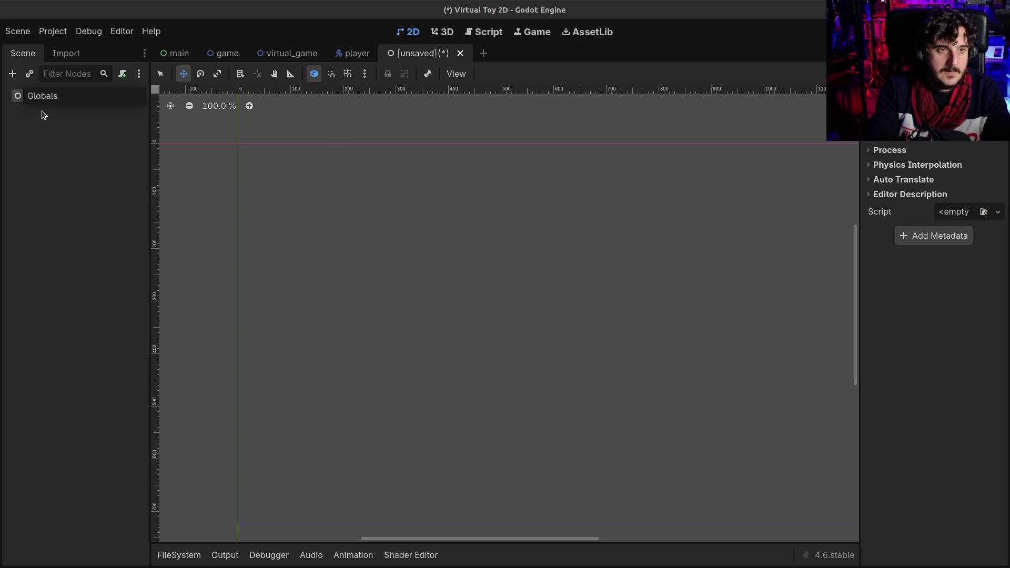
pyautogui.press('Home')
pyautogui.write('VR2')
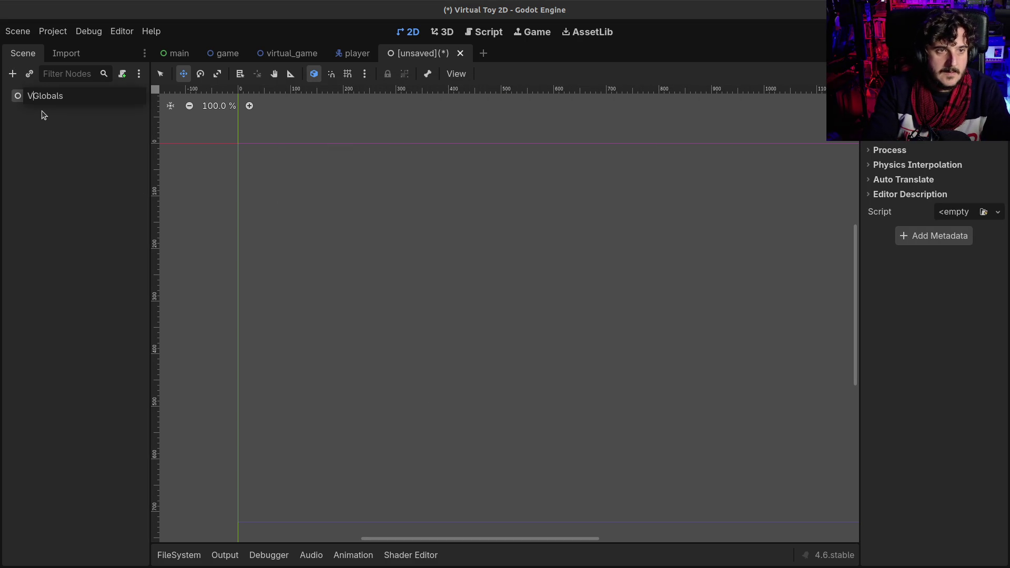
pyautogui.write('D')
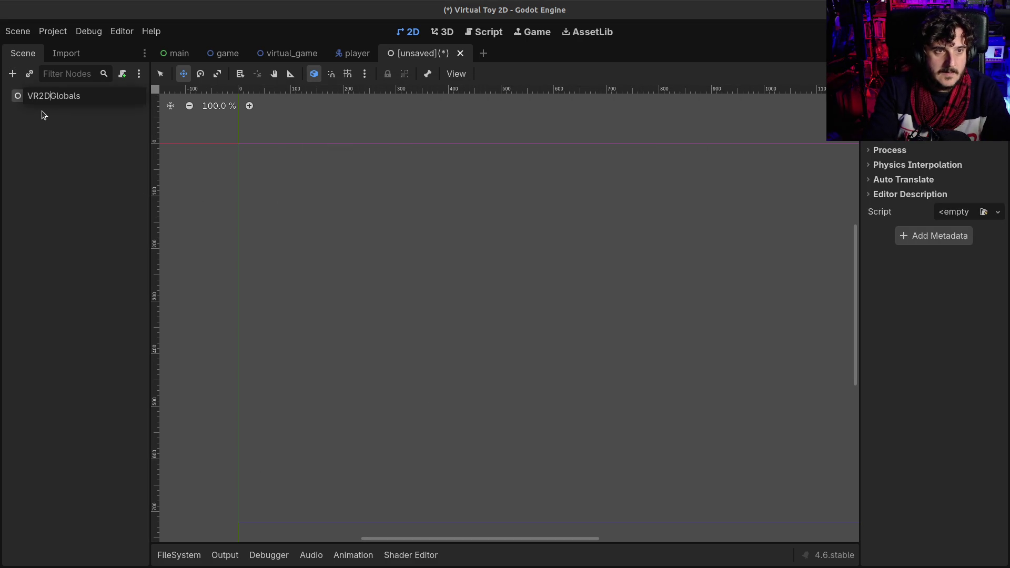
pyautogui.press('Return')
# Save the scene as vr_2d_globals.tscn in a new res://scripts folder
pyautogui.hotkey('ctrl', 's')
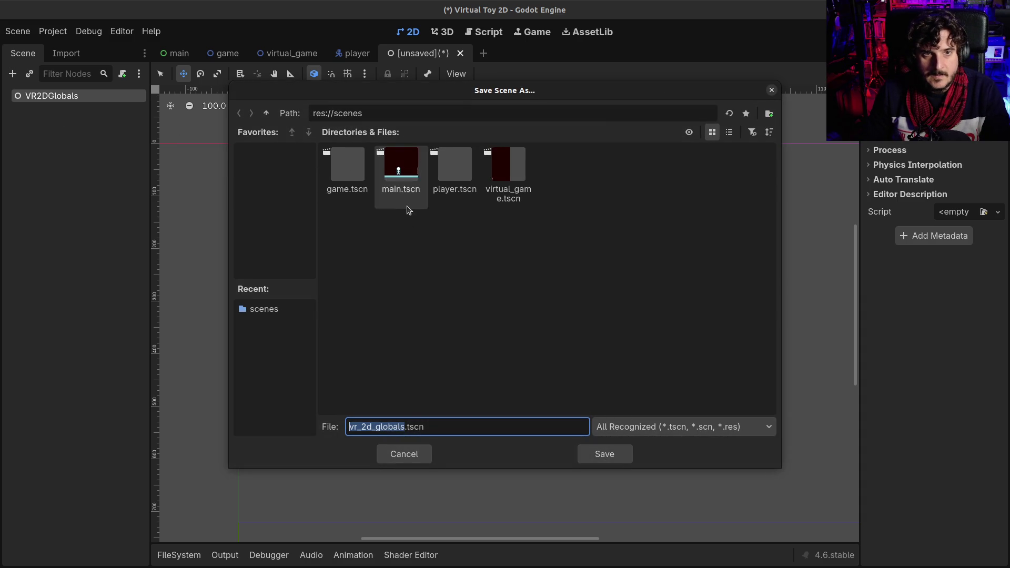
pyautogui.click(405, 450)
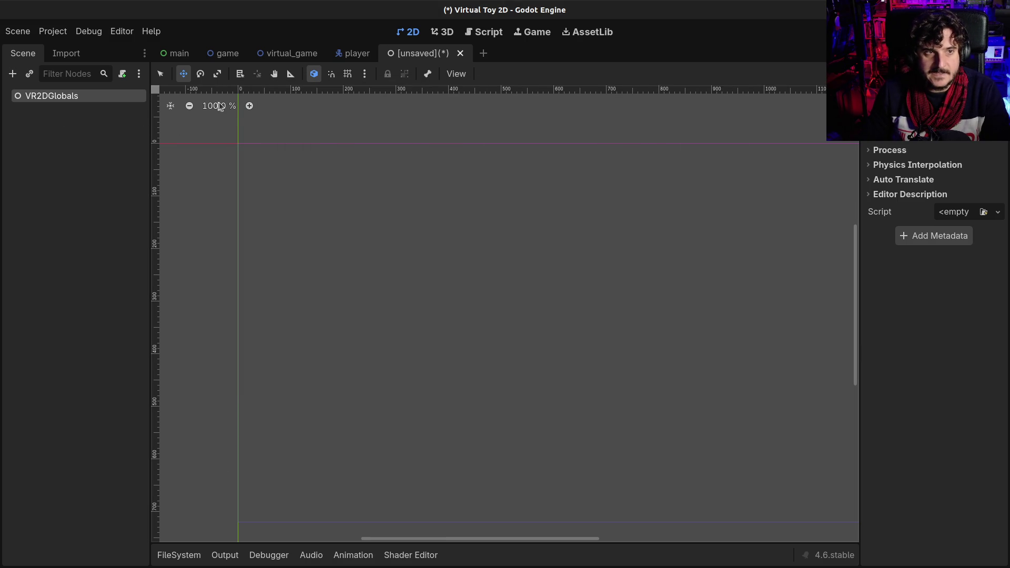
pyautogui.hotkey('ctrl', 's')
pyautogui.click(266, 113)
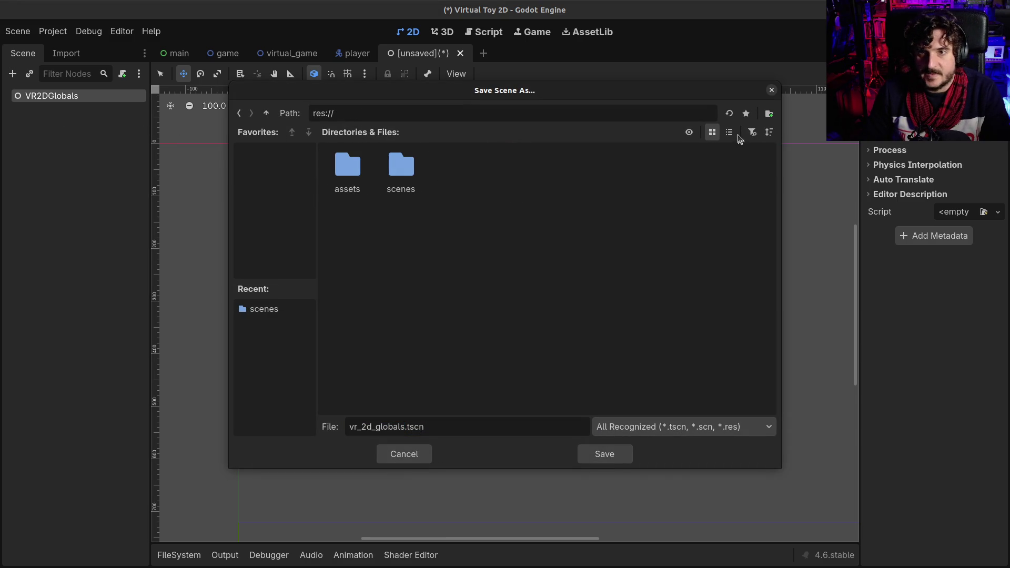
pyautogui.click(767, 115)
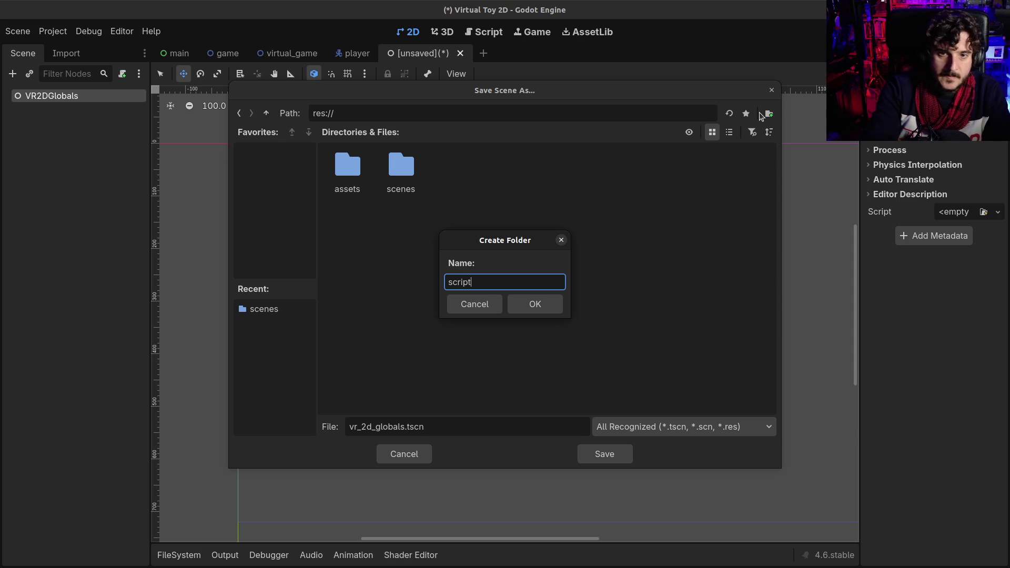
pyautogui.press('Return')
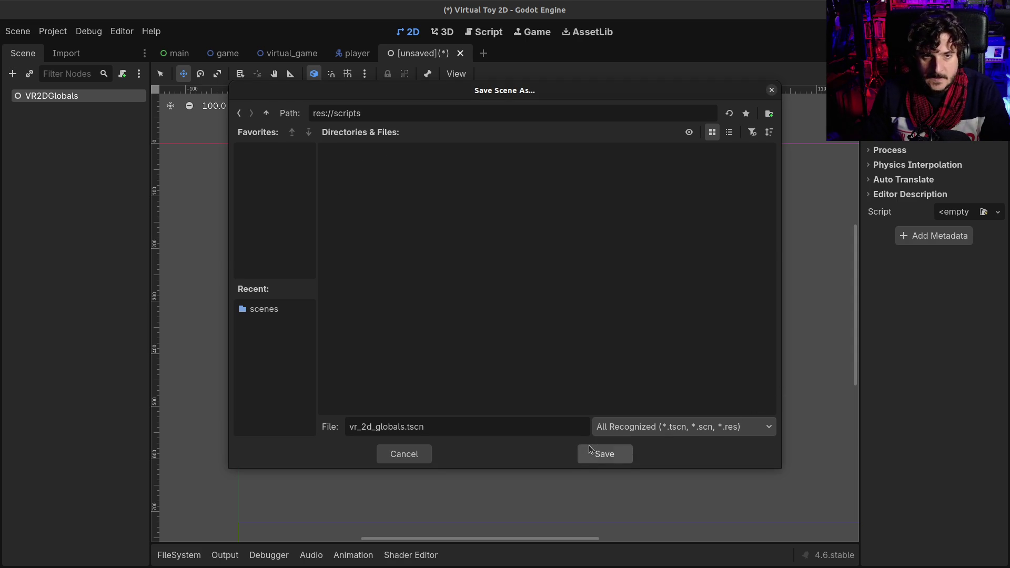
pyautogui.click(592, 451)
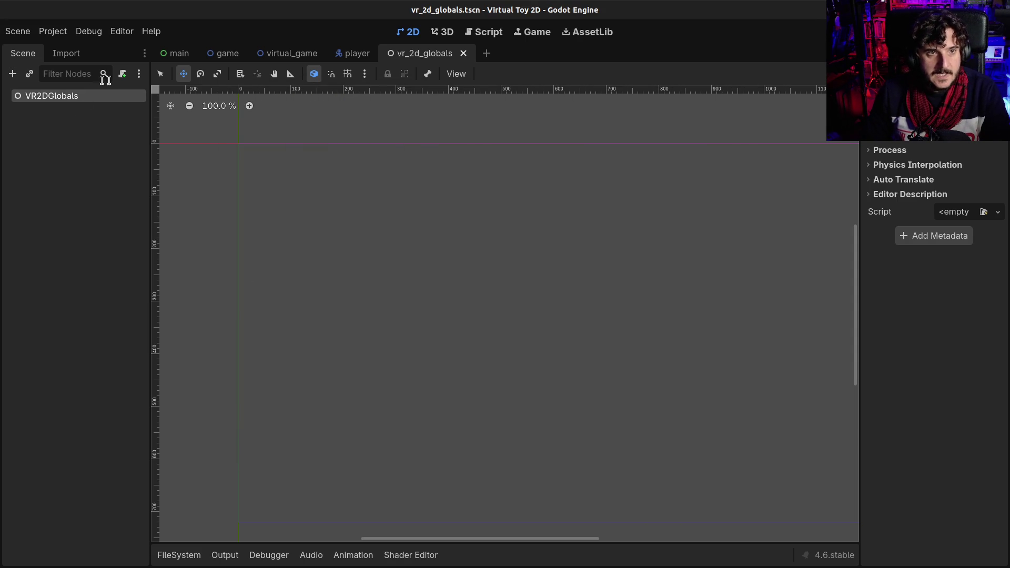
pyautogui.click(123, 74)
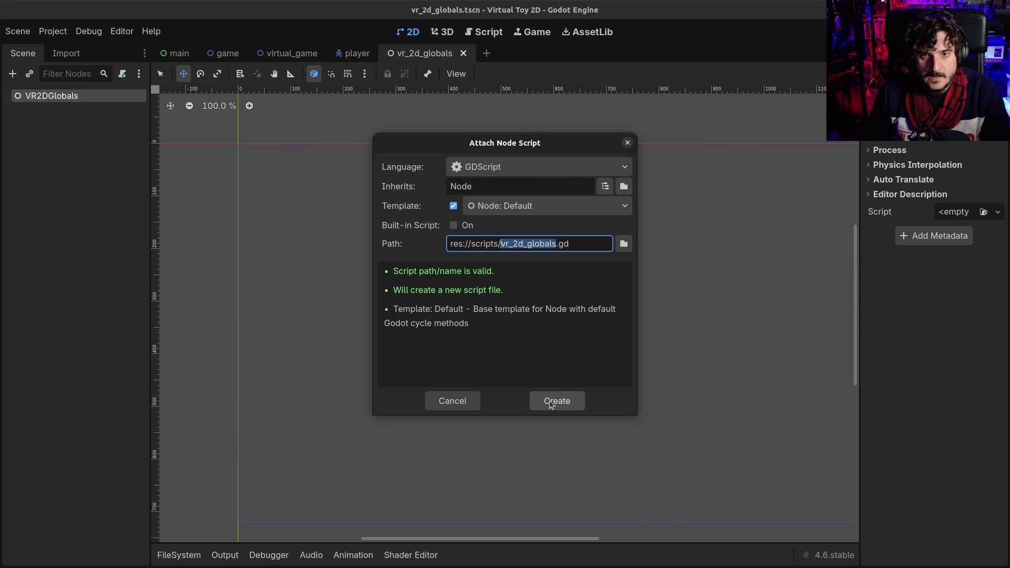
# Attach a new vr_2d_globals.gd script to VR2DGlobals and save
pyautogui.click(455, 401)
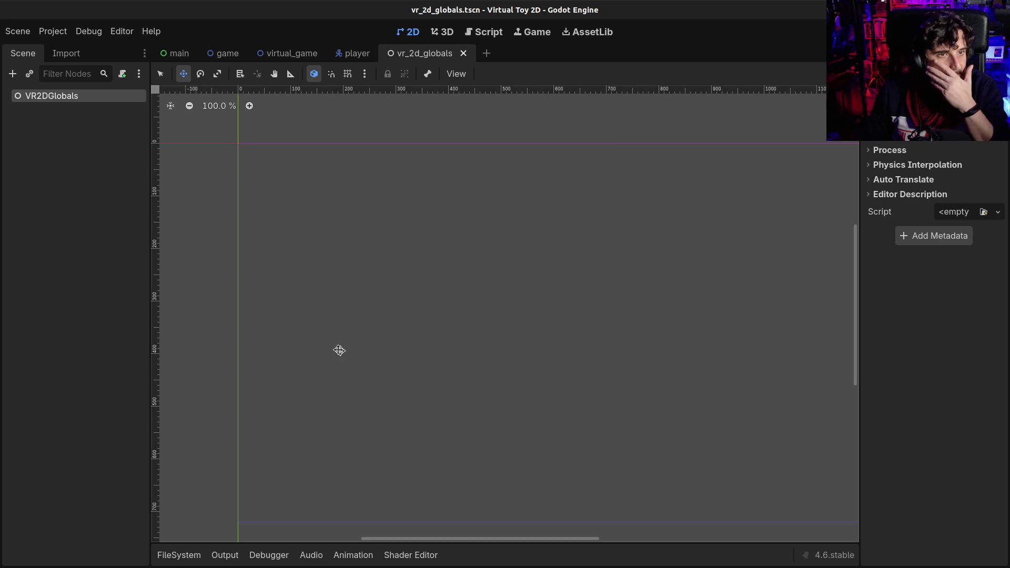
pyautogui.rightClick(38, 98)
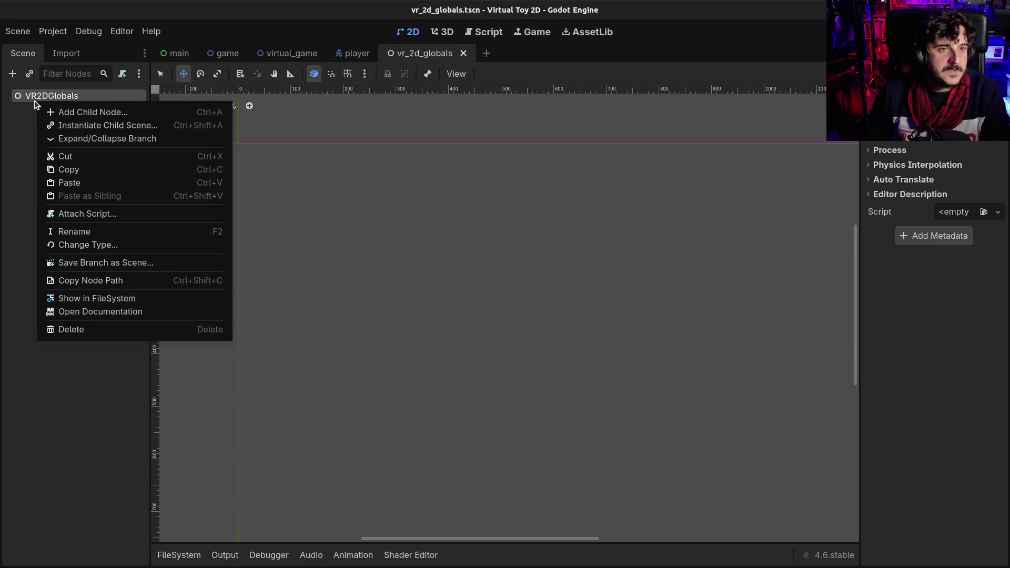
pyautogui.click(83, 244)
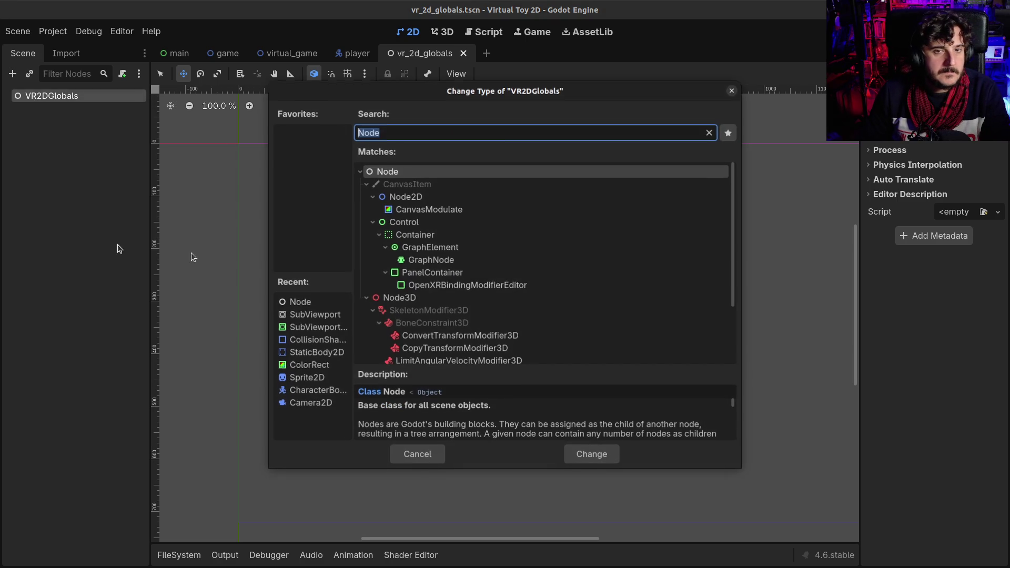
pyautogui.press('Escape')
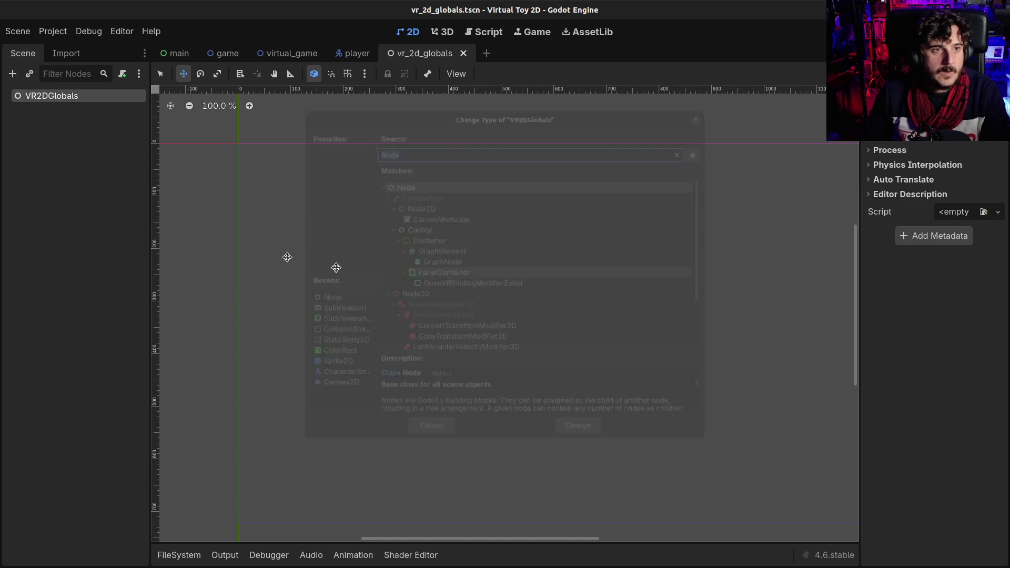
pyautogui.click(122, 74)
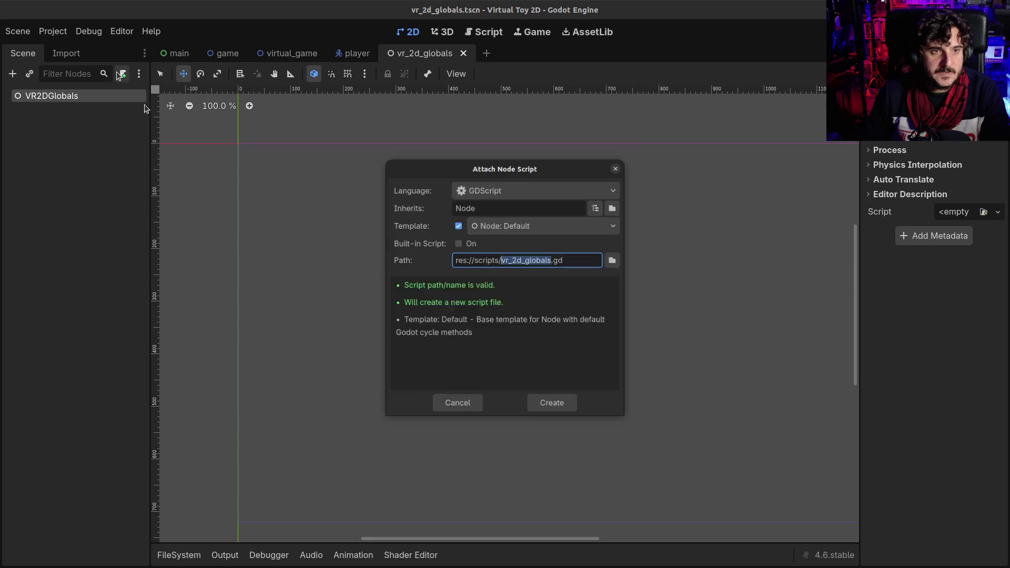
pyautogui.click(554, 402)
pyautogui.hotkey('ctrl', 's')
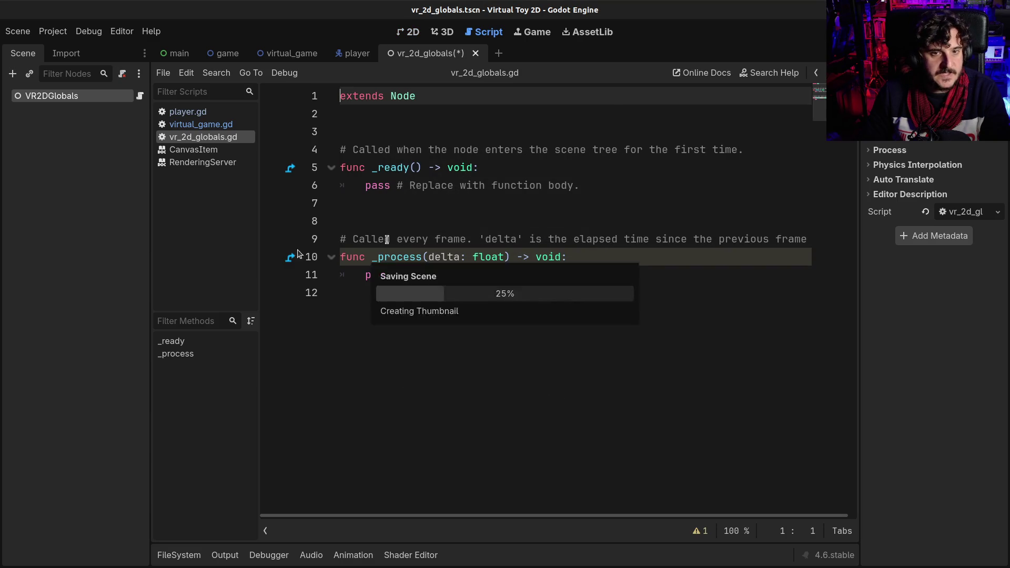
# Replace the template functions with the declaration var Player:CharacterBody2D
pyautogui.click(411, 230)
pyautogui.click(389, 274)
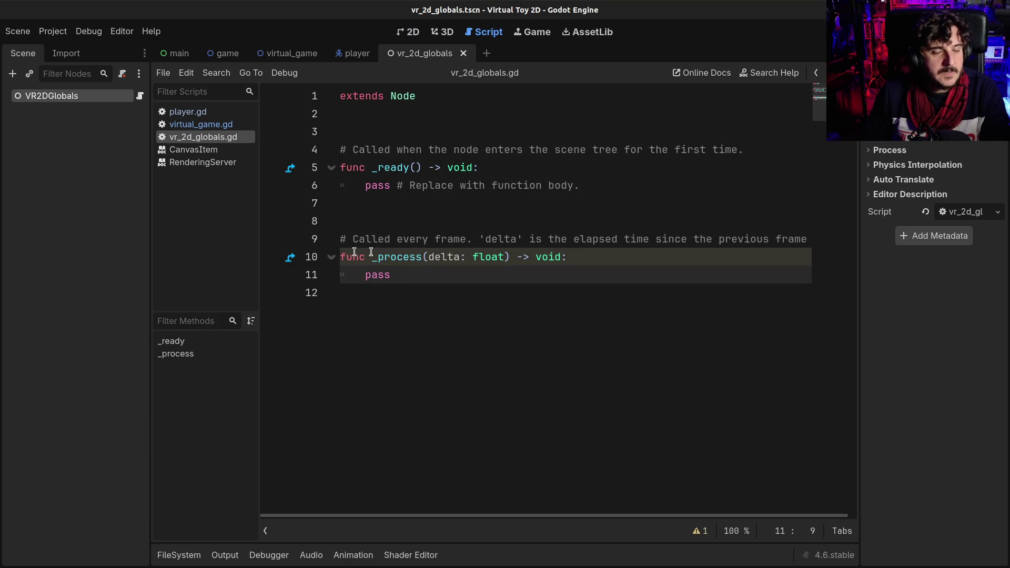
pyautogui.moveTo(437, 297); pyautogui.dragTo(296, 140)
pyautogui.press('BackSpace')
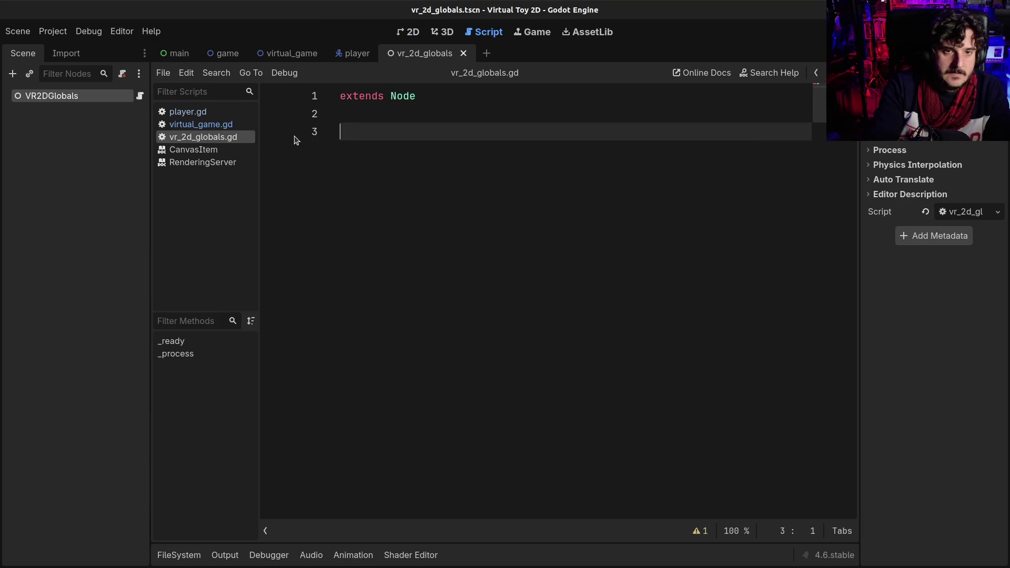
pyautogui.write('laye')
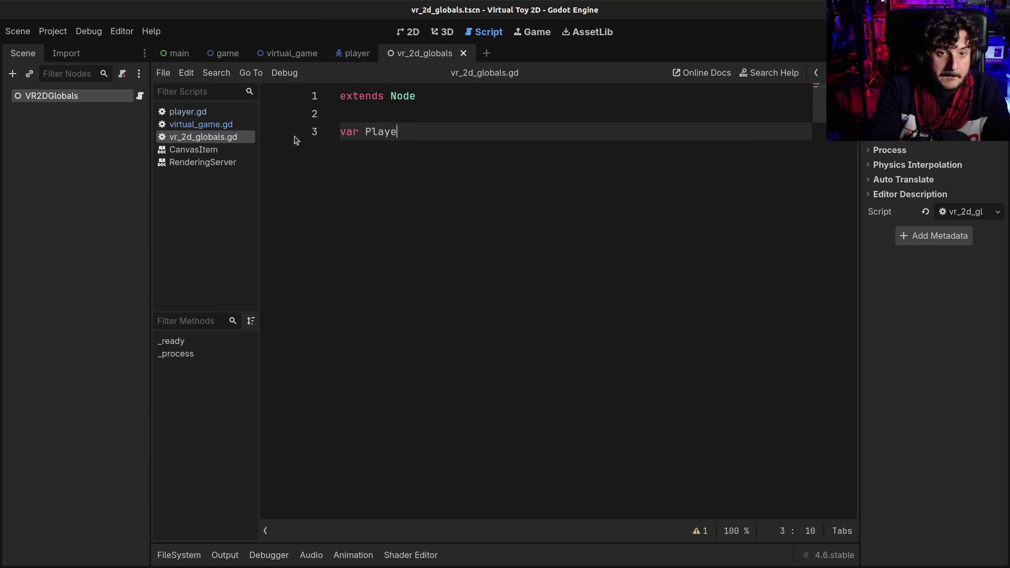
pyautogui.write('r:Chara')
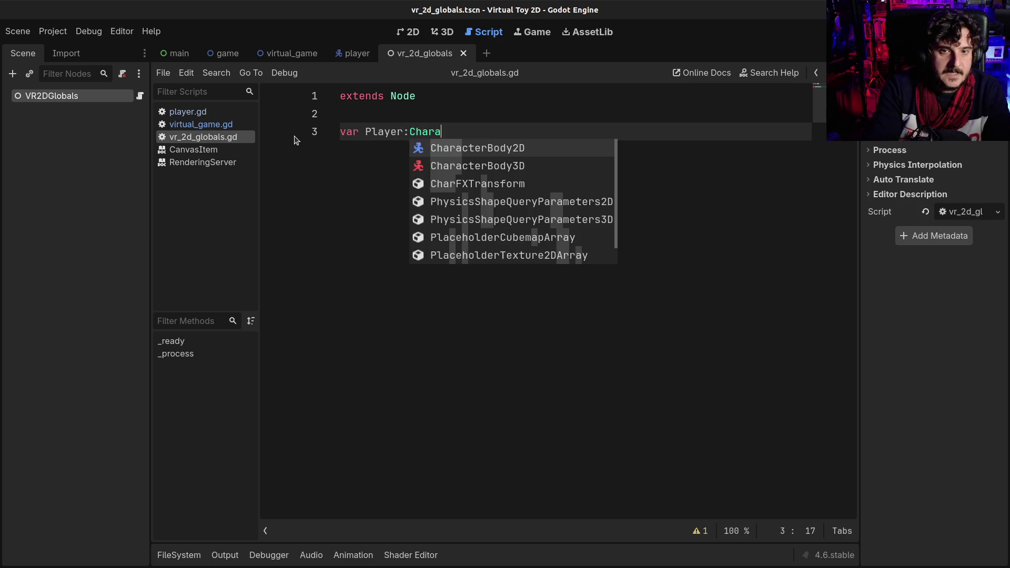
pyautogui.press('Return')
pyautogui.press('Return')
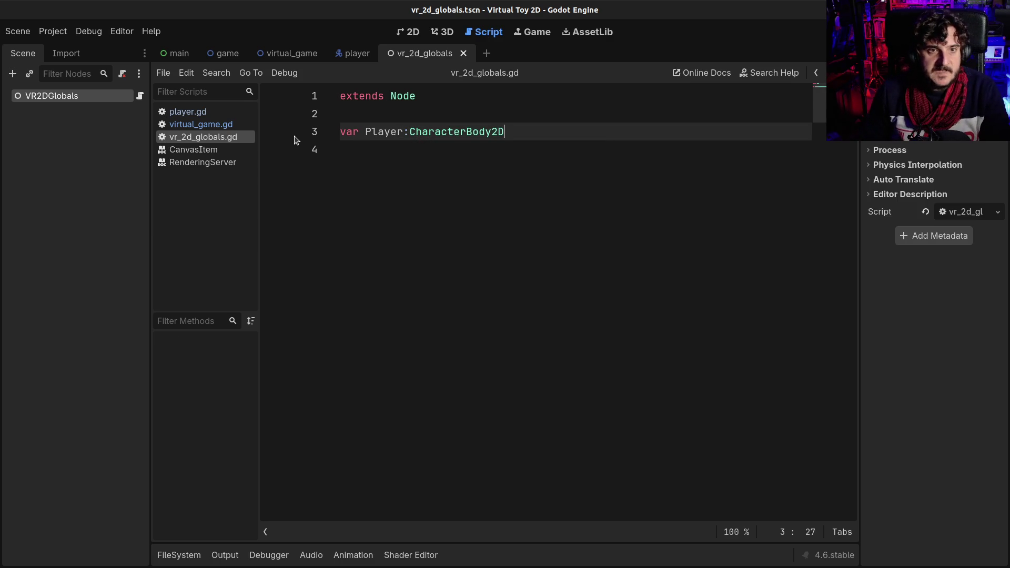
# Add a blank line in player.gd's _ready, then bring up Project Settings
pyautogui.click(187, 111)
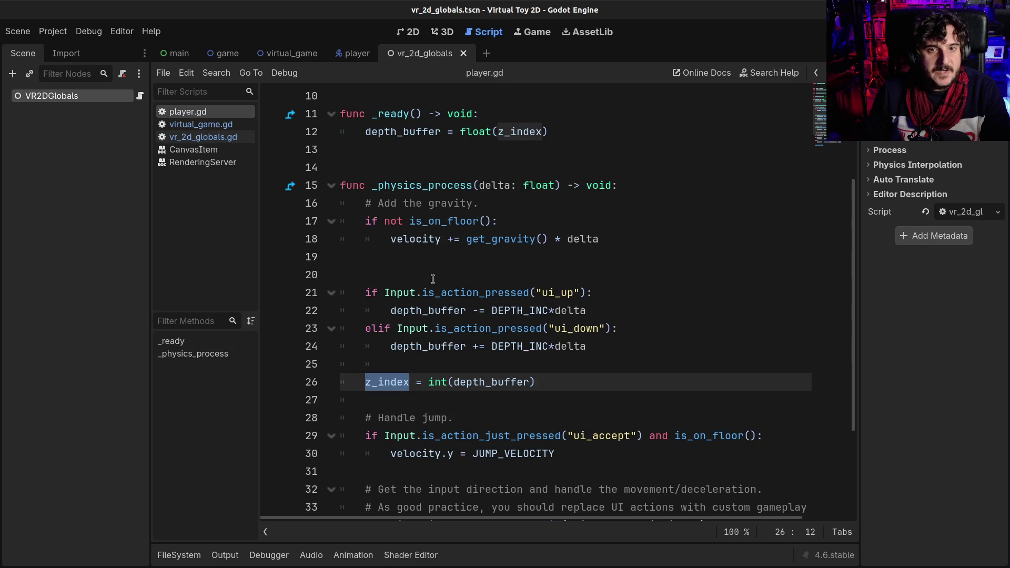
pyautogui.scroll(3, 432, 279)
pyautogui.click(600, 292)
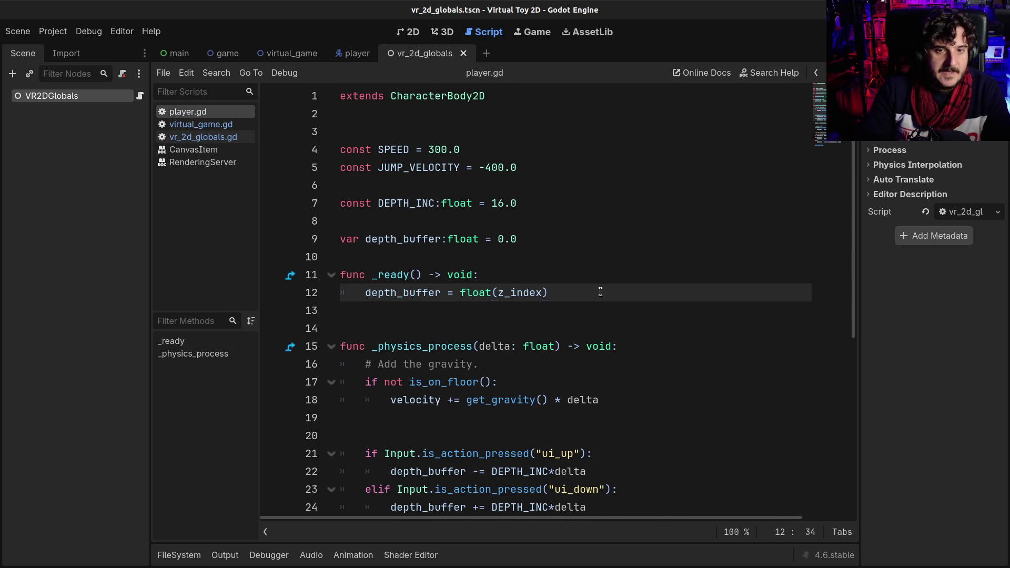
pyautogui.hotkey('ctrl', 'shift', 'Return')
pyautogui.press('BackSpace')
pyautogui.press('BackSpace')
pyautogui.press('BackSpace')
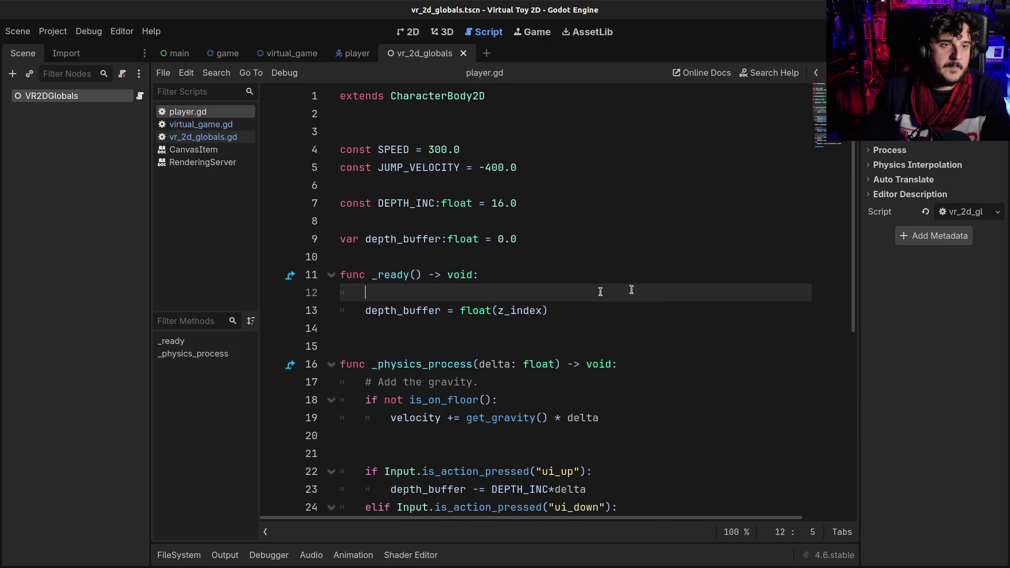
pyautogui.click(52, 31)
pyautogui.click(74, 43)
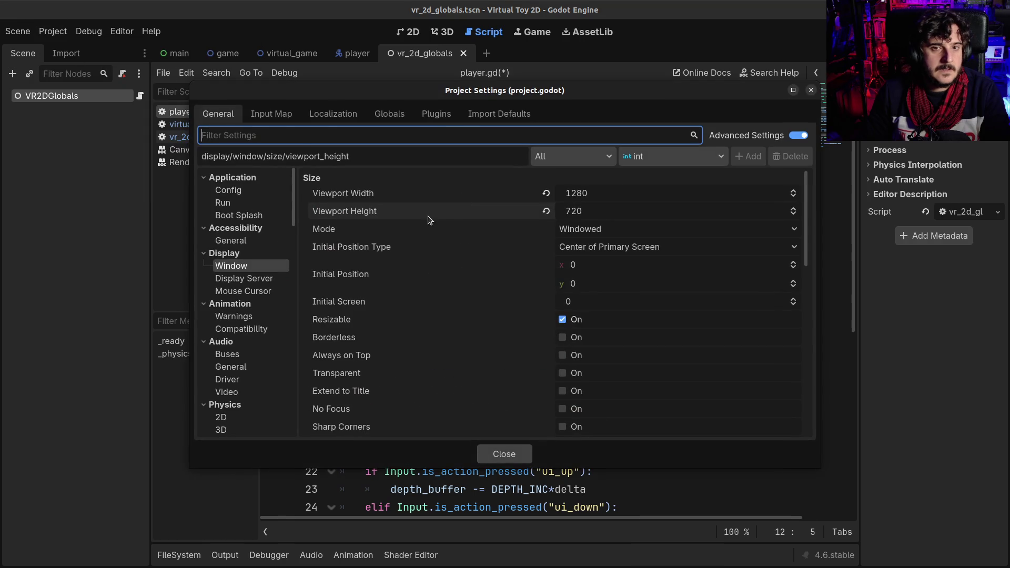
# Add scripts/vr_2d_globals.tscn as a global autoload
pyautogui.click(388, 114)
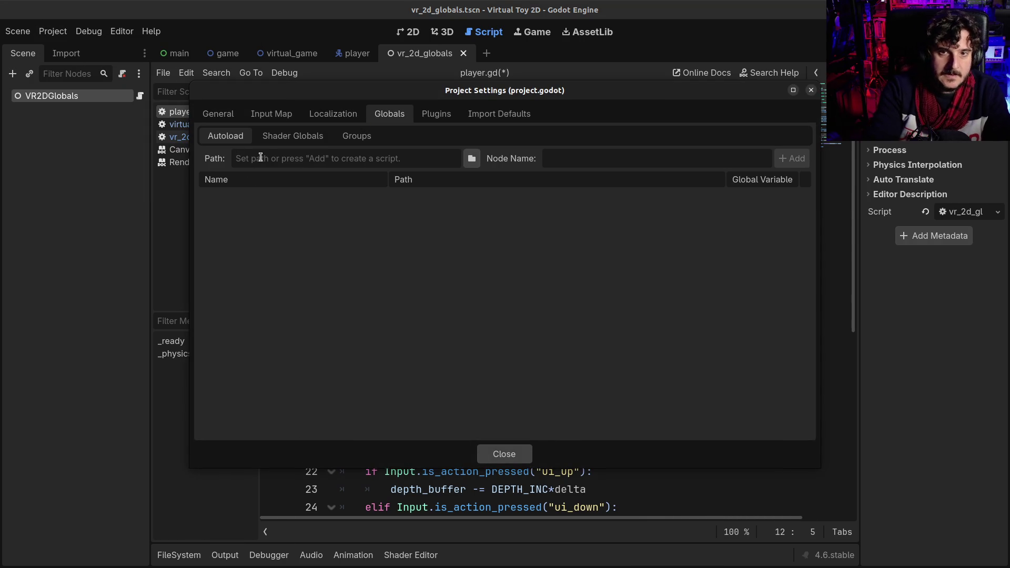
pyautogui.click(472, 158)
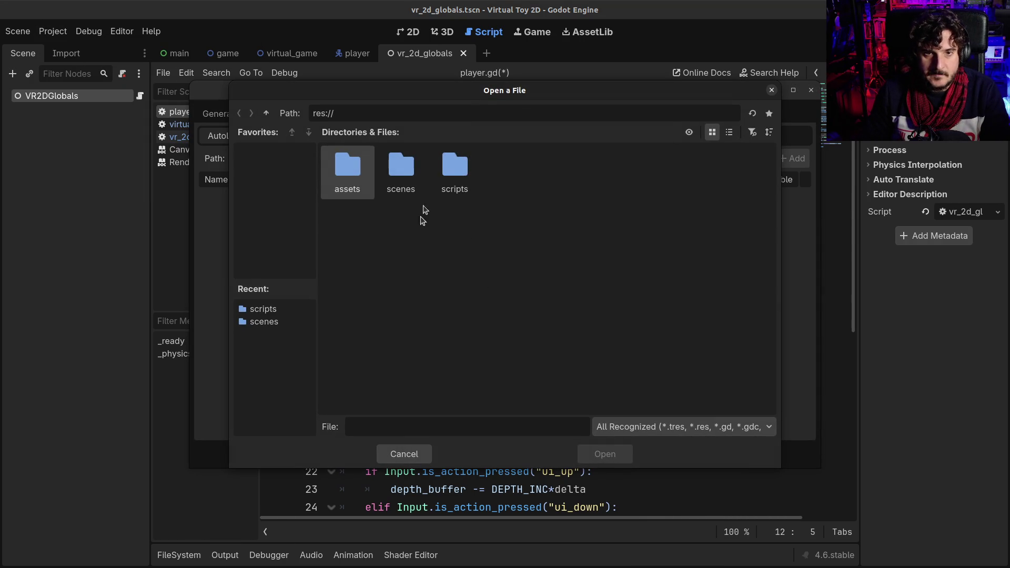
pyautogui.doubleClick(452, 173)
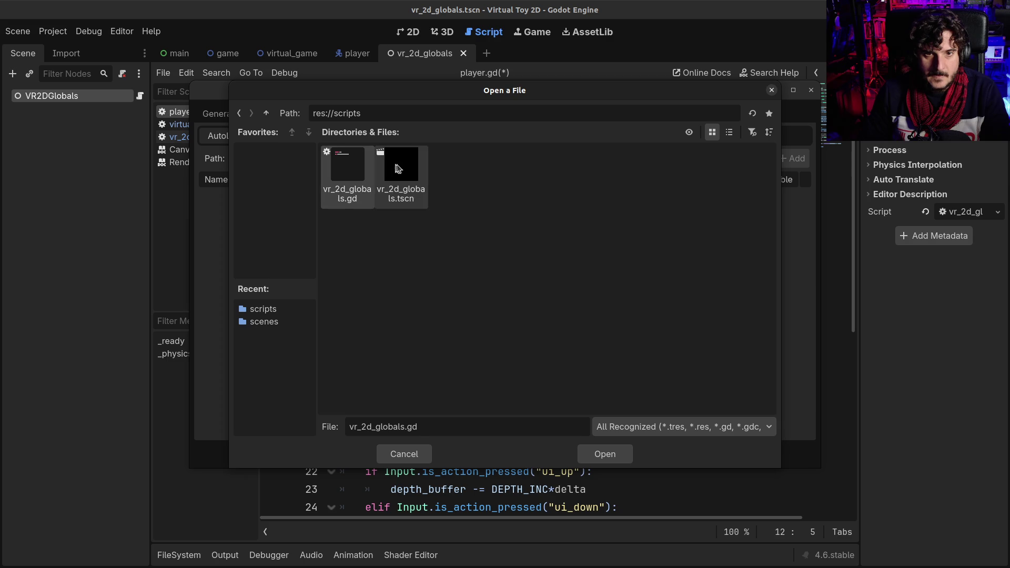
pyautogui.doubleClick(396, 167)
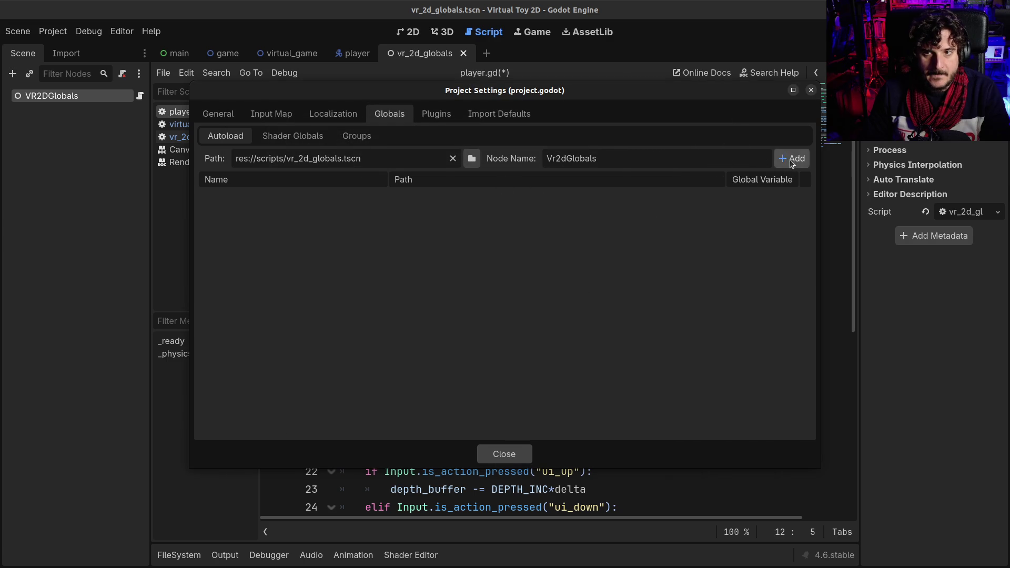
pyautogui.click(792, 159)
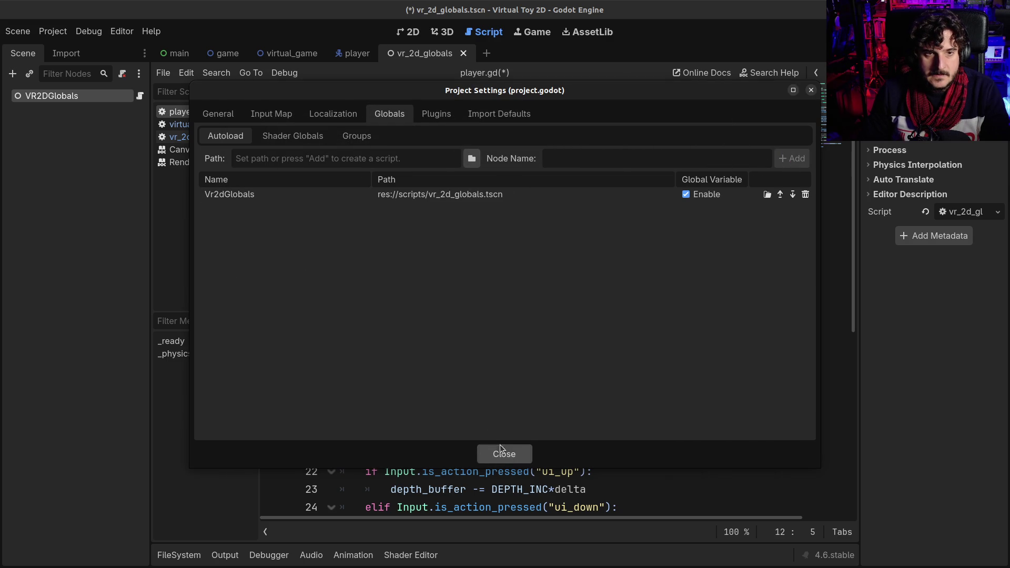
# Rename the Vr2dGlobals autoload to VR2DGlobals
pyautogui.doubleClick(226, 194)
pyautogui.click(212, 194)
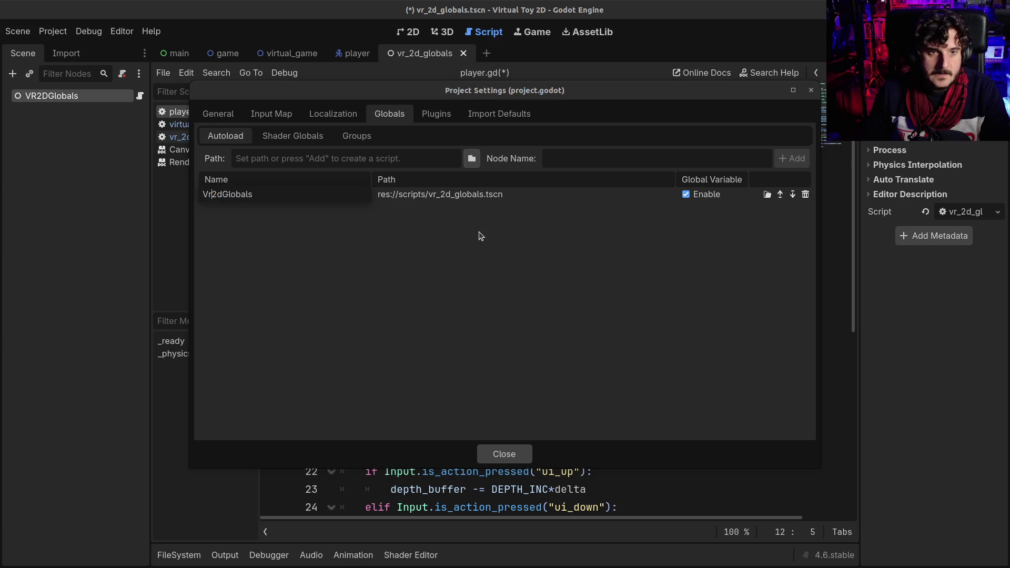
pyautogui.press('BackSpace')
pyautogui.write('R')
pyautogui.press('Right')
pyautogui.hotkey('shift', 'Right')
pyautogui.write('D')
pyautogui.press('Return')
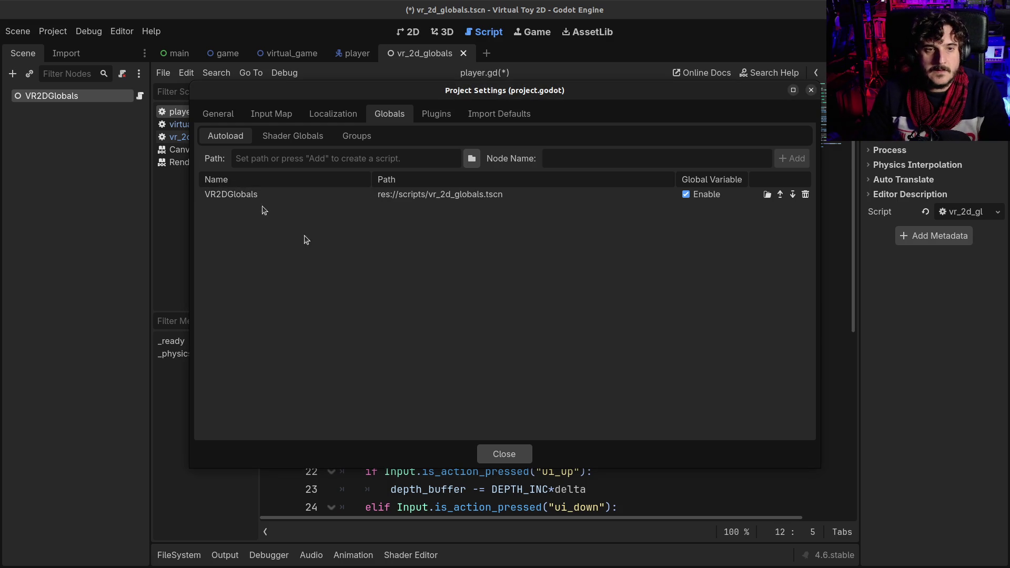
# Change the autoload name to VT2DGlobals and close Project Settings
pyautogui.click(235, 192)
pyautogui.press('Left')
pyautogui.press('Left')
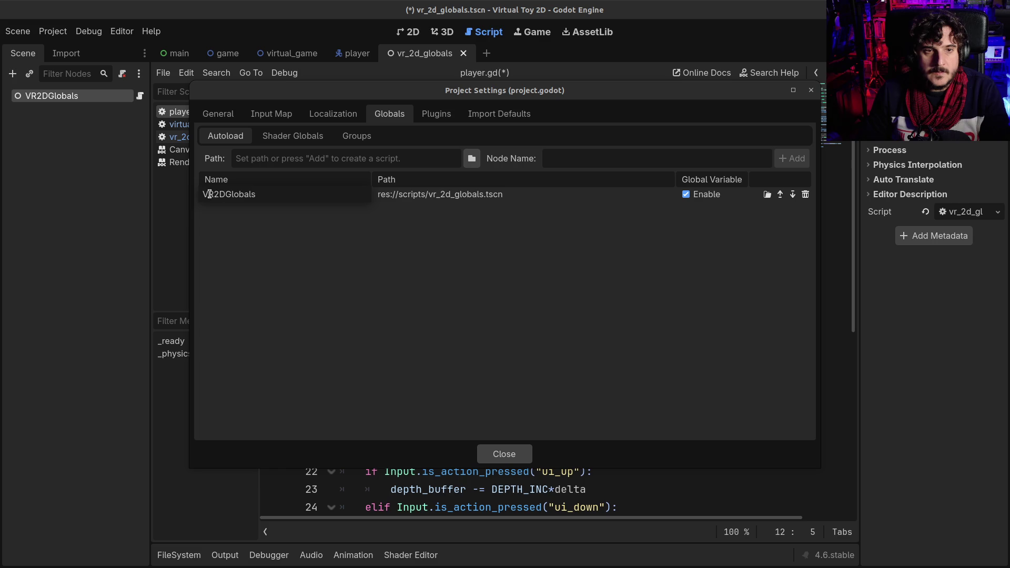
pyautogui.hotkey('shift', 'Right')
pyautogui.write('T')
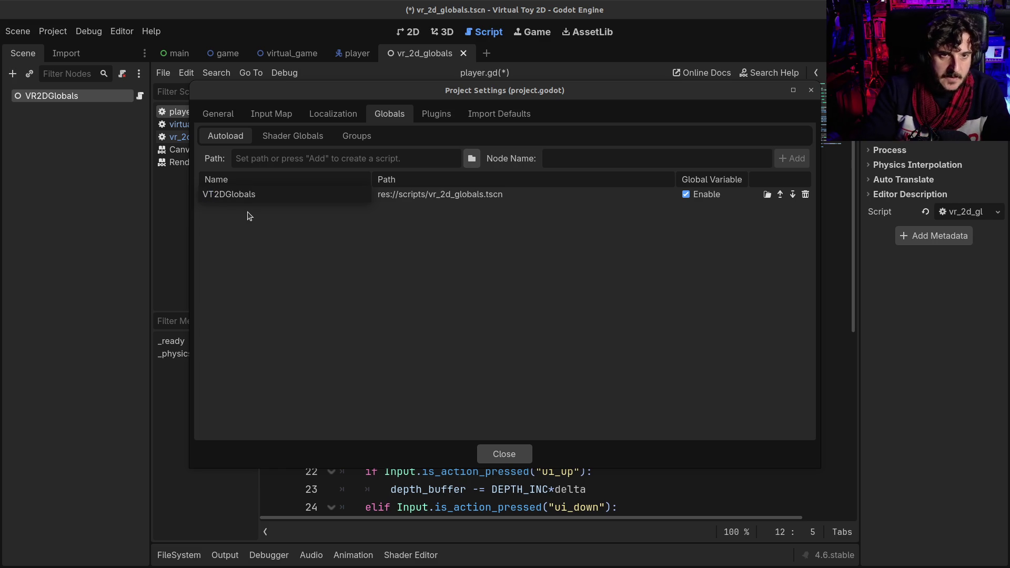
pyautogui.press('Return')
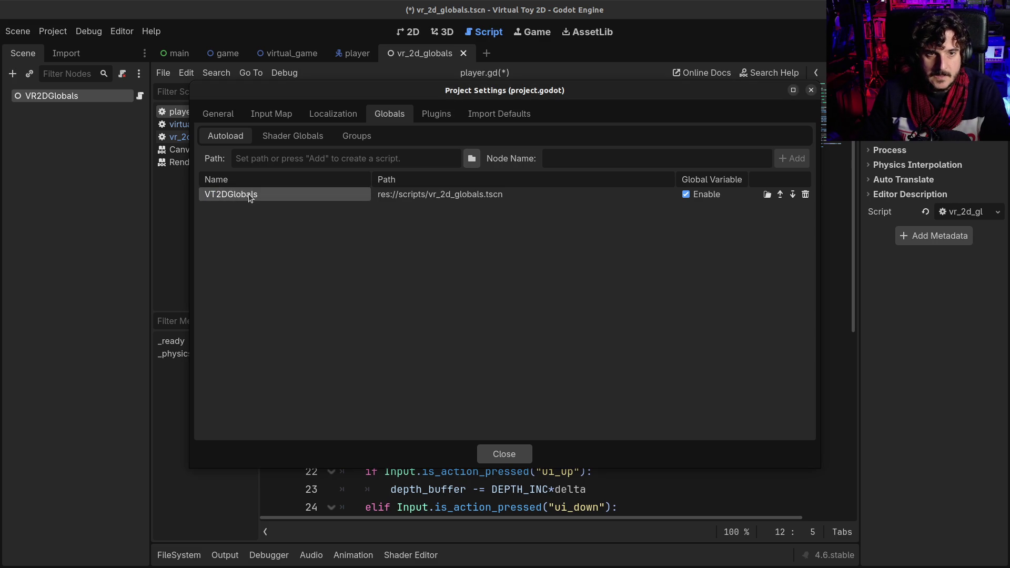
pyautogui.click(248, 193)
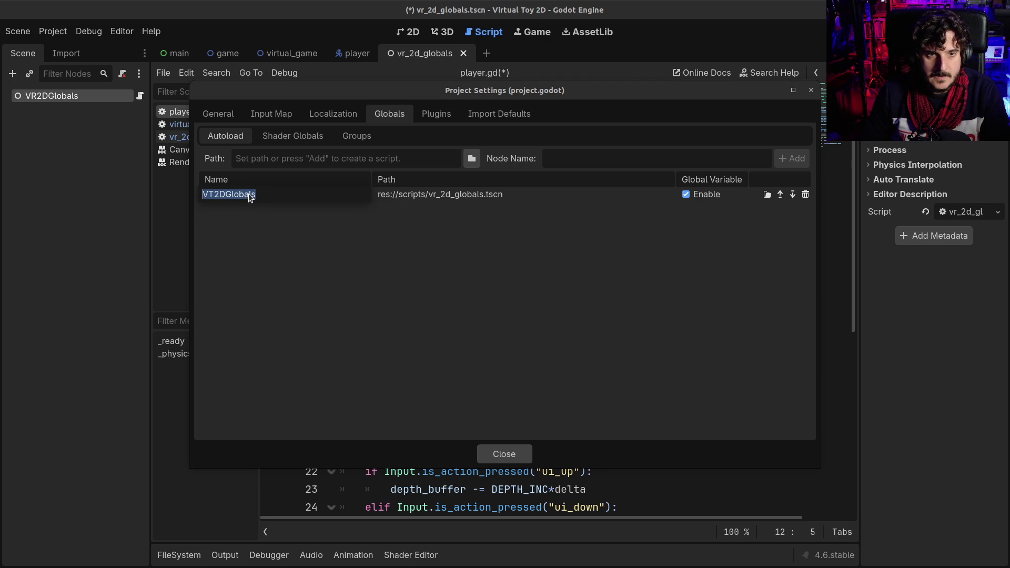
pyautogui.click(507, 429)
pyautogui.click(504, 454)
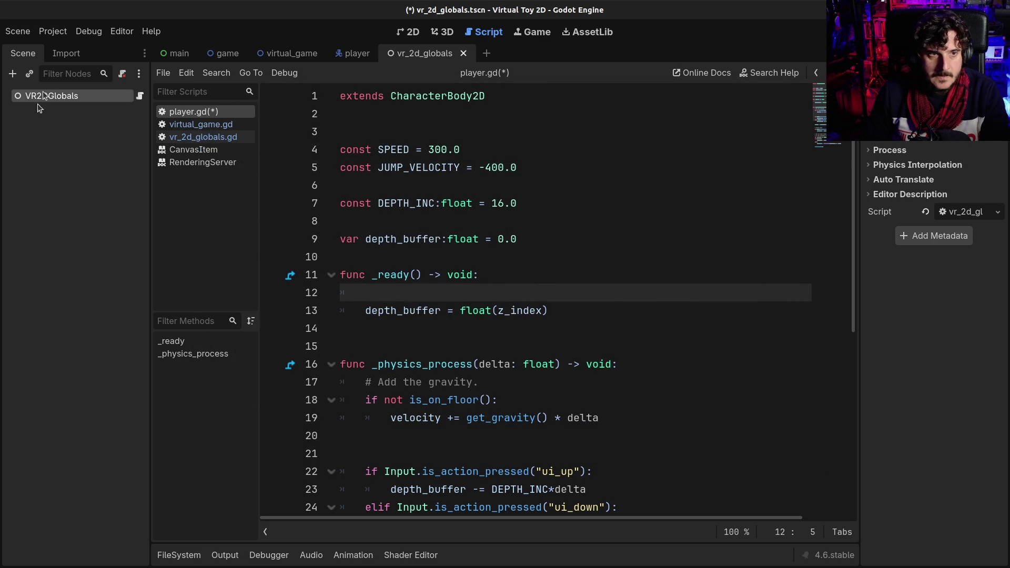
# Rename the globals root node to VT2DGlobals and save
pyautogui.click(41, 99)
pyautogui.press('F2')
pyautogui.press('Home')
pyautogui.press('Right')
pyautogui.hotkey('shift', 'Right')
pyautogui.write('T')
pyautogui.press('Return')
pyautogui.hotkey('ctrl', 's')
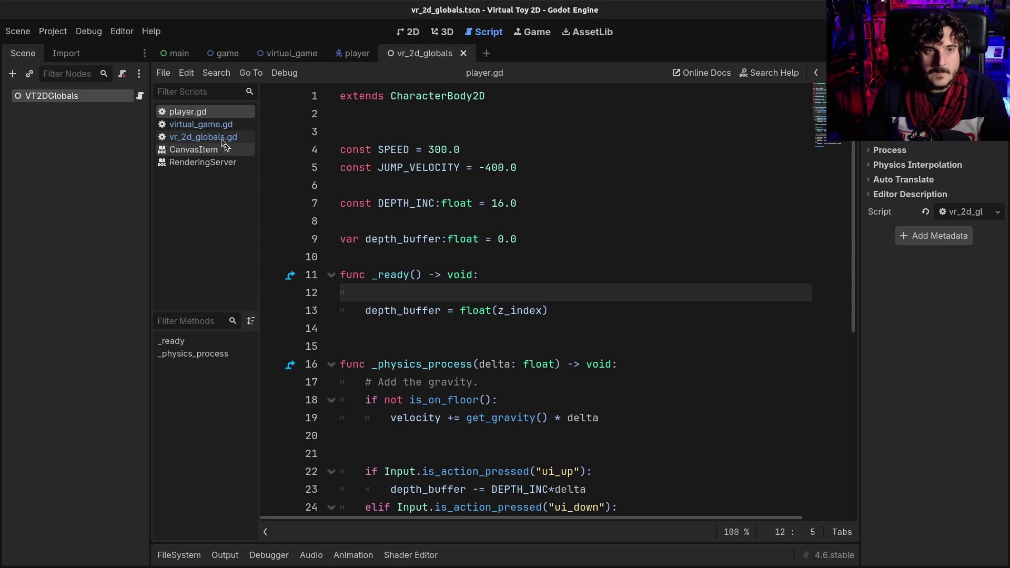
# Rename vr_2d_globals.gd to vt2d_globals.gd in the scripts folder
pyautogui.rightClick(209, 135)
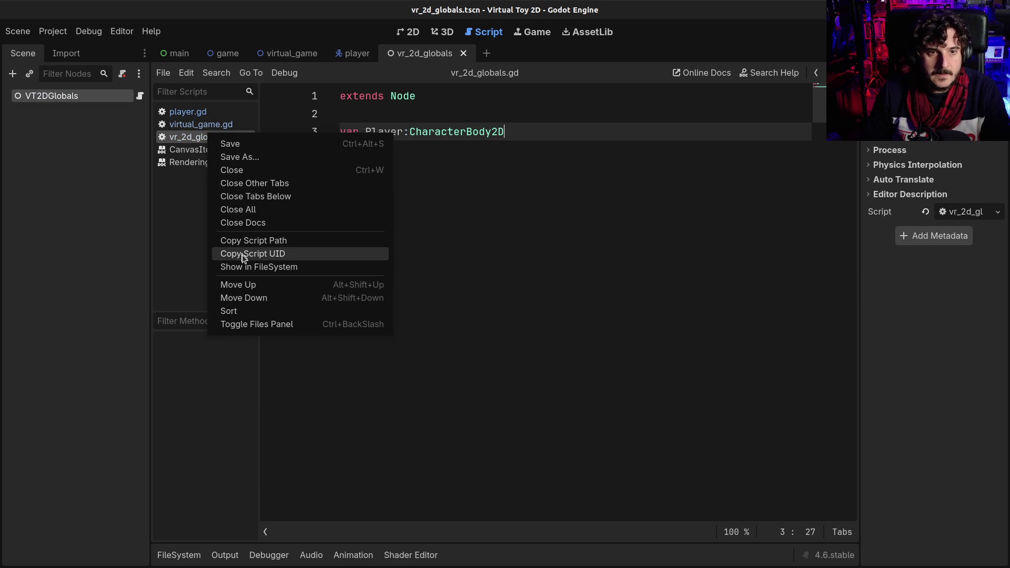
pyautogui.click(494, 278)
pyautogui.click(190, 559)
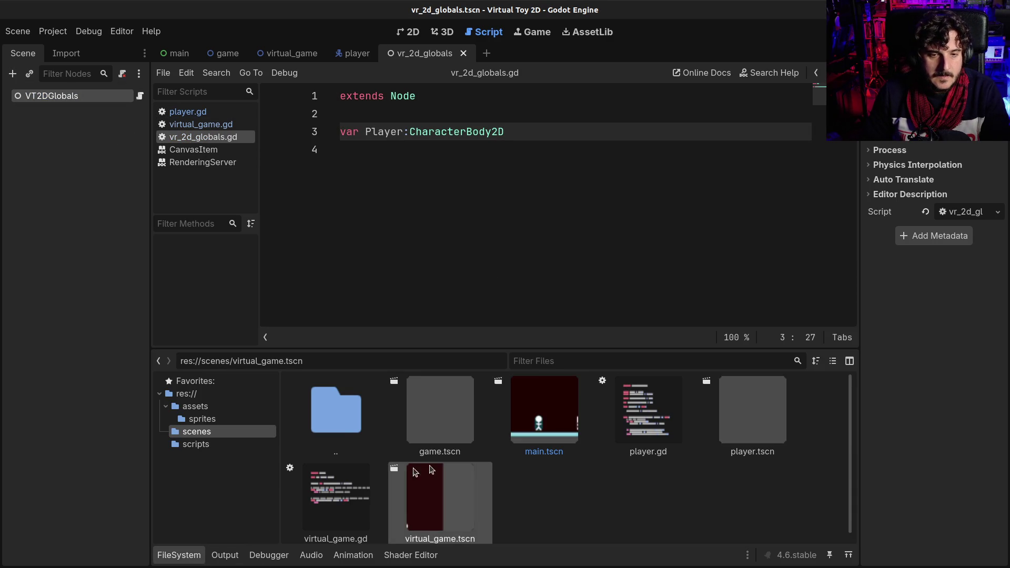
pyautogui.click(220, 446)
pyautogui.click(421, 449)
pyautogui.press('Delete')
pyautogui.press('Delete')
pyautogui.write('t2d_globals.gd')
pyautogui.press('Return')
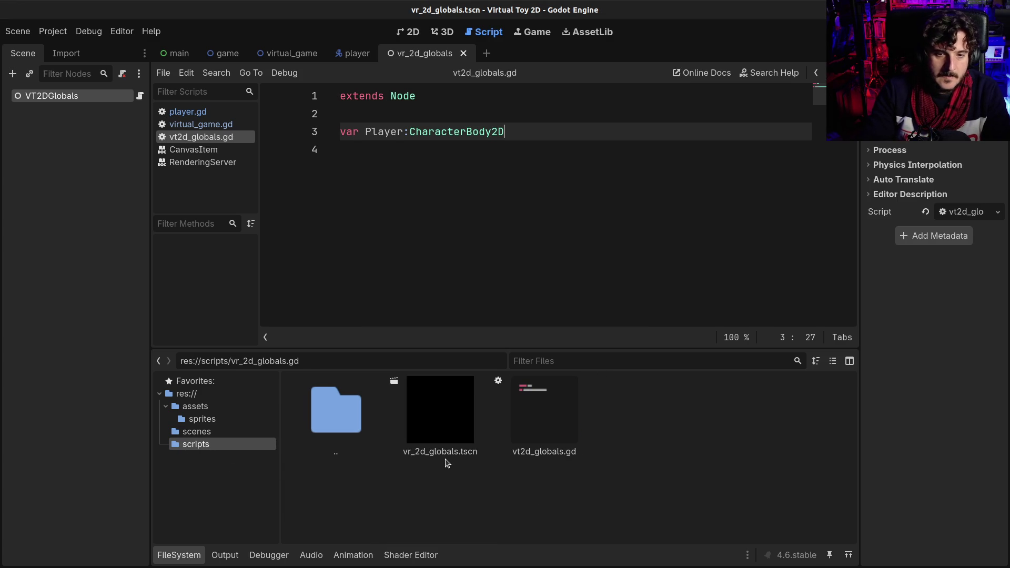
# Rename vr_2d_globals.tscn to vt2d_globals.tscn
pyautogui.click(462, 423)
pyautogui.press('F2')
pyautogui.press('Right')
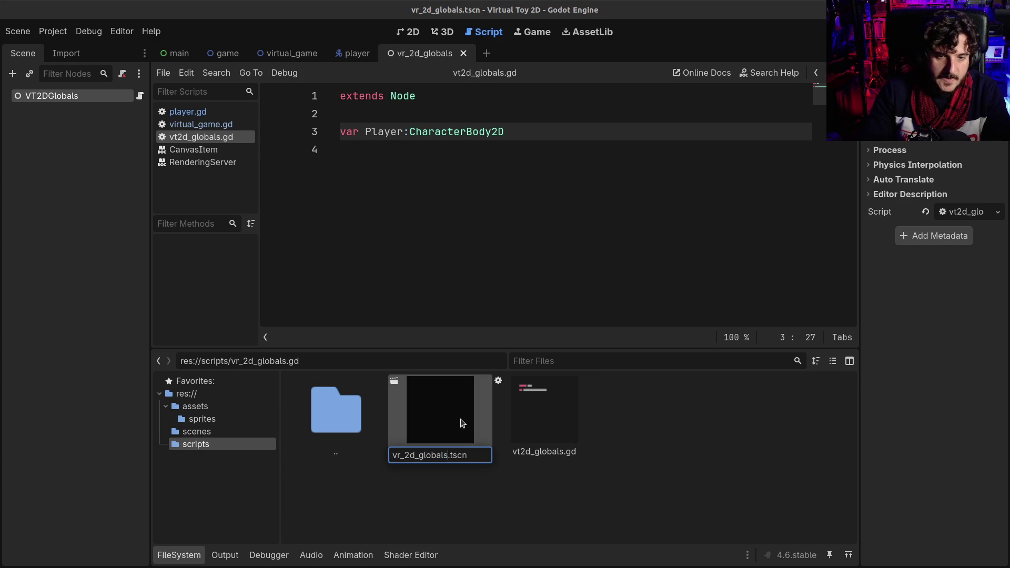
pyautogui.hotkey('shift', 'Right')
pyautogui.hotkey('shift', 'Right')
pyautogui.write('t')
pyautogui.press('Return')
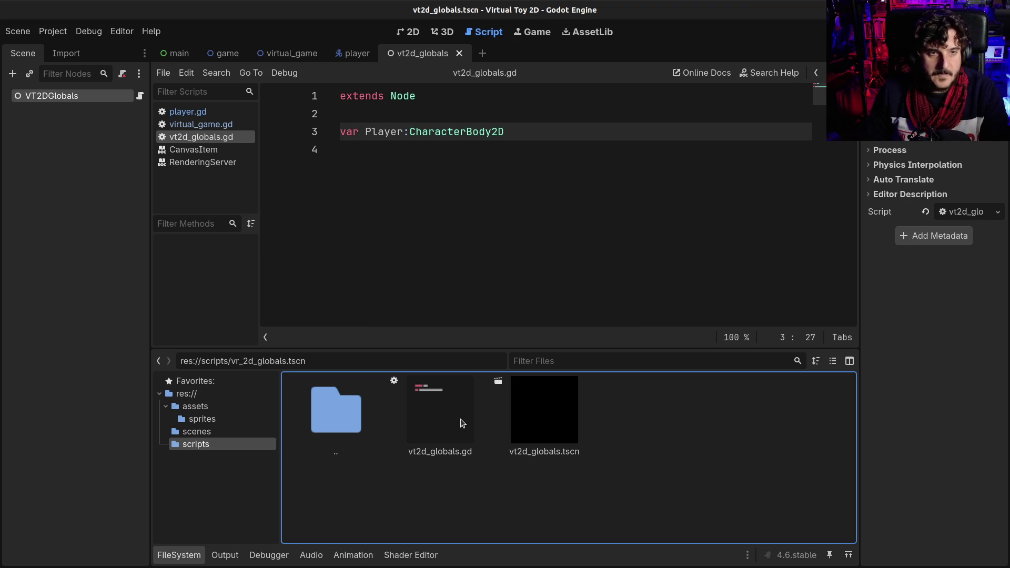
# Switch between the 2D and 3D views, then reopen player.gd for editing
pyautogui.click(410, 32)
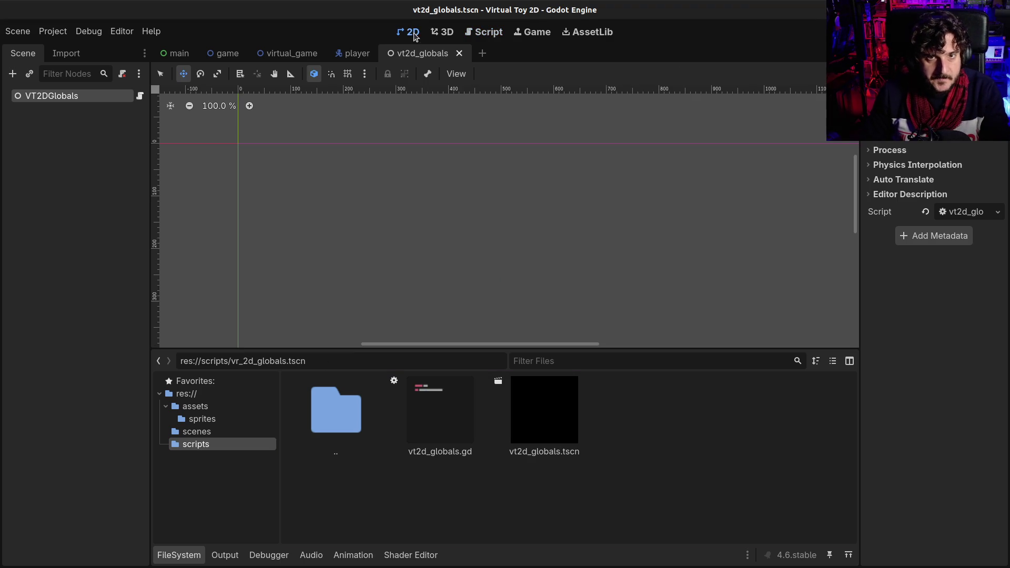
pyautogui.click(442, 32)
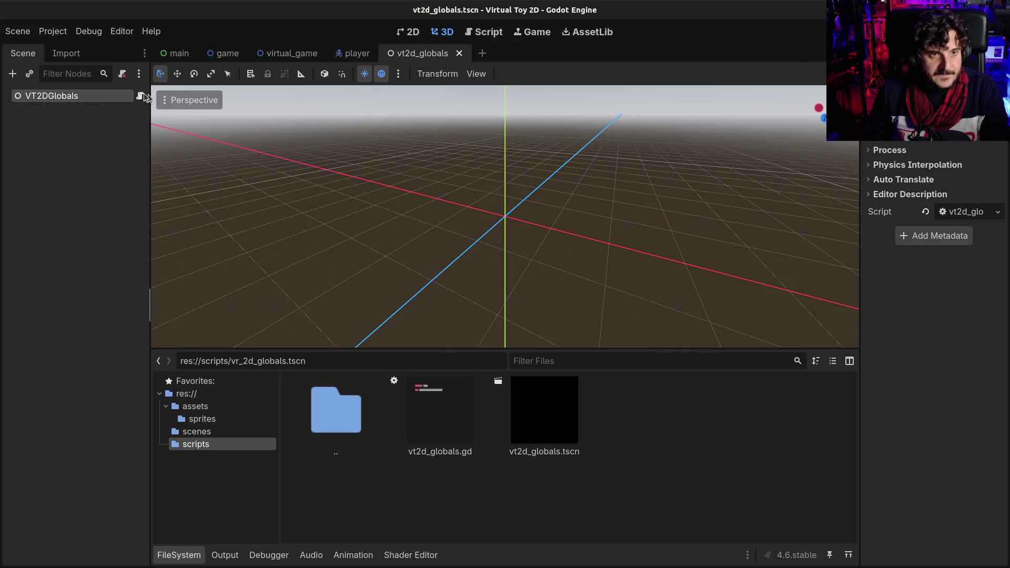
pyautogui.click(140, 96)
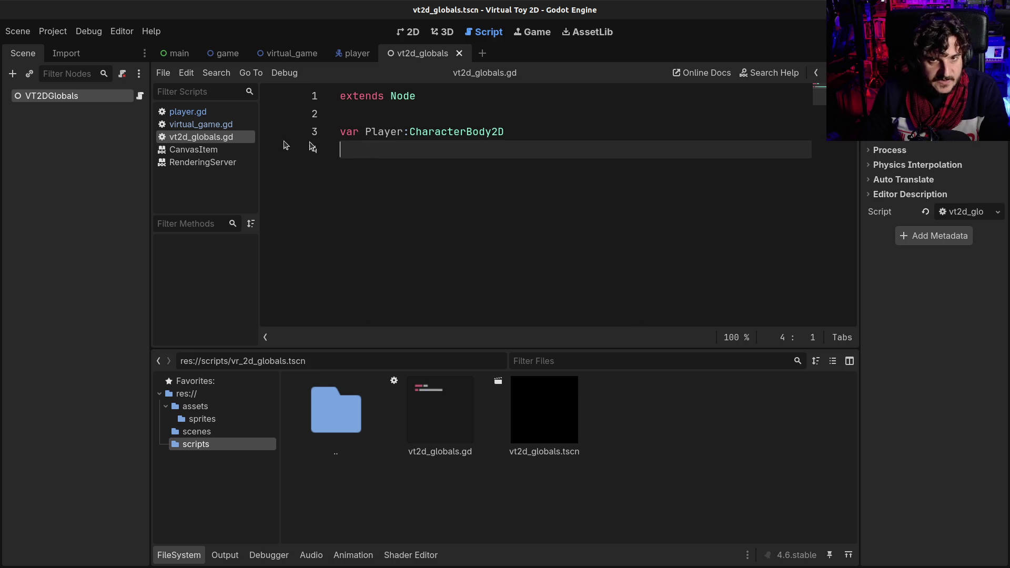
pyautogui.click(188, 112)
# Start a Globals reference on line 12 and confirm the autoload is named VT2DGlobals in Project Settings
pyautogui.scroll(-2, 421, 289)
pyautogui.write('G')
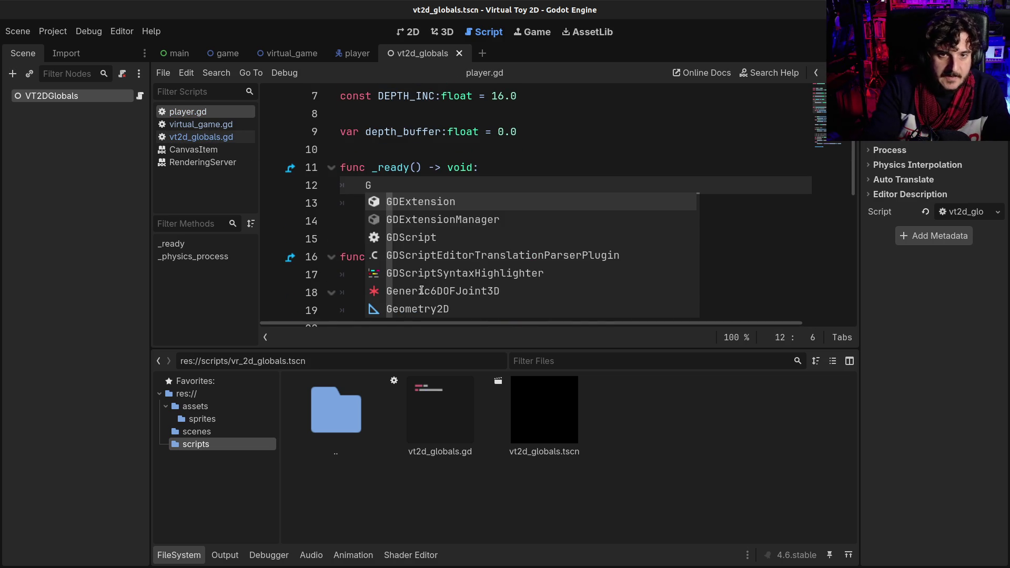
pyautogui.write('lobals')
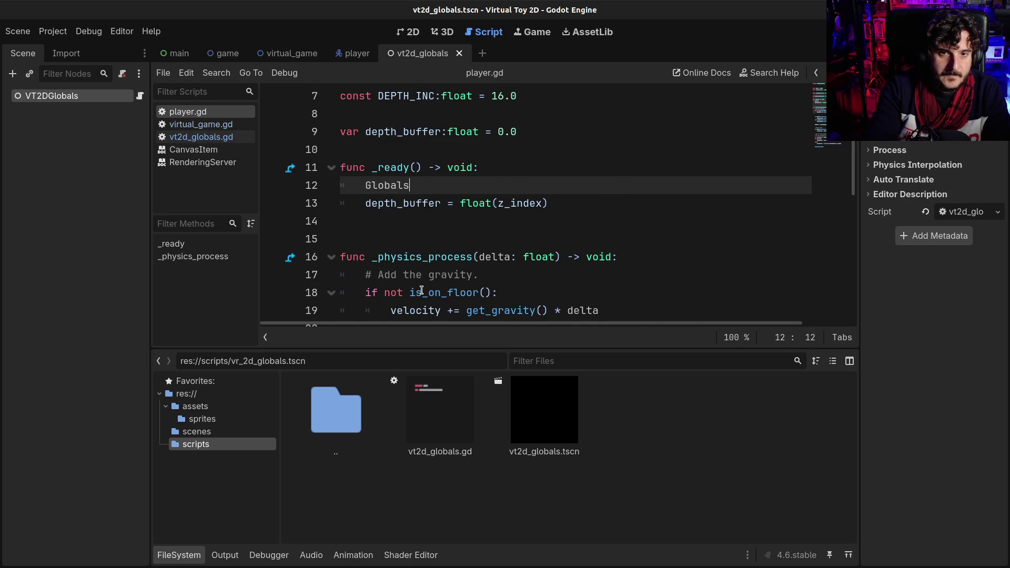
pyautogui.press('Return')
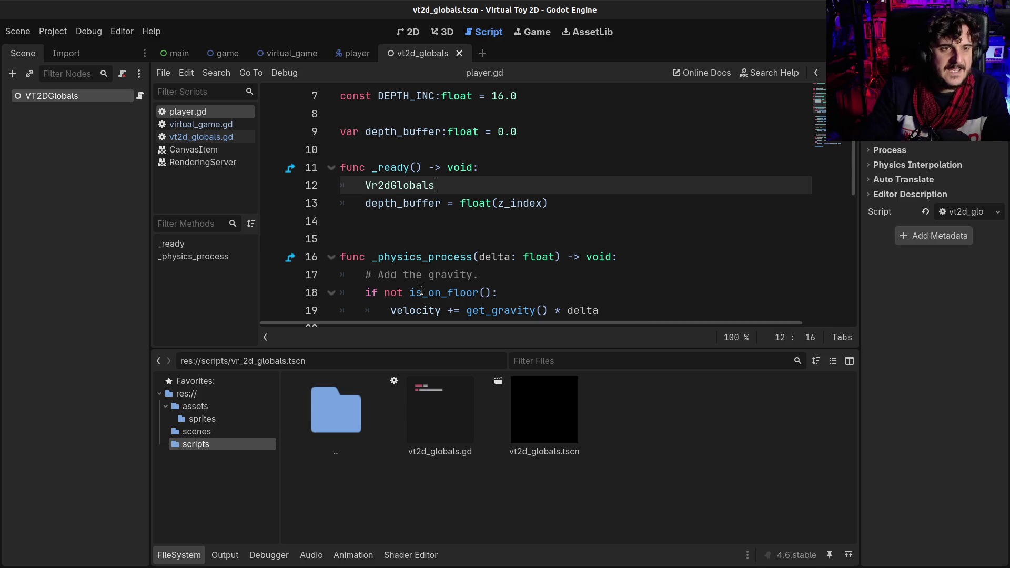
pyautogui.click(53, 31)
pyautogui.click(58, 47)
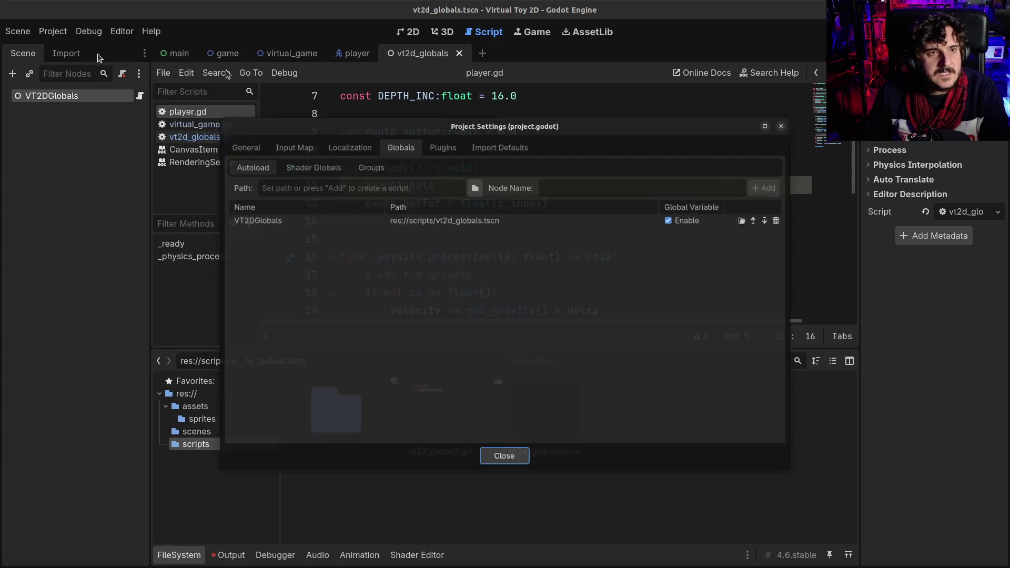
pyautogui.click(217, 194)
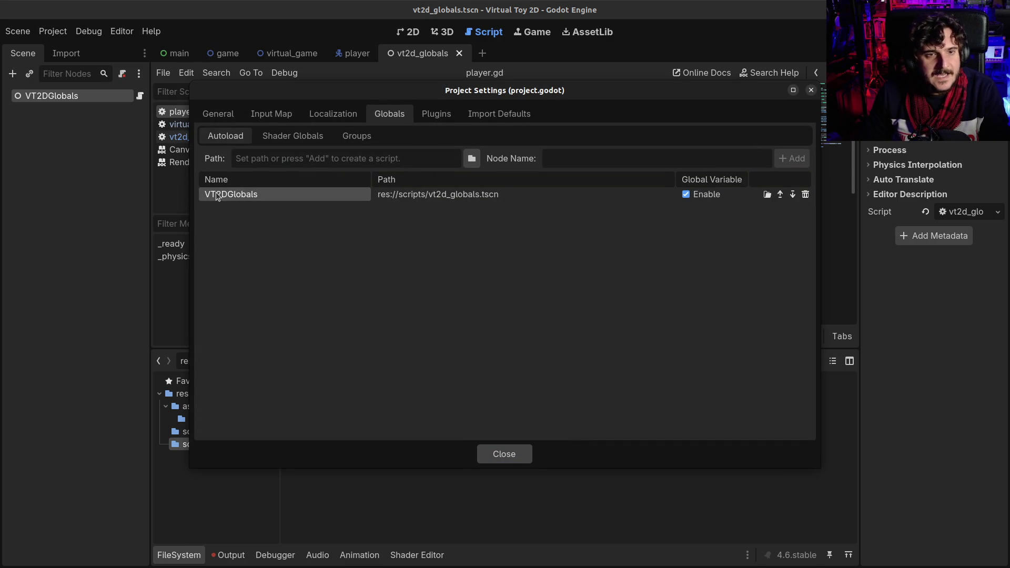
pyautogui.click(230, 196)
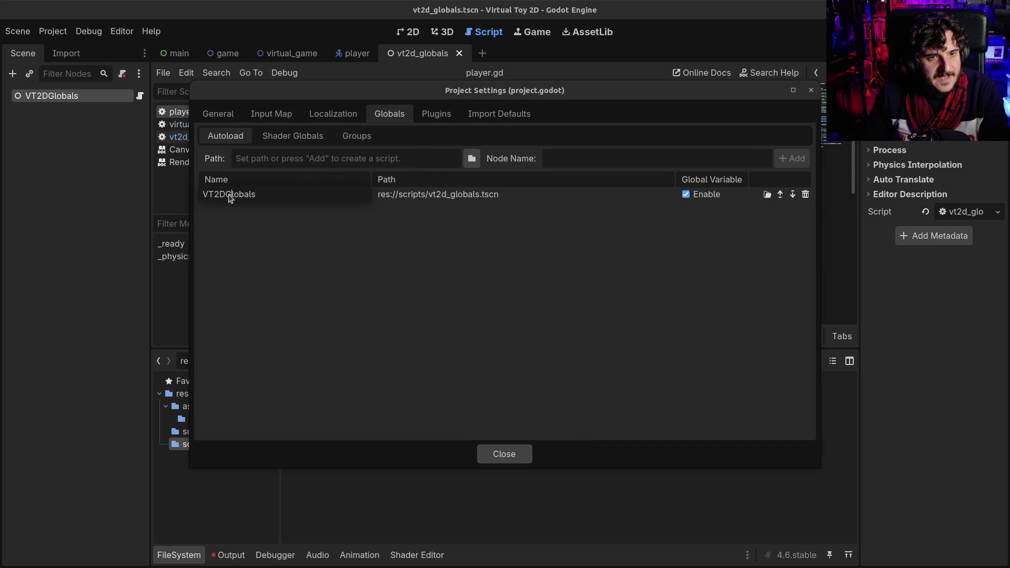
pyautogui.click(497, 448)
pyautogui.click(502, 454)
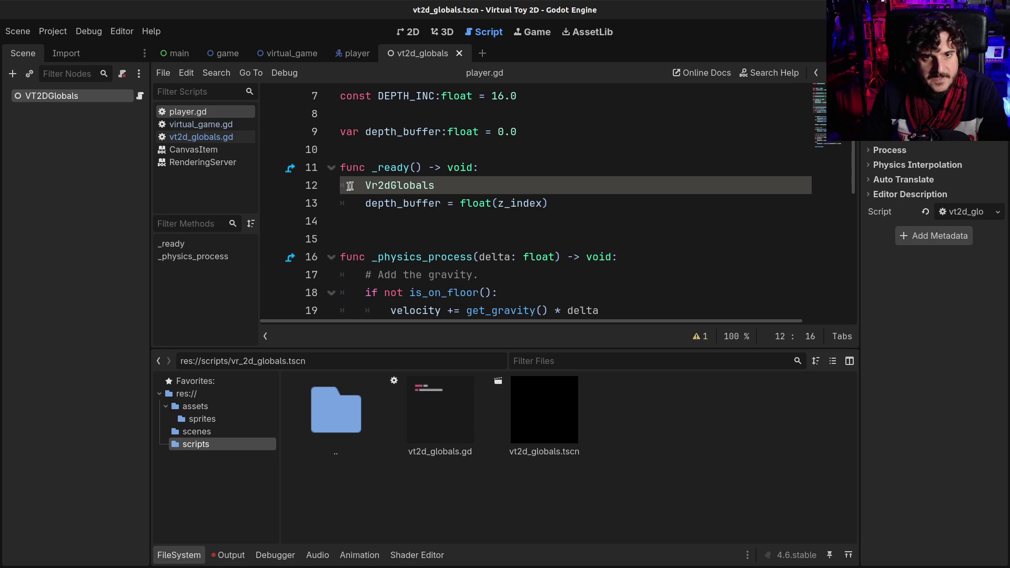
# Complete line 12 as 'VT2DGlobals.Player = self' in _ready(), followed by an unindented blank line
pyautogui.hotkey('ctrl', 'space')
pyautogui.press('Return')
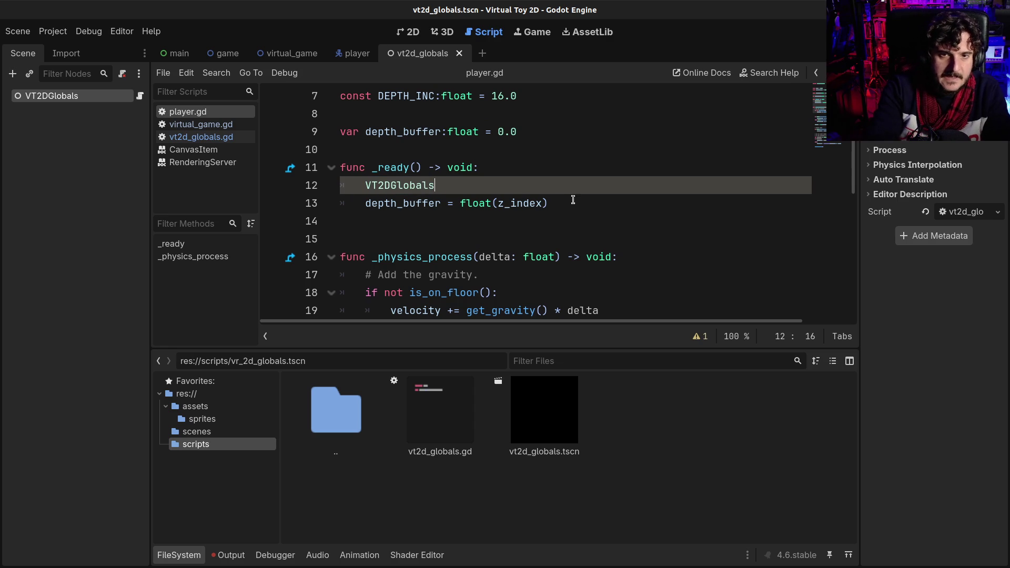
pyautogui.write('.')
pyautogui.press('Return')
pyautogui.write('= self')
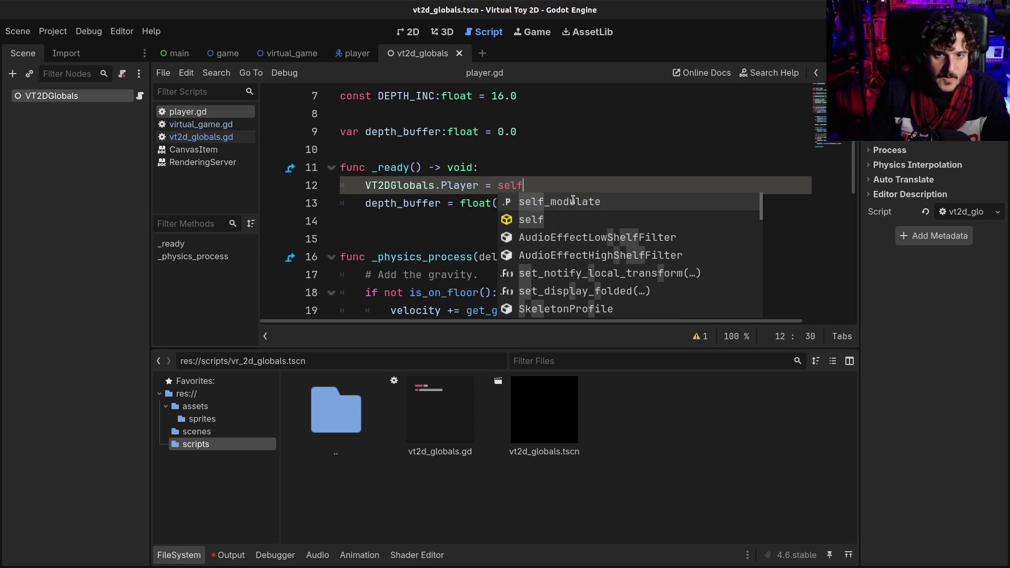
pyautogui.press('Escape')
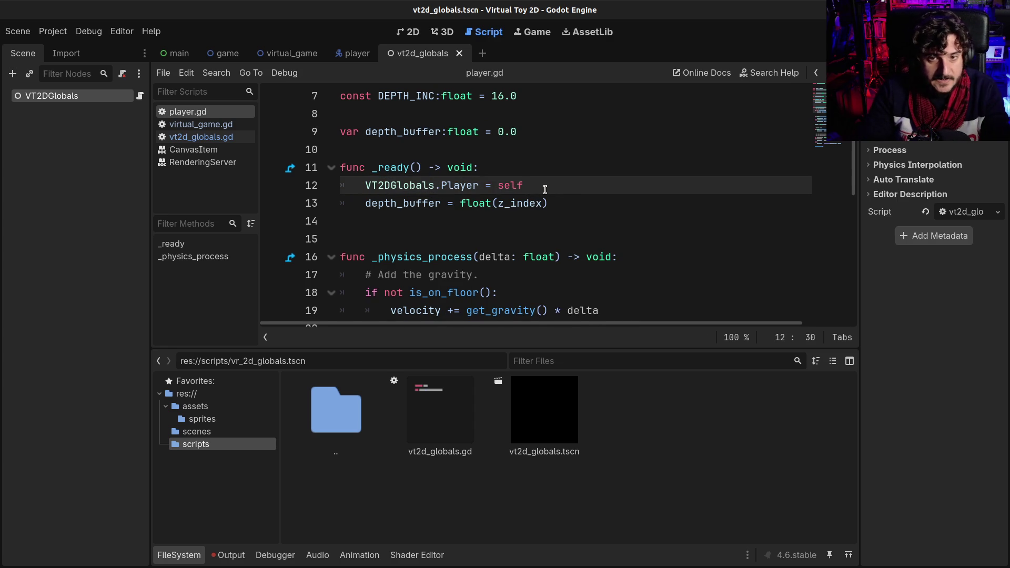
pyautogui.press('Return')
pyautogui.press('BackSpace')
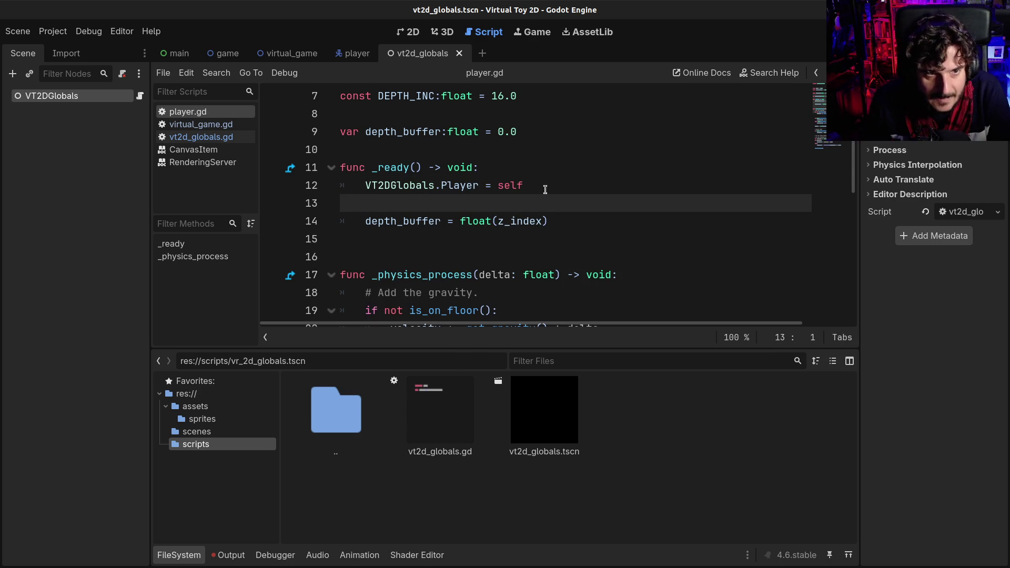
pyautogui.moveTo(194, 59)
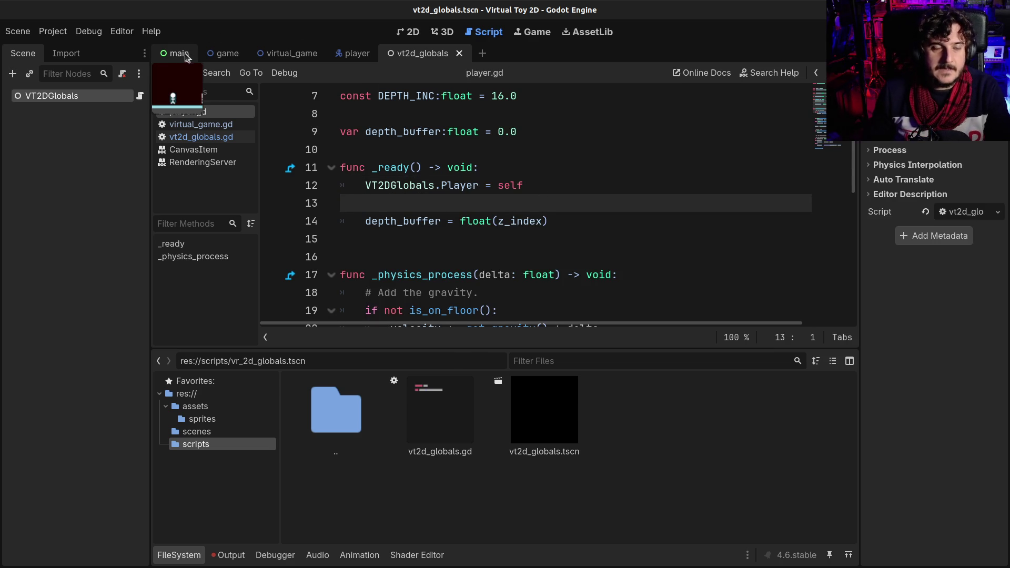
# Delete lines 8–13 (the comments and the _ready stub) from virtual_game.gd, keeping only _process
pyautogui.click(274, 55)
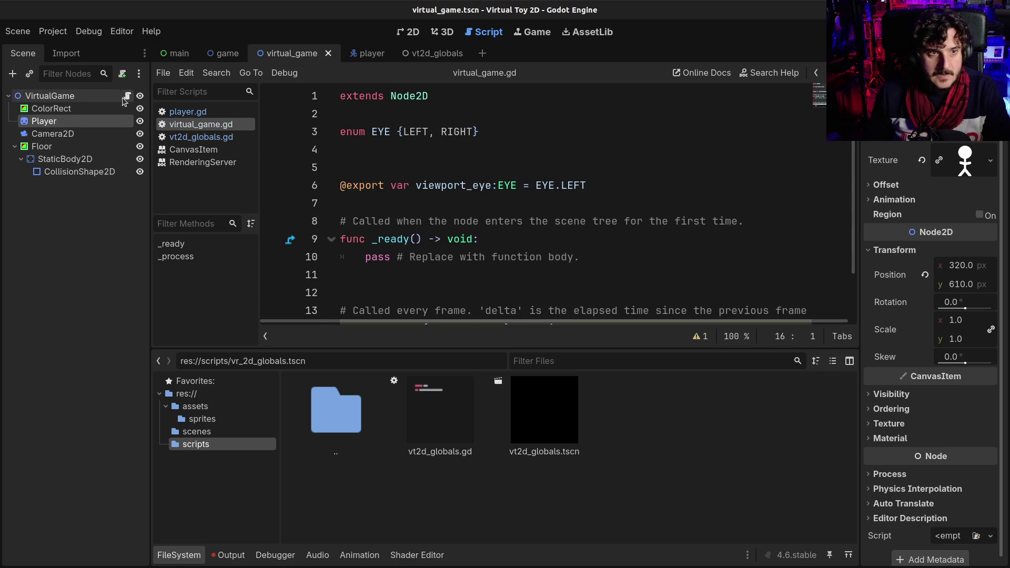
pyautogui.click(381, 169)
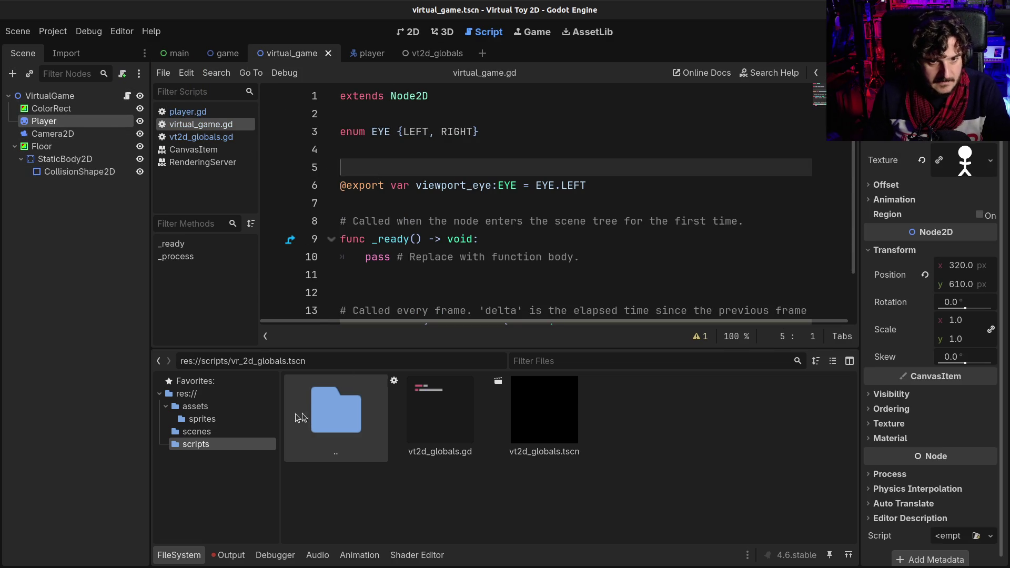
pyautogui.click(384, 239)
pyautogui.scroll(-1, 411, 254)
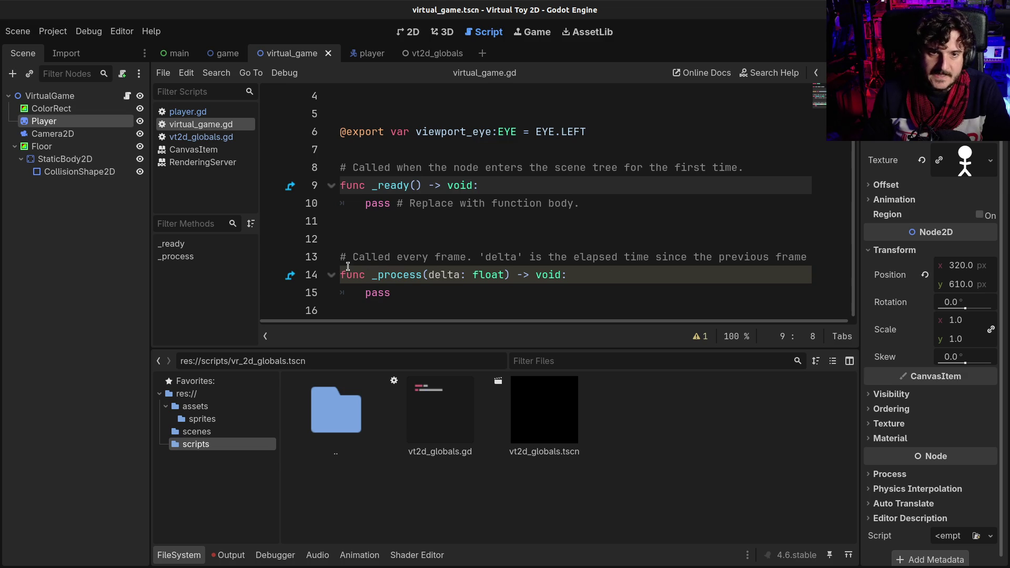
pyautogui.moveTo(341, 273)
pyautogui.mouseDown()
pyautogui.moveTo(337, 185)
pyautogui.moveTo(324, 160)
pyautogui.mouseUp()
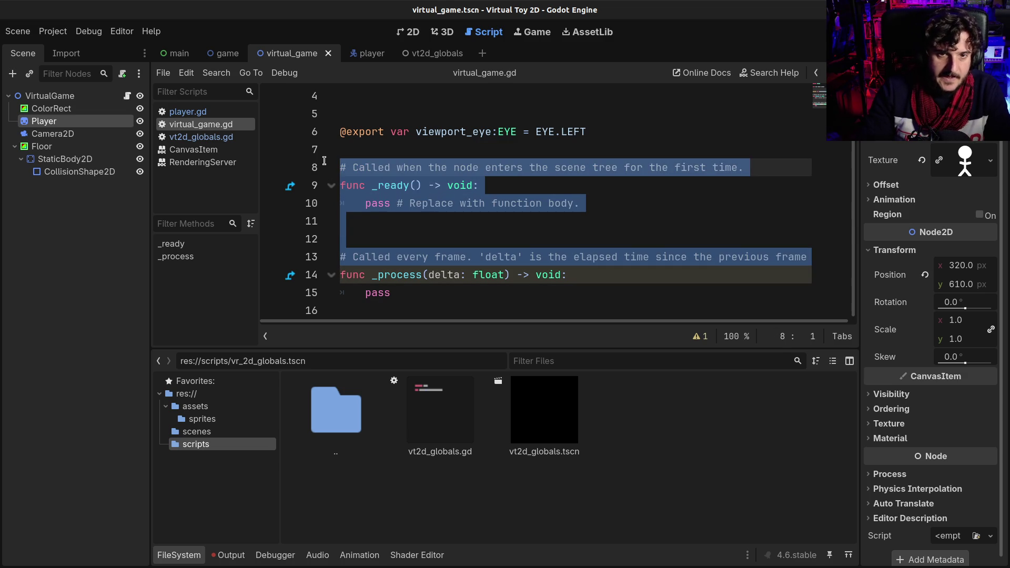
pyautogui.press('BackSpace')
pyautogui.press('Down')
pyautogui.hotkey('shift', 'End')
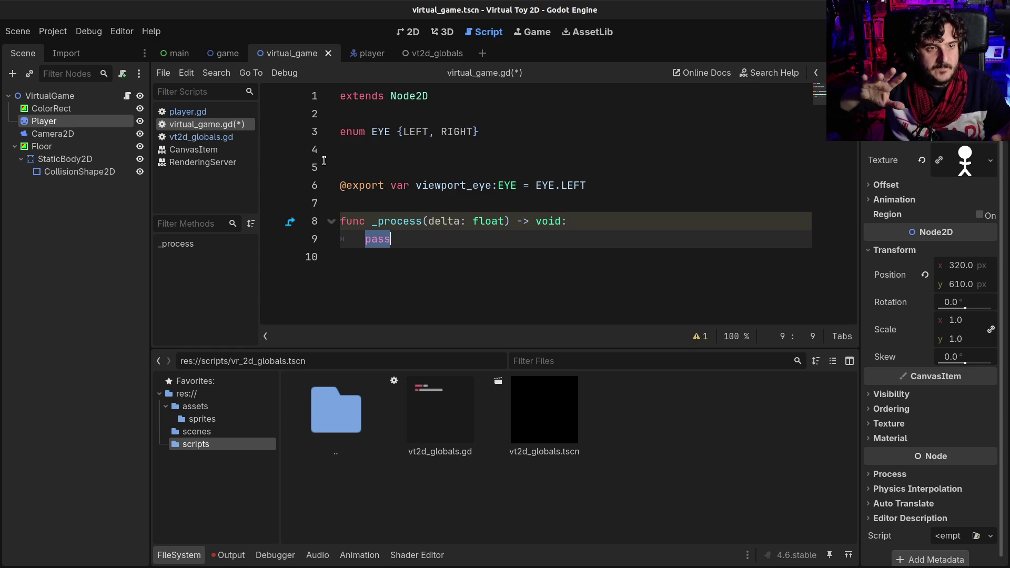
# Frame and select the Player in the 2D view, then switch through the player tab to game
pyautogui.click(447, 32)
pyautogui.click(413, 32)
pyautogui.scroll(-3, 388, 264)
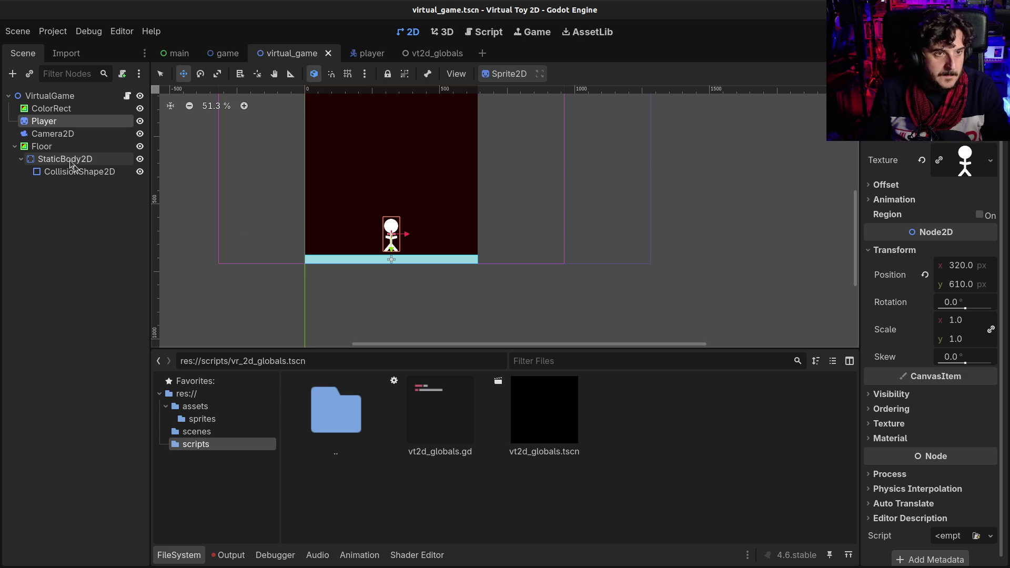
pyautogui.press('f')
pyautogui.click(33, 208)
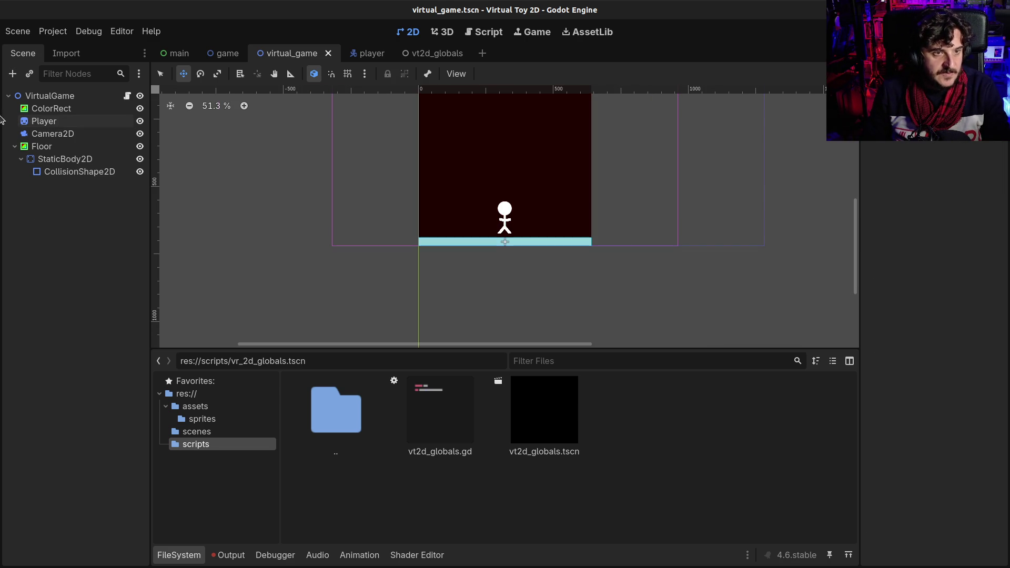
pyautogui.click(22, 124)
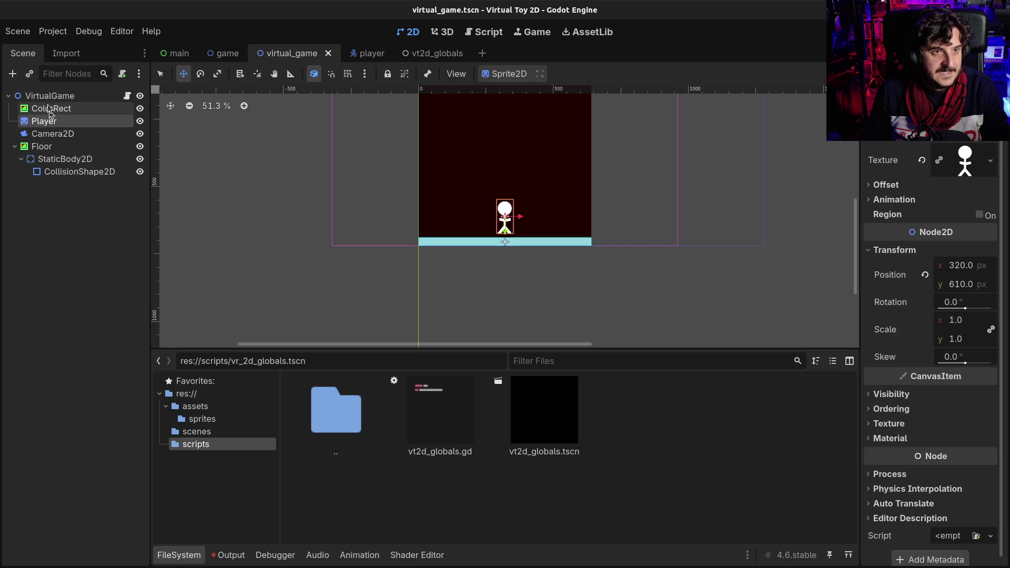
pyautogui.click(347, 55)
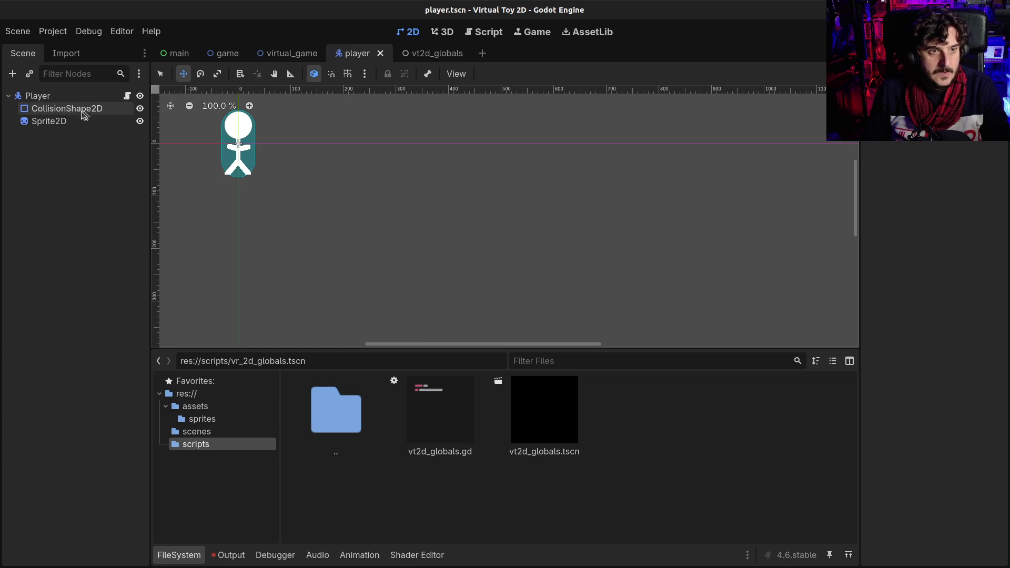
pyautogui.click(225, 55)
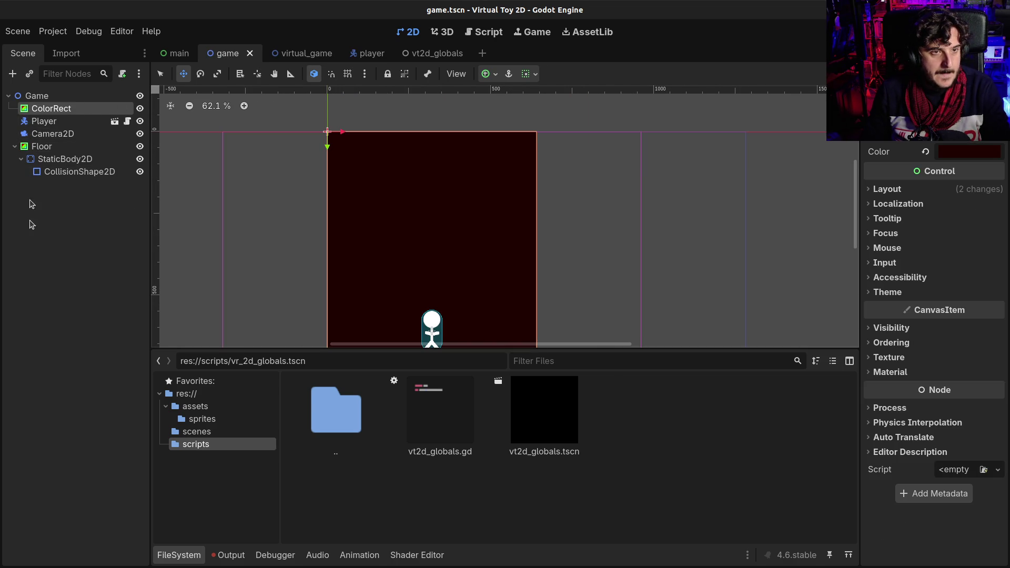
# Create a Node2D child of Game named GameElements, nest Player inside it, and save game.tscn
pyautogui.click(34, 96)
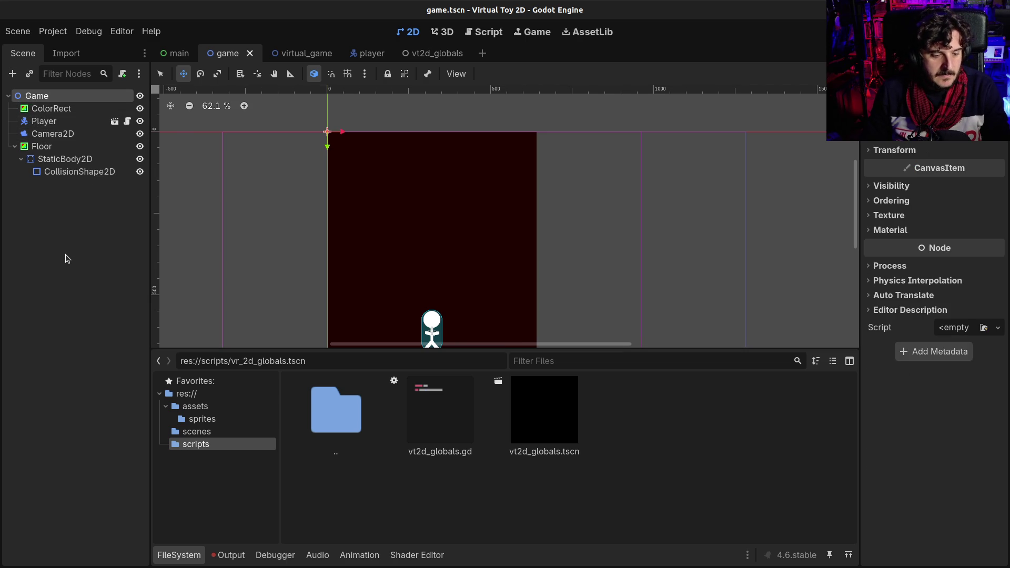
pyautogui.hotkey('ctrl', 'a')
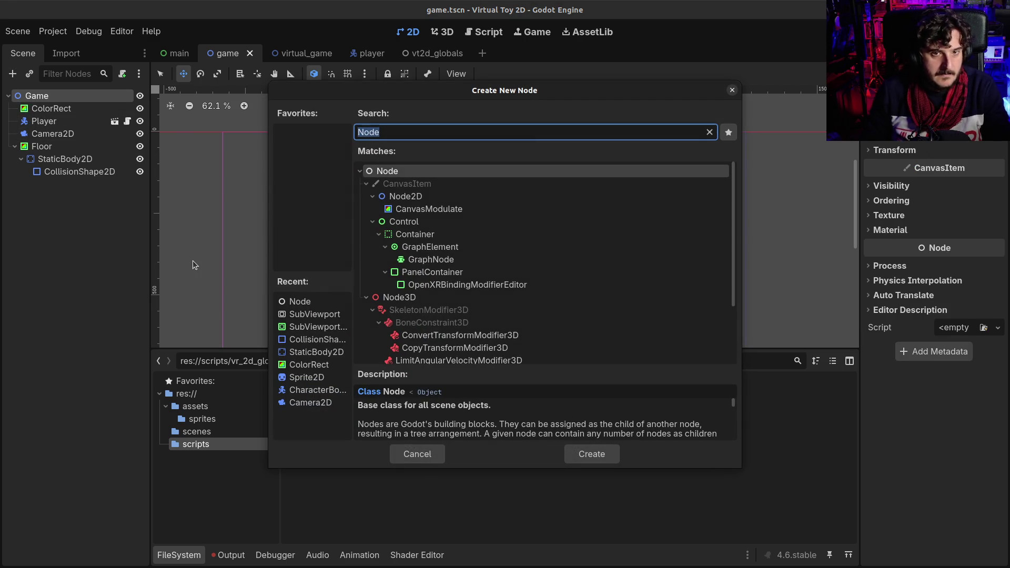
pyautogui.press('Down')
pyautogui.press('Return')
pyautogui.press('F2')
pyautogui.write('GameElements')
pyautogui.press('Return')
pyautogui.moveTo(44, 121)
pyautogui.mouseDown()
pyautogui.moveTo(42, 189)
pyautogui.moveTo(33, 121)
pyautogui.mouseUp()
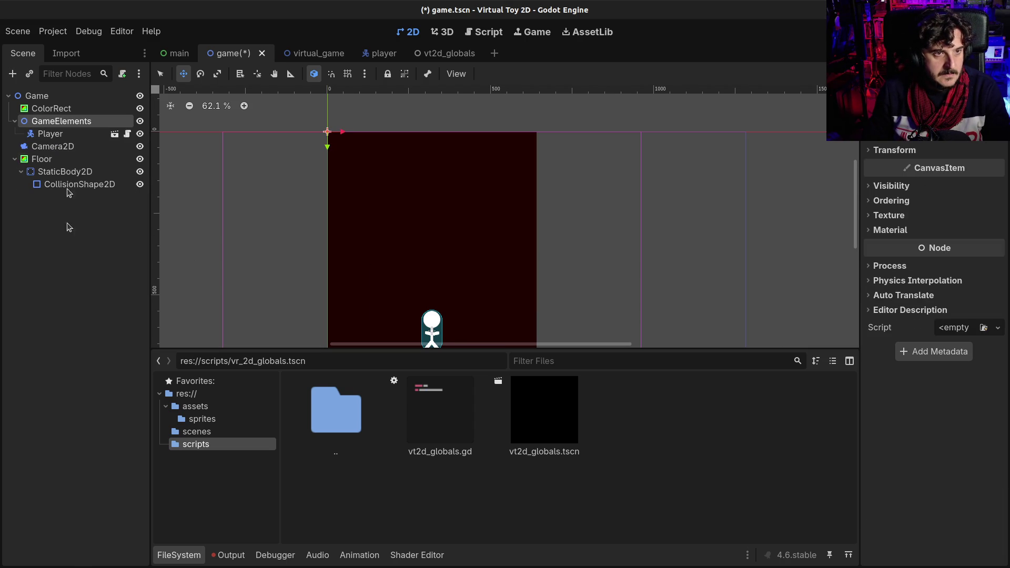
pyautogui.hotkey('ctrl', 's')
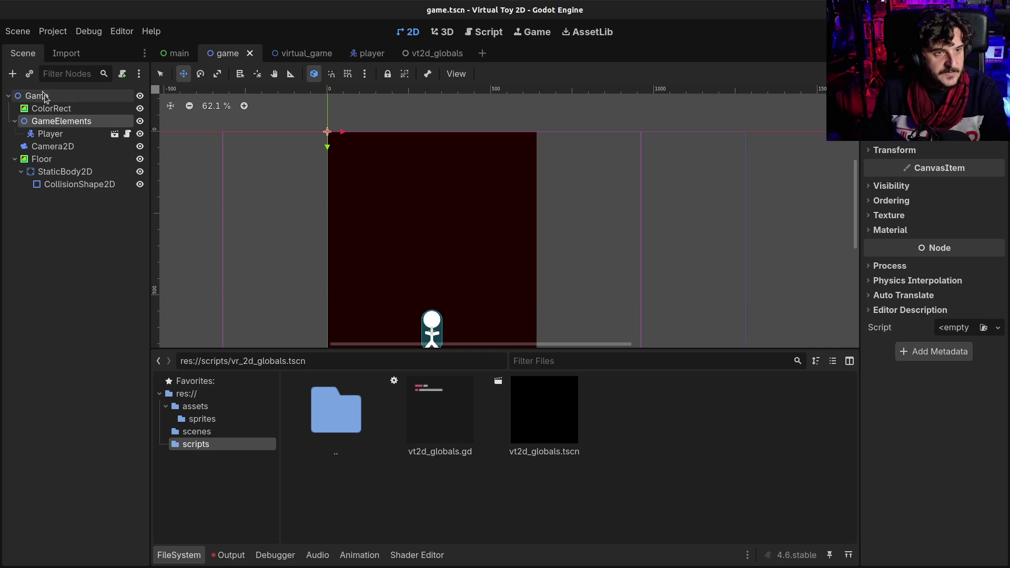
# Add 'var GameElements:Node2D = []' below the Player variable in vt2d_globals.gd and save
pyautogui.click(48, 97)
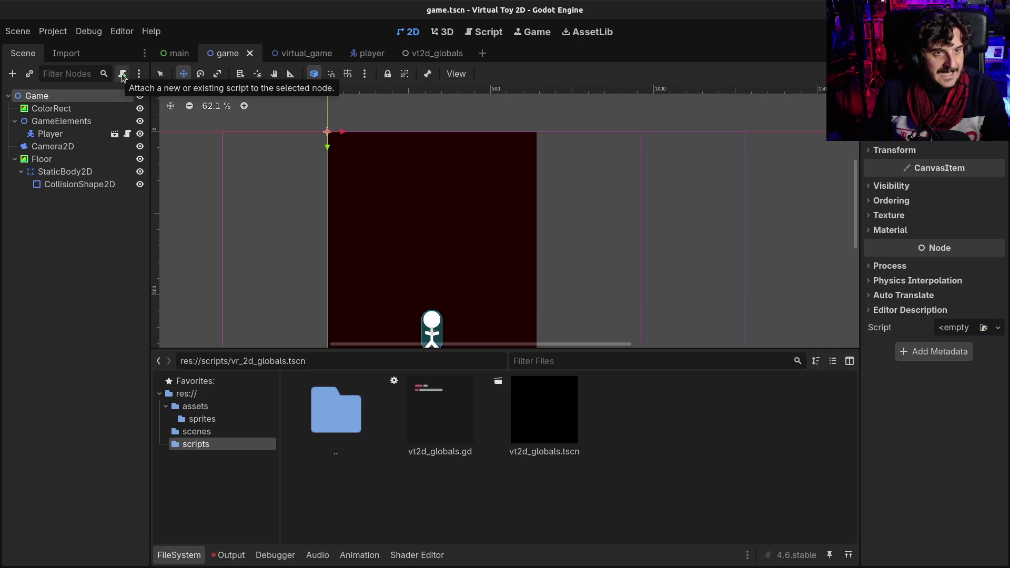
pyautogui.click(429, 53)
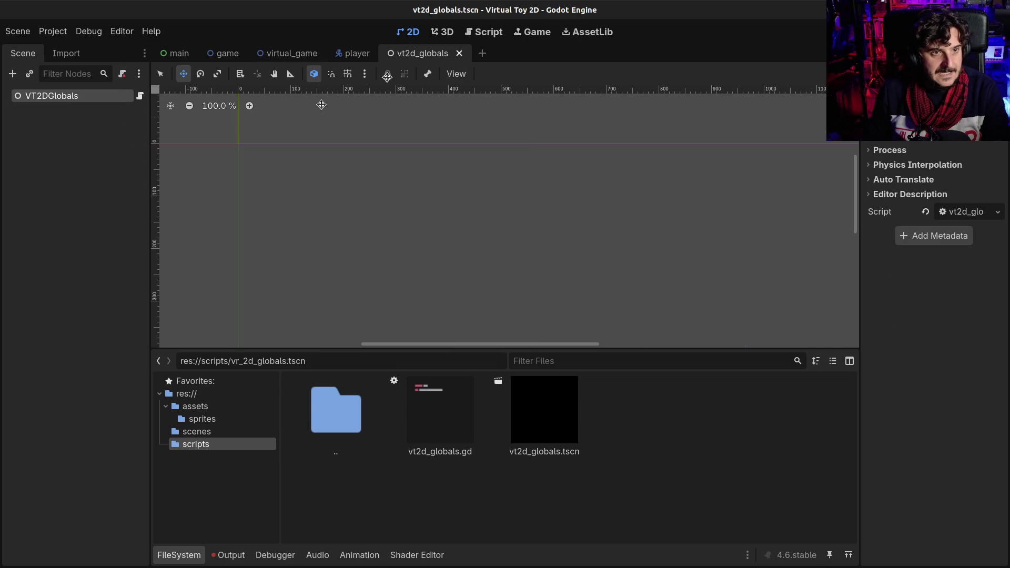
pyautogui.click(139, 96)
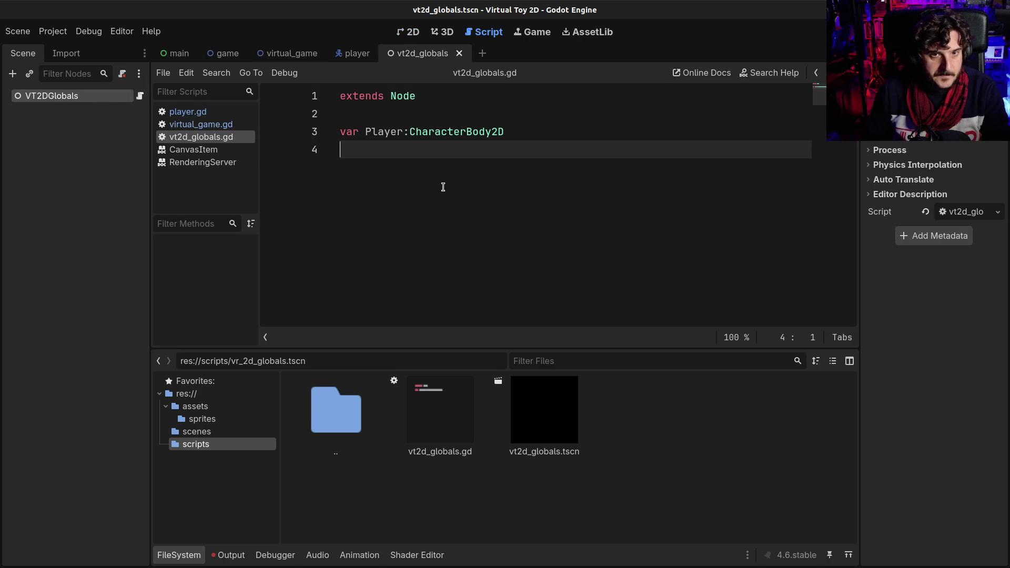
pyautogui.press('Return')
pyautogui.press('Return')
pyautogui.write('var GameElements')
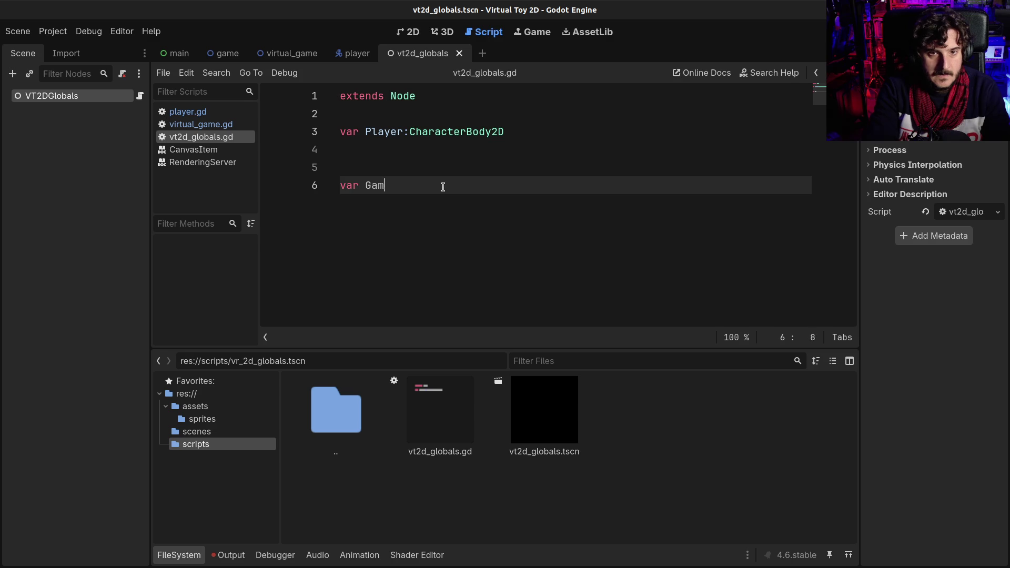
pyautogui.write(' = []')
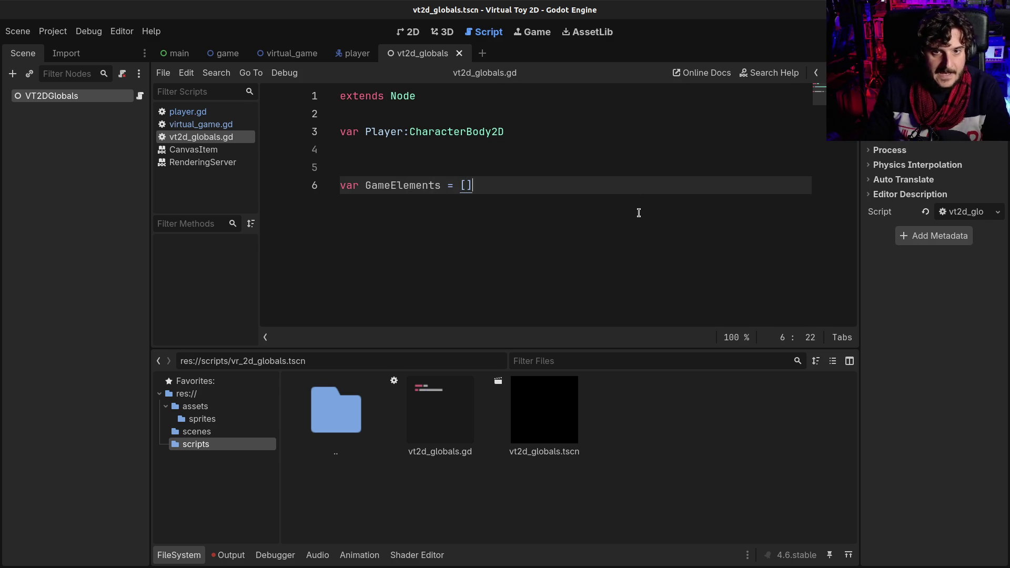
pyautogui.press('Left')
pyautogui.press('Left')
pyautogui.press('Left')
pyautogui.write(':')
pyautogui.write('Node2')
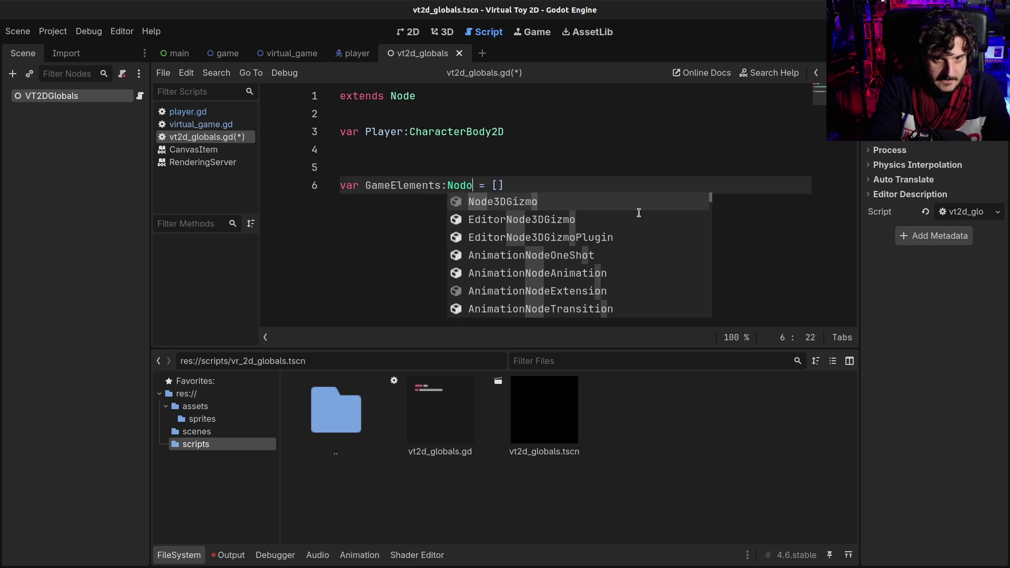
pyautogui.press('Return')
pyautogui.hotkey('ctrl', 's')
# Change the GameElements type to Array[Node2D] and save the script
pyautogui.press('End')
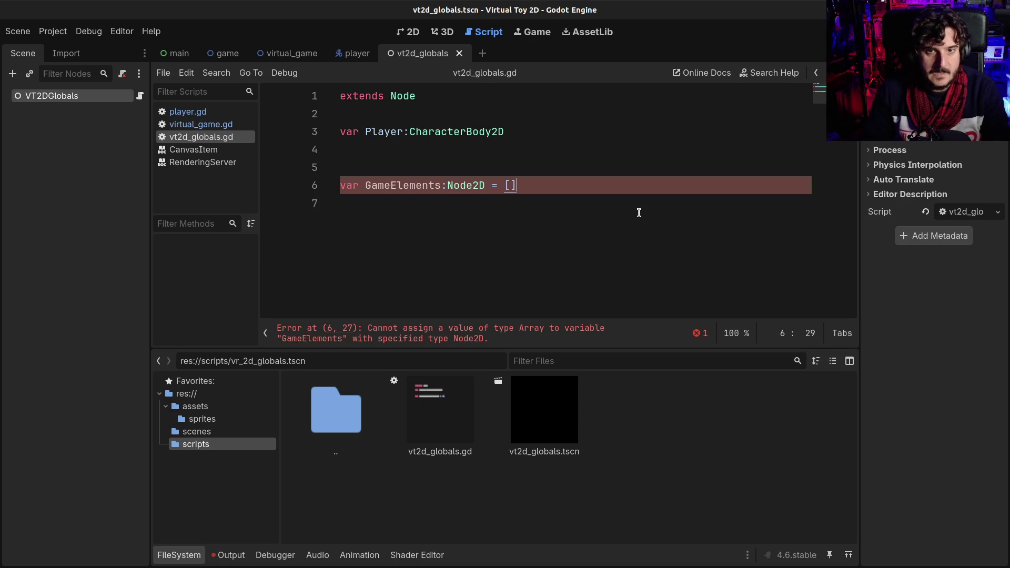
pyautogui.hotkey('ctrl', 'Left')
pyautogui.hotkey('ctrl', 'Left')
pyautogui.hotkey('ctrl', 'Left')
pyautogui.write('Array[')
pyautogui.press('Right')
pyautogui.press('Right')
pyautogui.press('Right')
pyautogui.write(']')
pyautogui.hotkey('ctrl', 's')
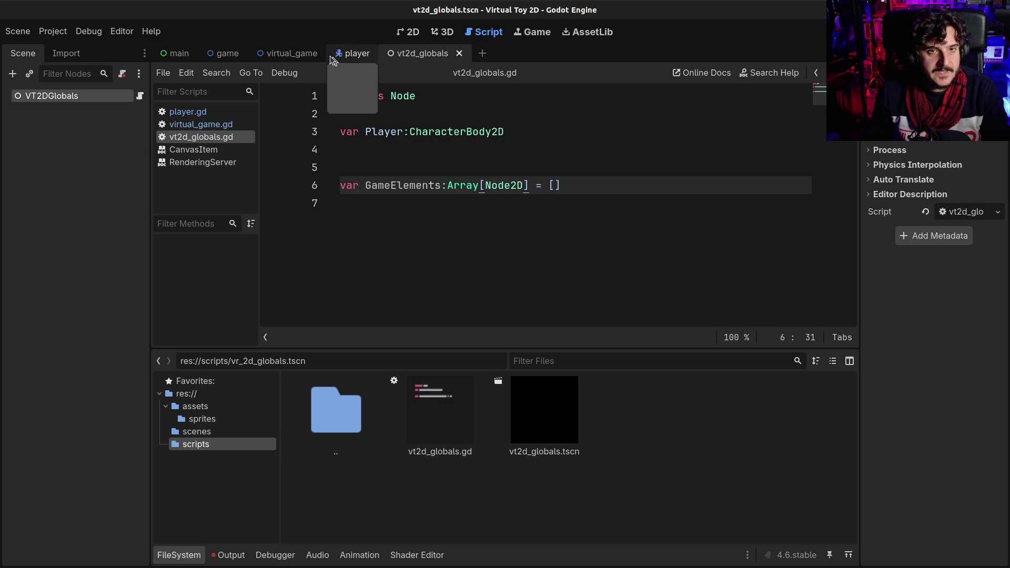
# Delete the 'var Player:CharacterBody2D' declaration, leaving a blank line above GameElements
pyautogui.moveTo(416, 167); pyautogui.dragTo(342, 117)
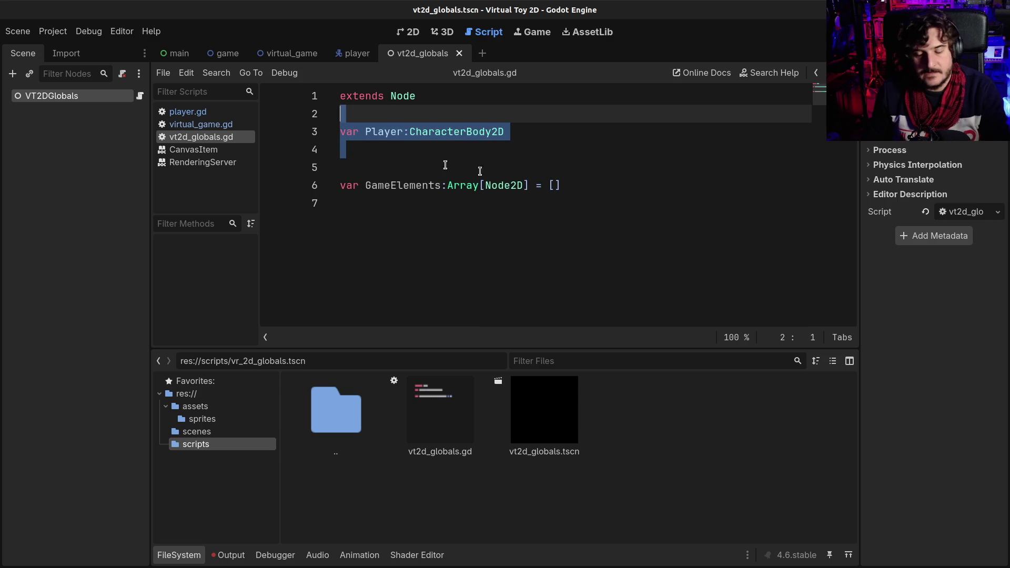
pyautogui.press('BackSpace')
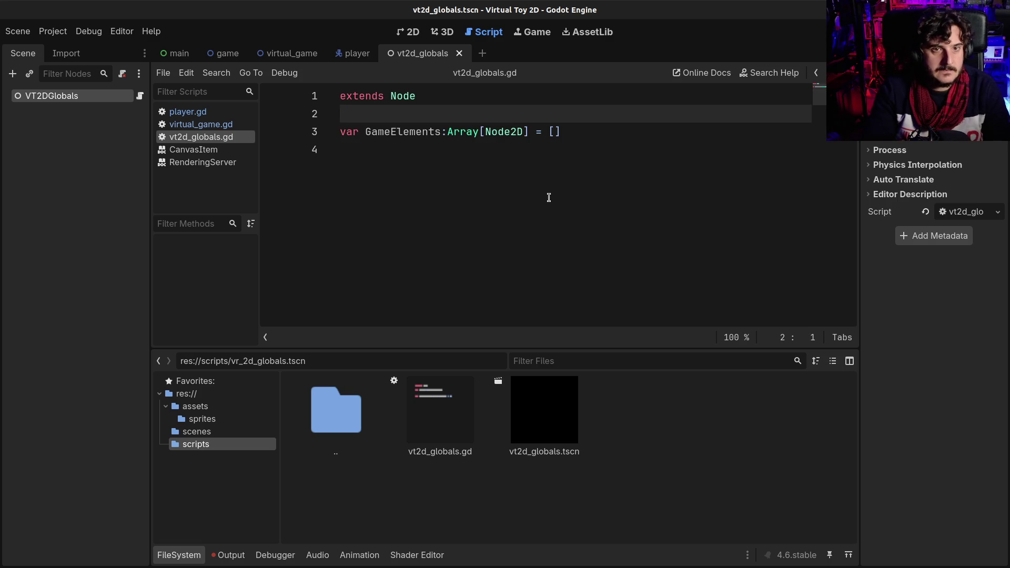
pyautogui.press('Return')
pyautogui.moveTo(221, 54)
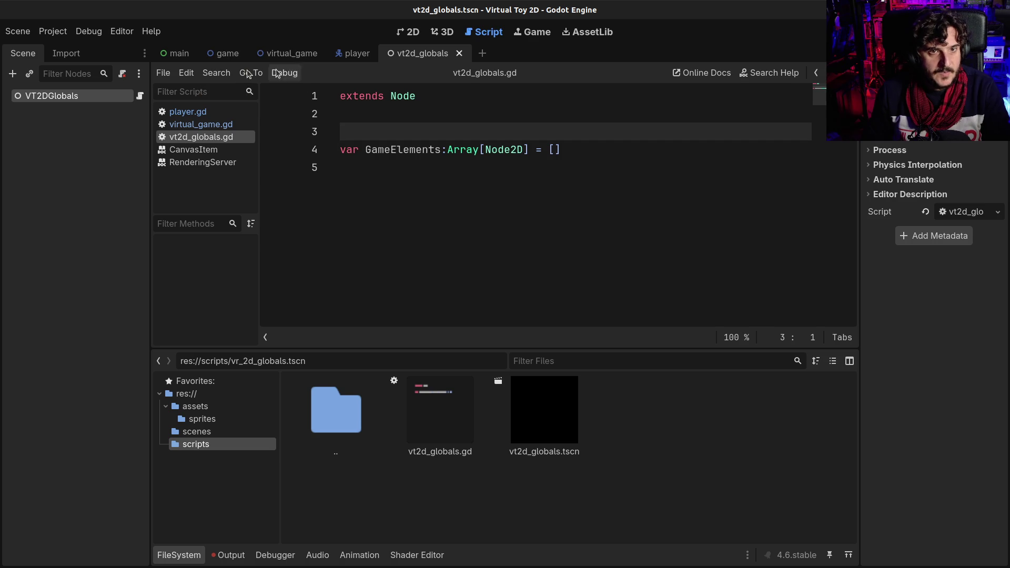
# Bring up player.gd from the player scene and hide the file browser for more code space
pyautogui.click(338, 61)
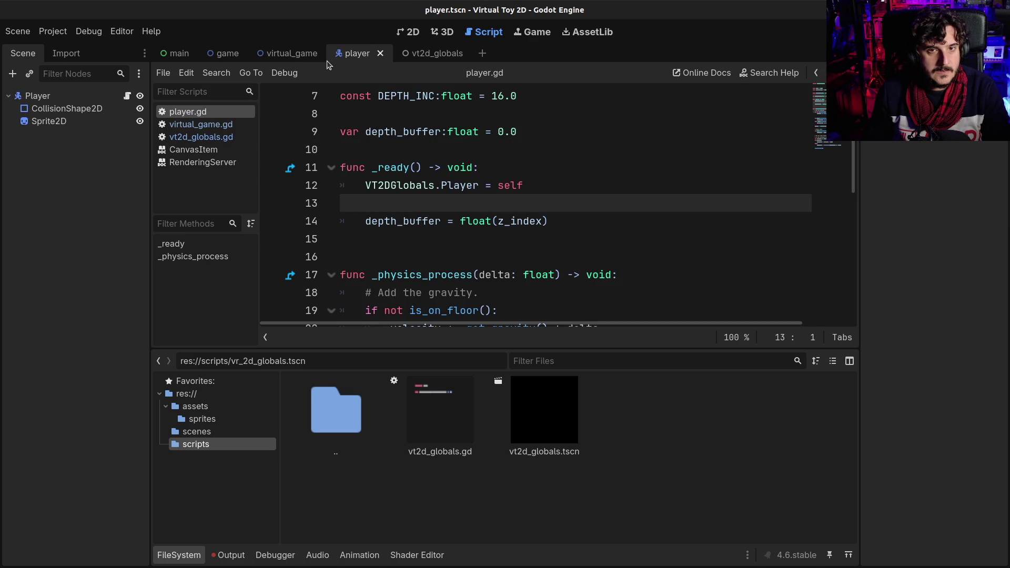
pyautogui.scroll(2, 362, 176)
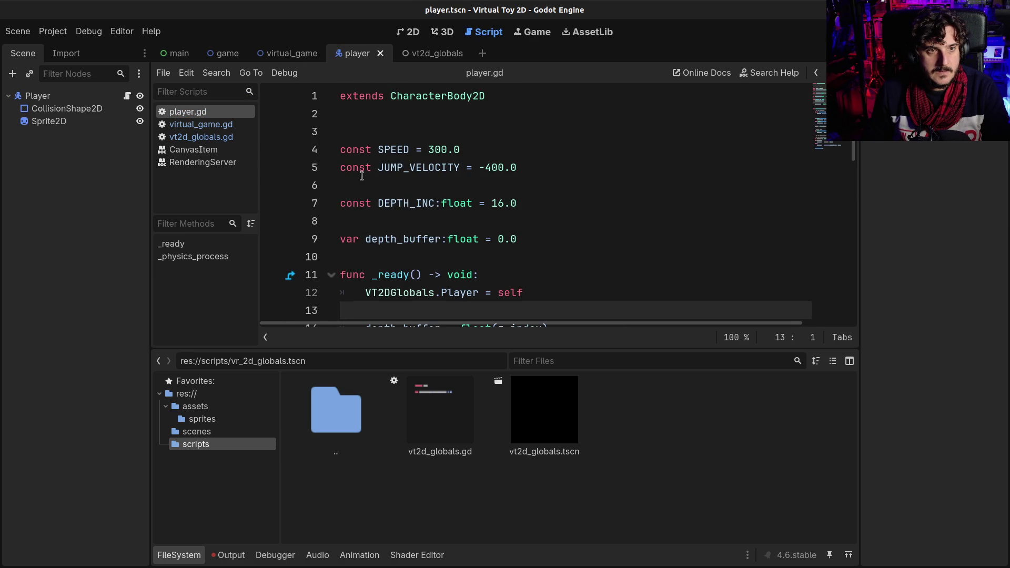
pyautogui.click(92, 96)
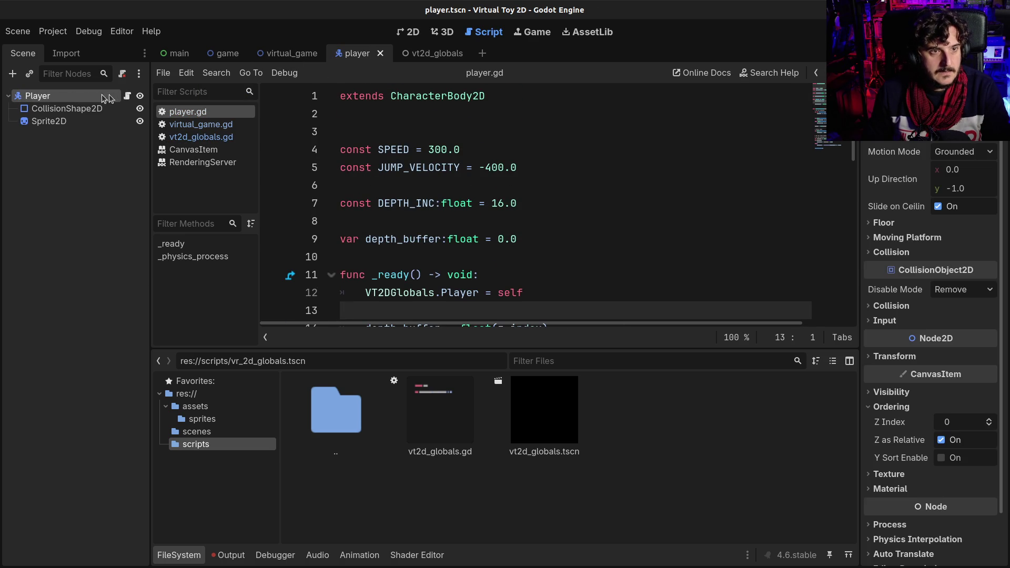
pyautogui.scroll(-2, 347, 263)
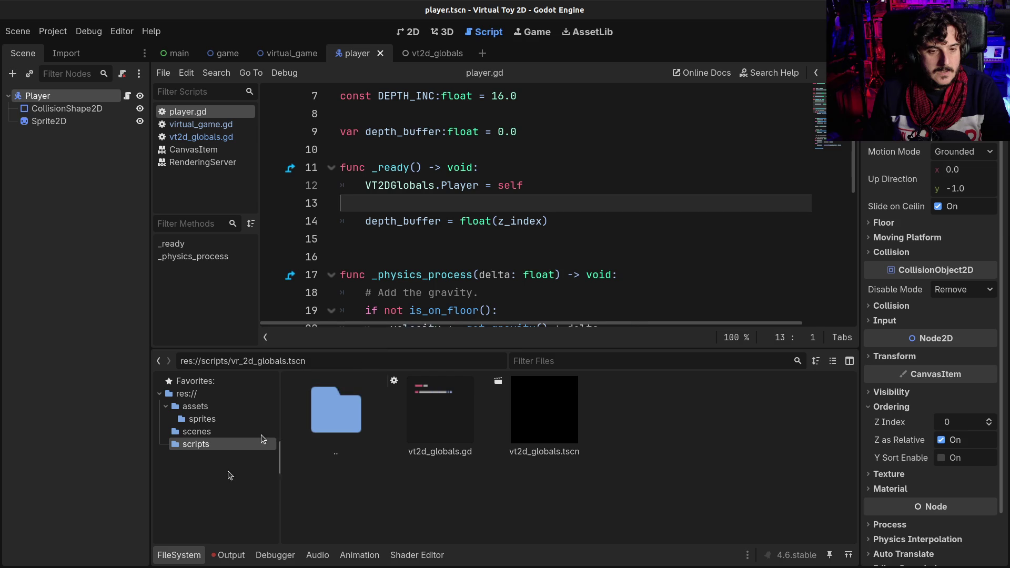
pyautogui.click(181, 551)
pyautogui.scroll(3, 476, 403)
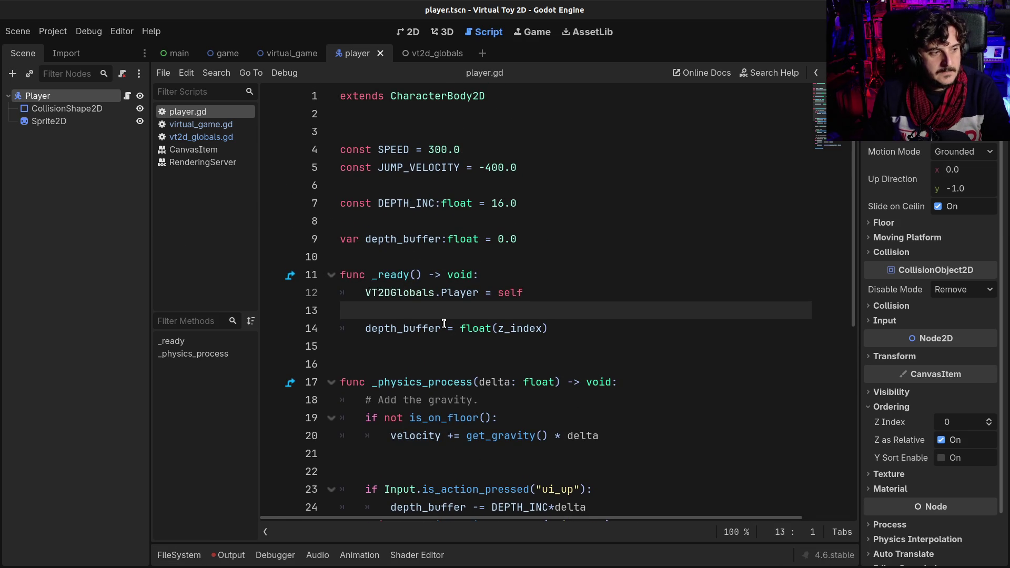
# Declare 'func push_game_element ():' on a new line below _ready()
pyautogui.click(549, 240)
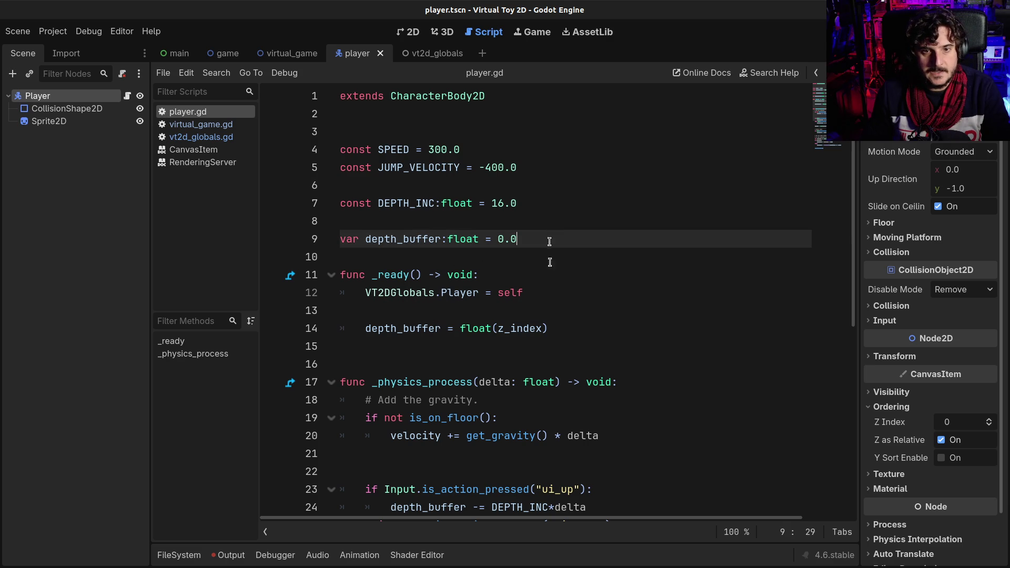
pyautogui.click(583, 329)
pyautogui.press('Down')
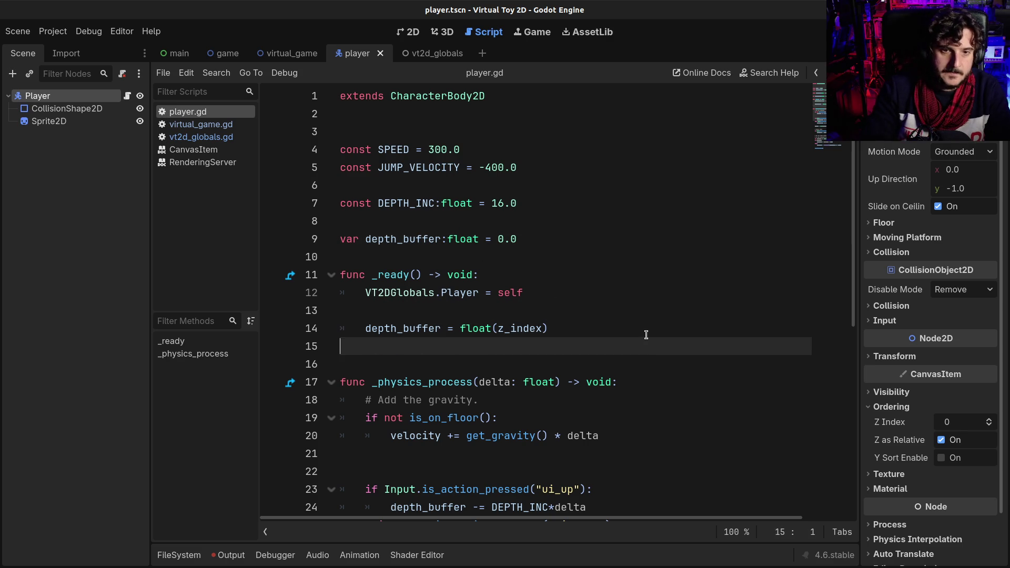
pyautogui.press('Return')
pyautogui.press('Return')
pyautogui.press('Up')
pyautogui.write('func')
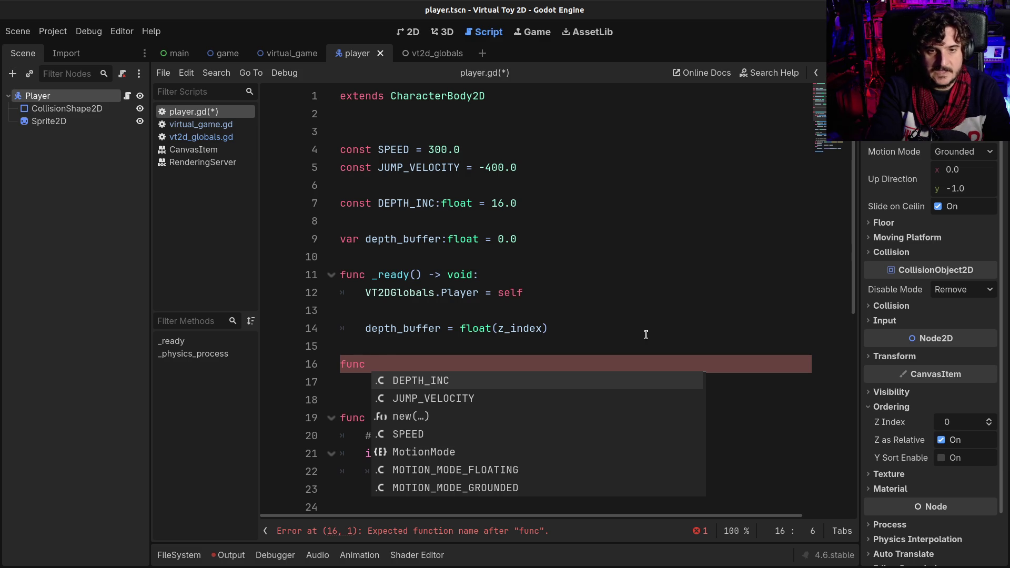
pyautogui.write('pu')
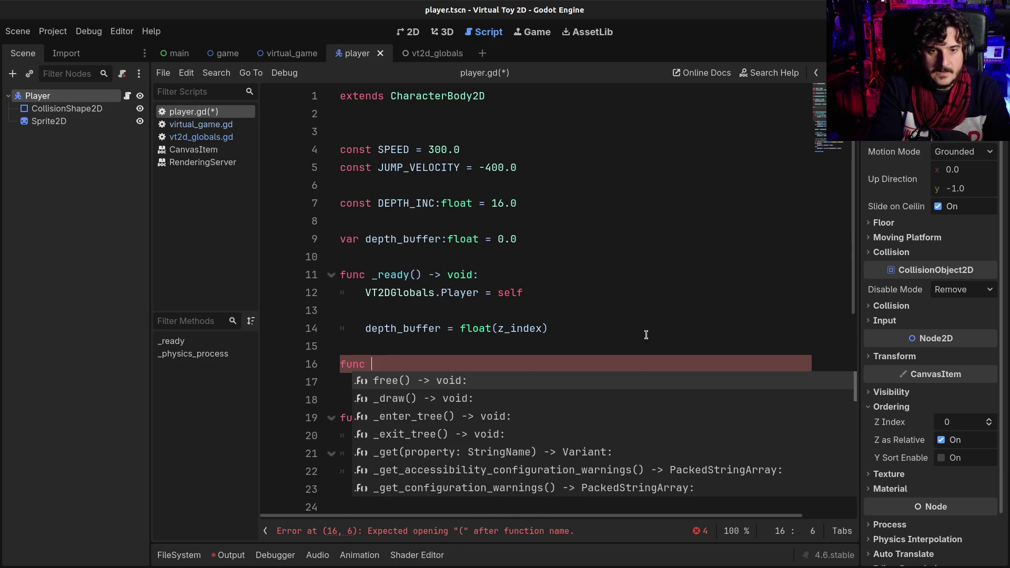
pyautogui.write('sh_')
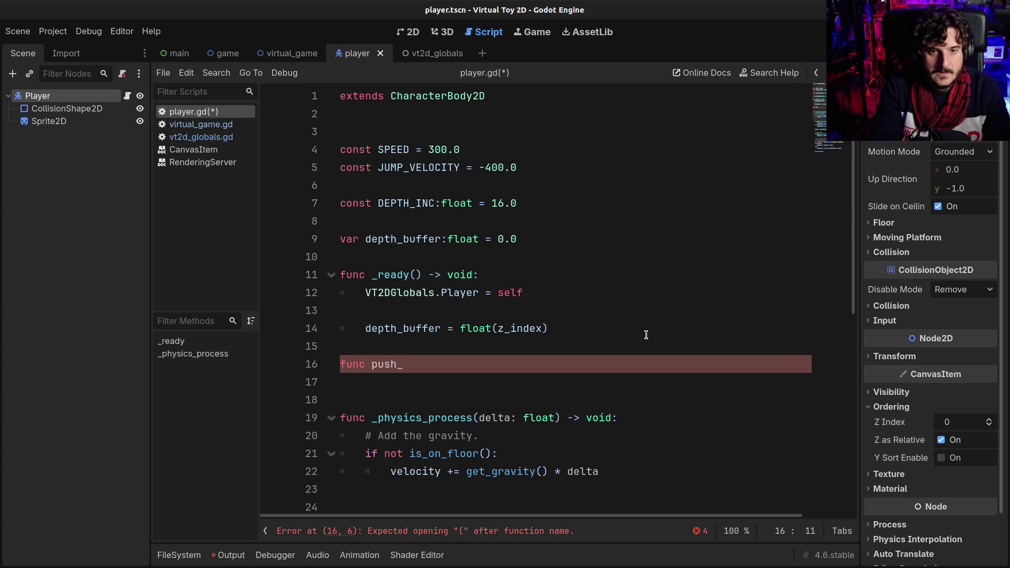
pyautogui.write('play')
pyautogui.press('BackSpace')
pyautogui.press('BackSpace')
pyautogui.press('BackSpace')
pyautogui.write('game_element')
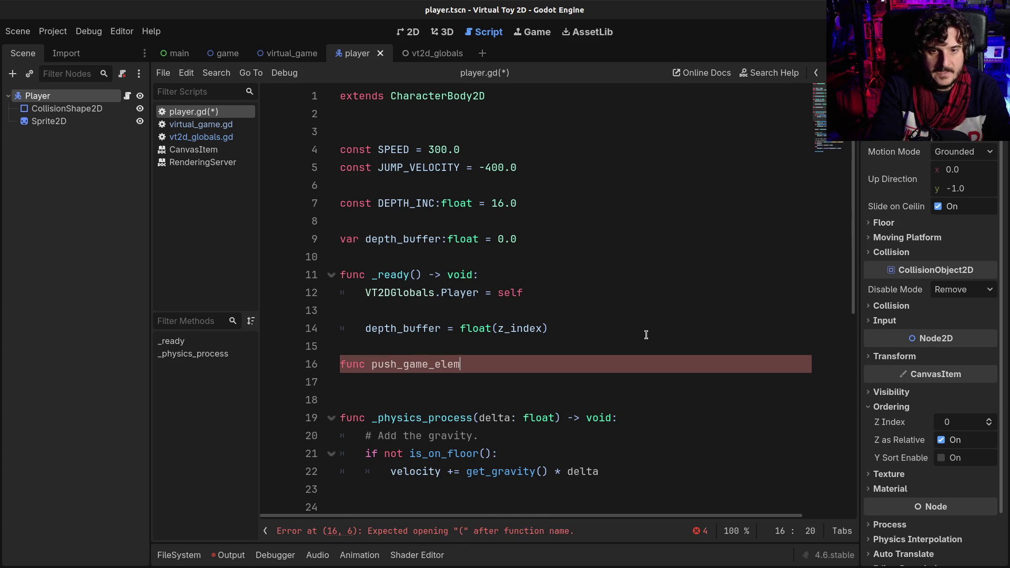
pyautogui.write(' ():')
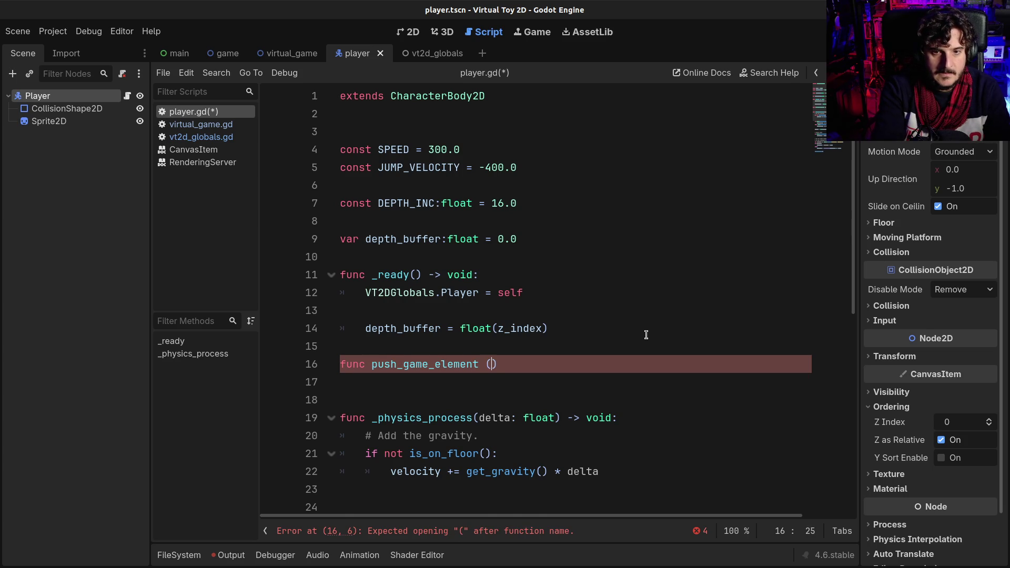
# Give push_game_element a 'pass' body and save player.gd
pyautogui.press('Return')
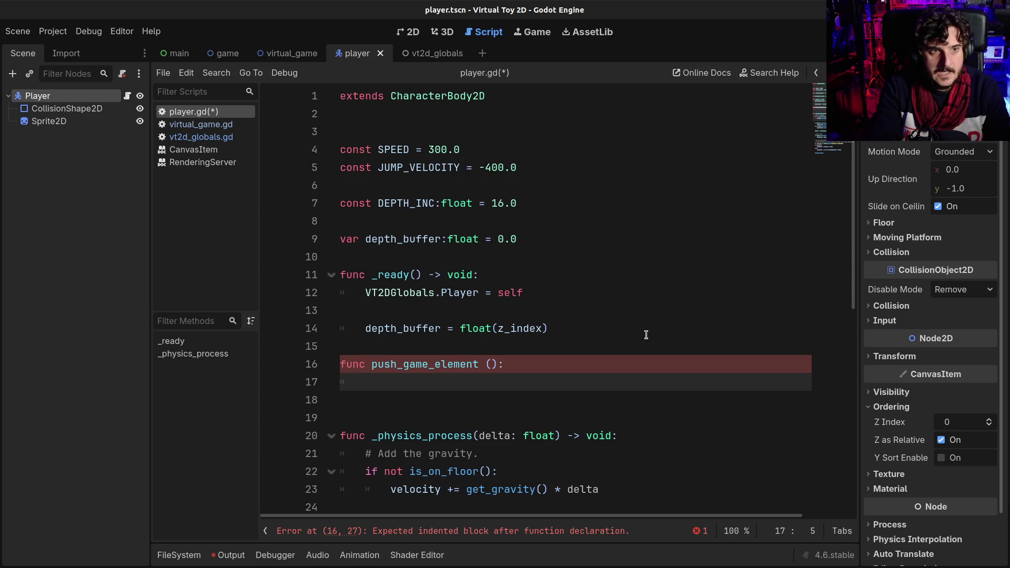
pyautogui.write('Gl')
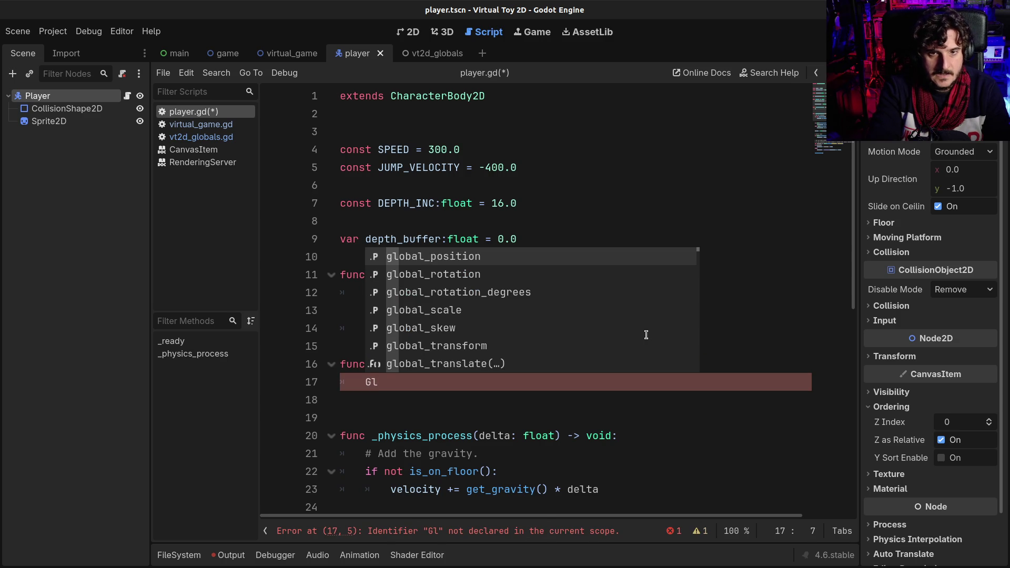
pyautogui.press('BackSpace')
pyautogui.press('BackSpace')
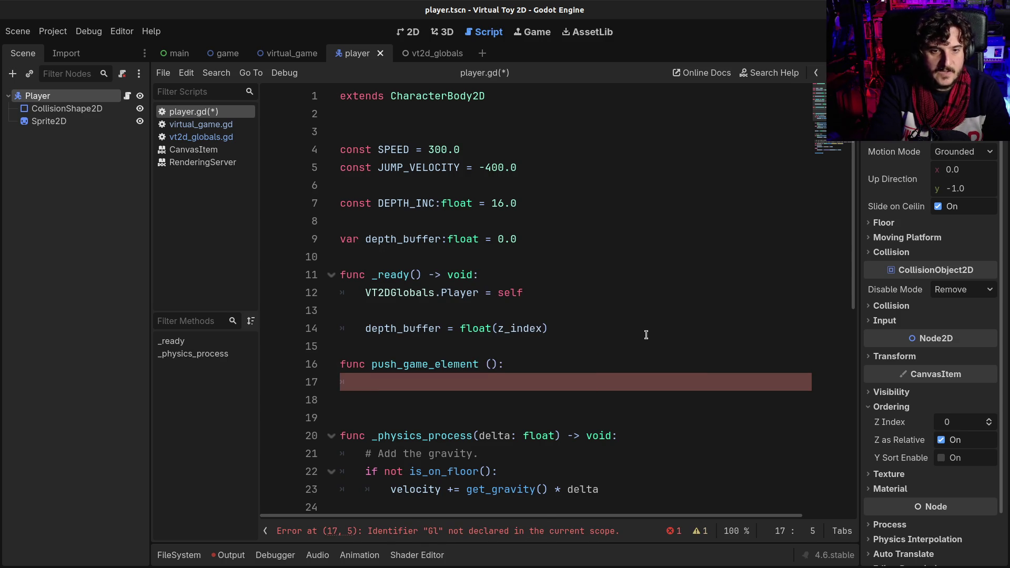
pyautogui.write('pass')
pyautogui.hotkey('ctrl', 's')
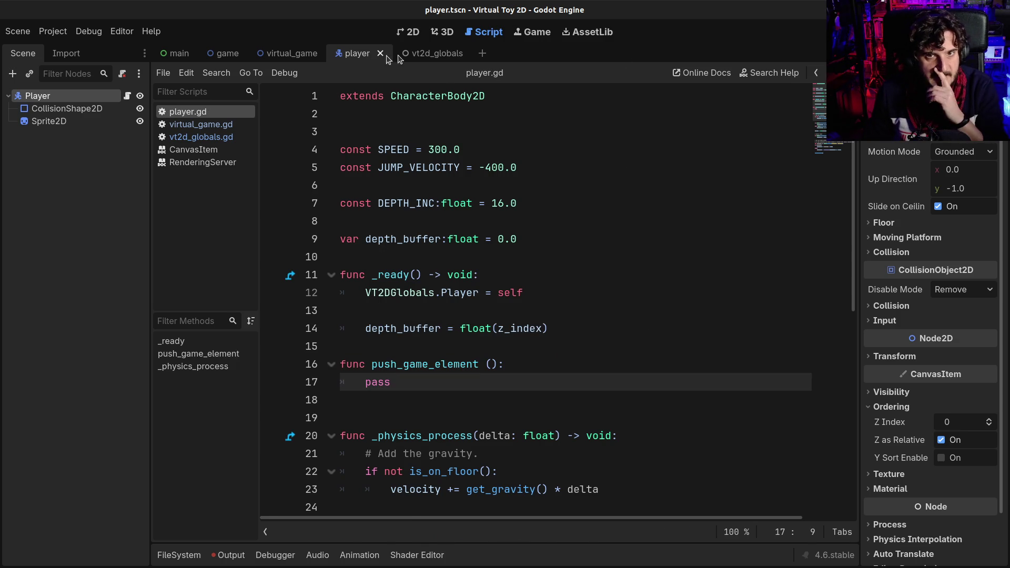
pyautogui.click(415, 53)
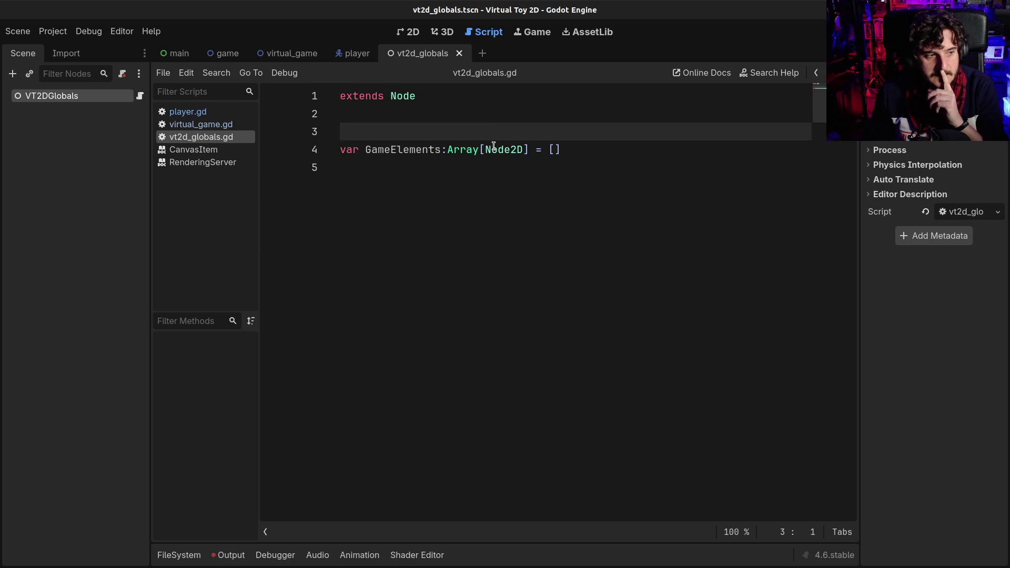
# Change GameElements to Array[Dictionary] and add empty lines above it
pyautogui.doubleClick(492, 150)
pyautogui.write('Dictio')
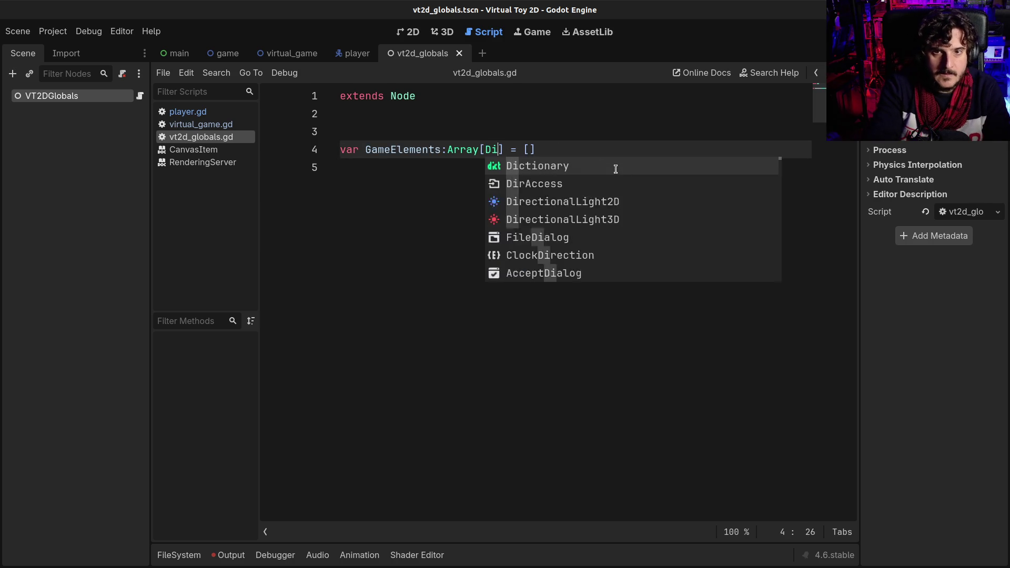
pyautogui.press('Return')
pyautogui.press('Up')
pyautogui.press('Return')
pyautogui.press('Up')
pyautogui.press('Return')
# Write a ## comment above GameElements showing each entry's "node" and "sprite" keys
pyautogui.write('## ')
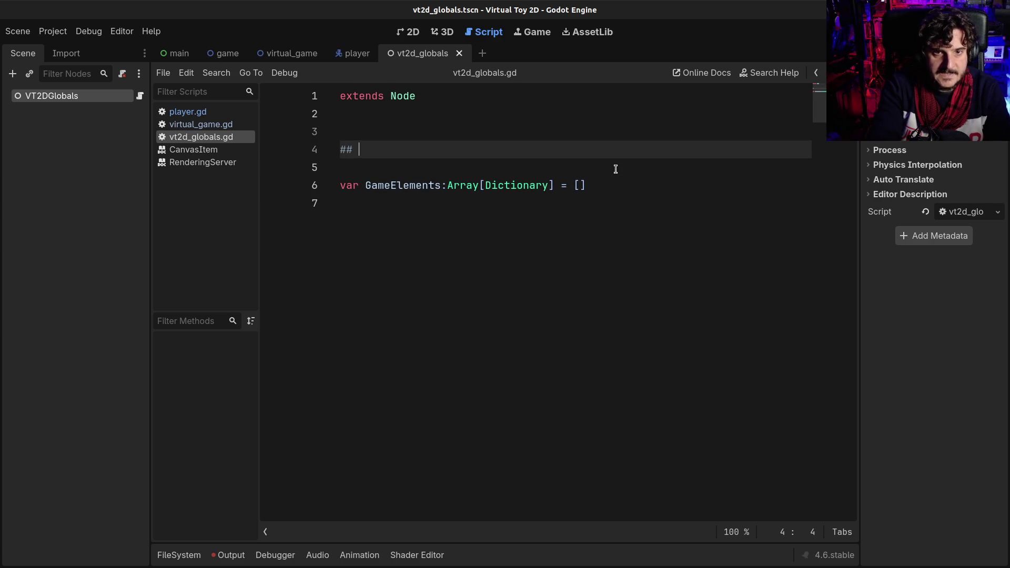
pyautogui.write('{ ')
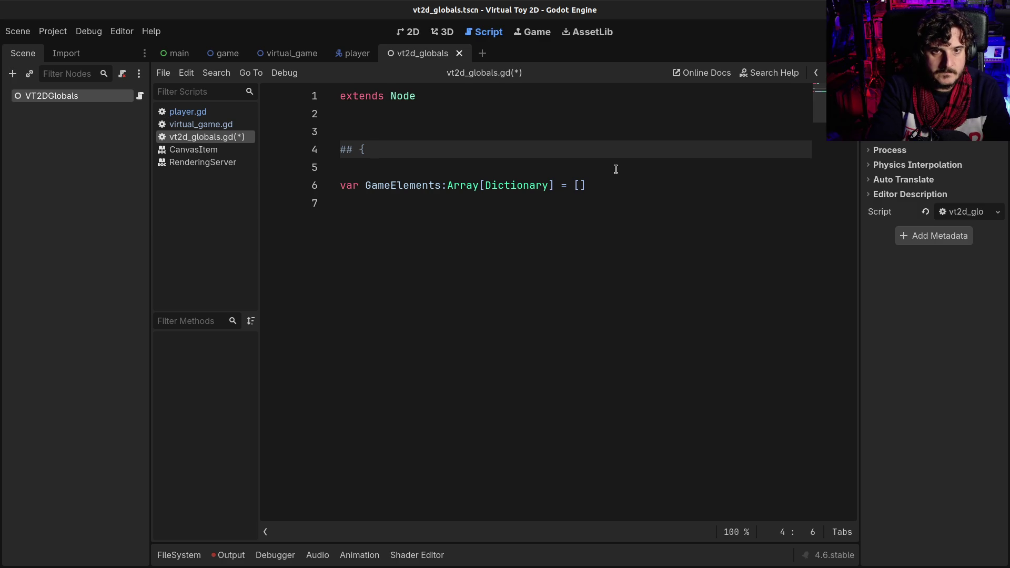
pyautogui.write('"node": ')
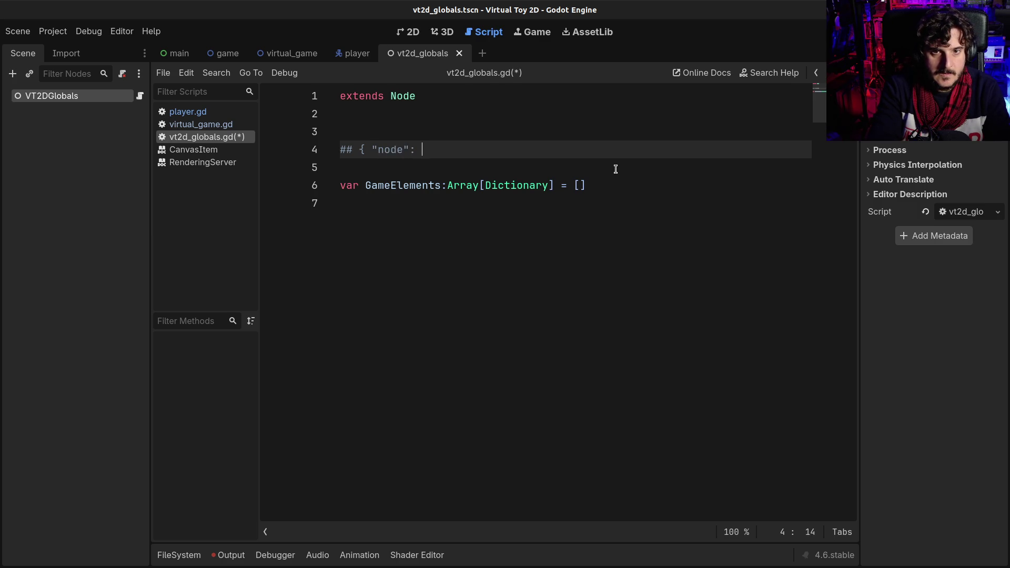
pyautogui.write('node')
pyautogui.press('BackSpace')
pyautogui.press('BackSpace')
pyautogui.press('BackSpace')
pyautogui.write('ogiin')
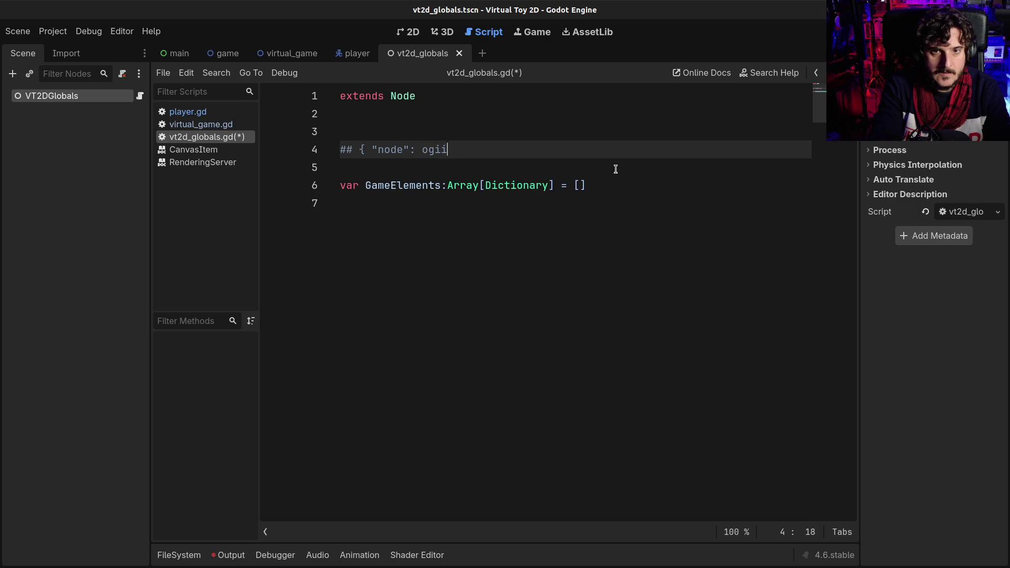
pyautogui.press('BackSpace')
pyautogui.press('BackSpace')
pyautogui.write('ri')
pyautogui.press('BackSpace')
pyautogui.press('BackSpace')
pyautogui.write('rin_node, ')
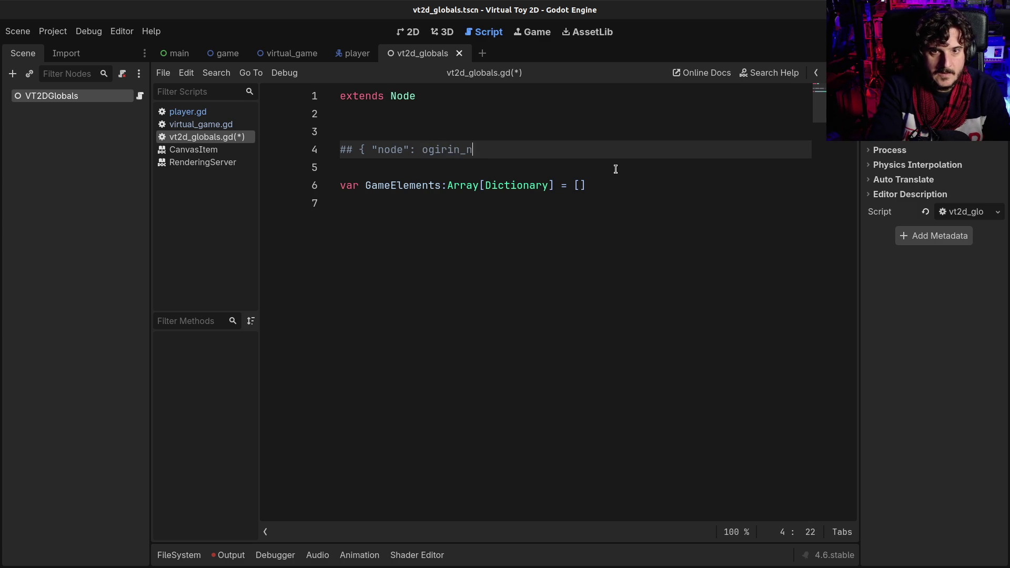
pyautogui.write('"sprite":')
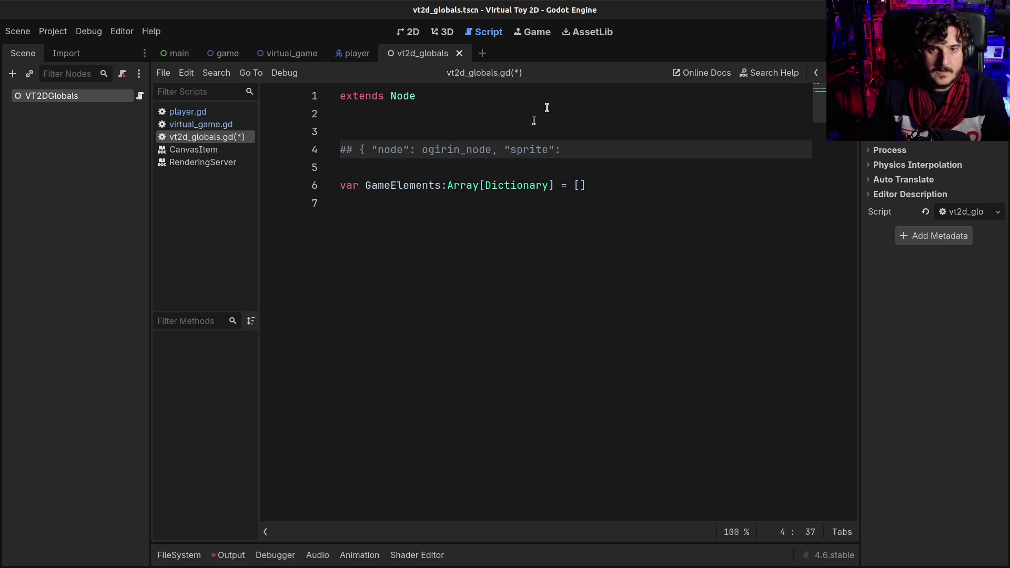
pyautogui.click(463, 150)
pyautogui.write('al')
pyautogui.press('End')
pyautogui.write('orii')
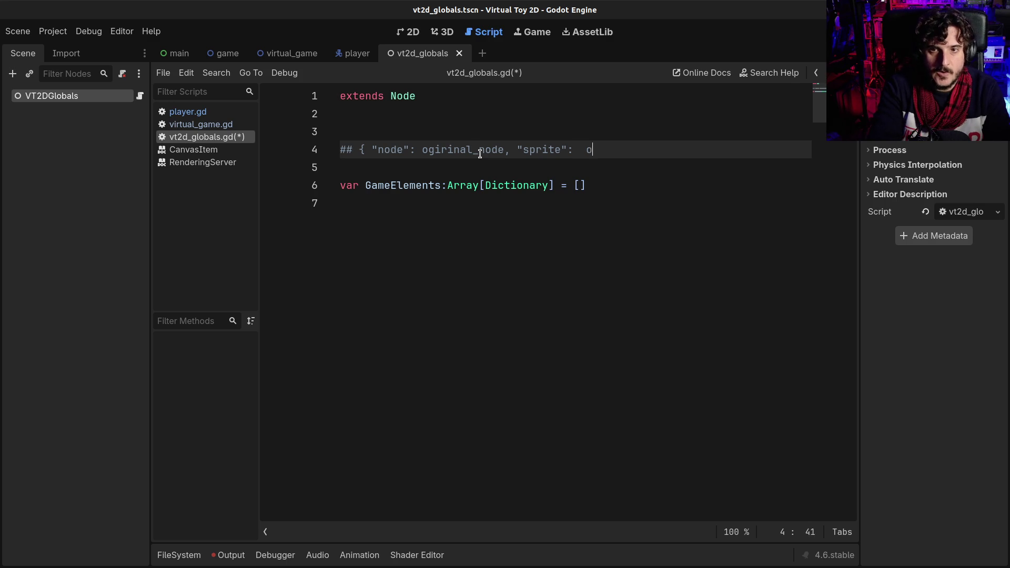
pyautogui.press('BackSpace')
pyautogui.press('BackSpace')
pyautogui.press('BackSpace')
pyautogui.write('sprite')
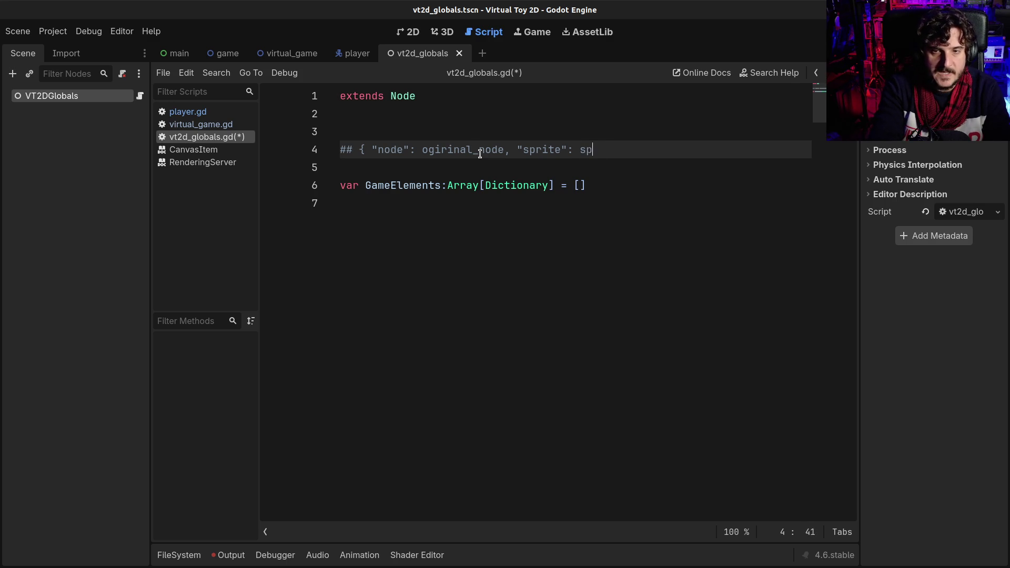
pyautogui.press('BackSpace')
pyautogui.press('BackSpace')
pyautogui.press('BackSpace')
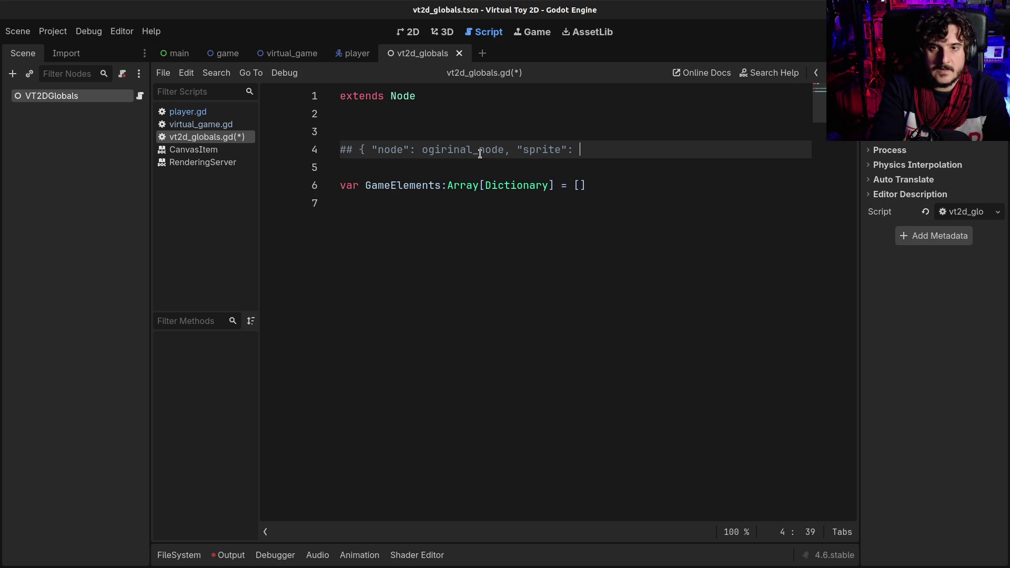
# Save vt2d_globals.gd and return to player.gd with the pass placeholder selected
pyautogui.hotkey('ctrl', 's')
pyautogui.hotkey('alt', 'Left')
pyautogui.doubleClick(378, 401)
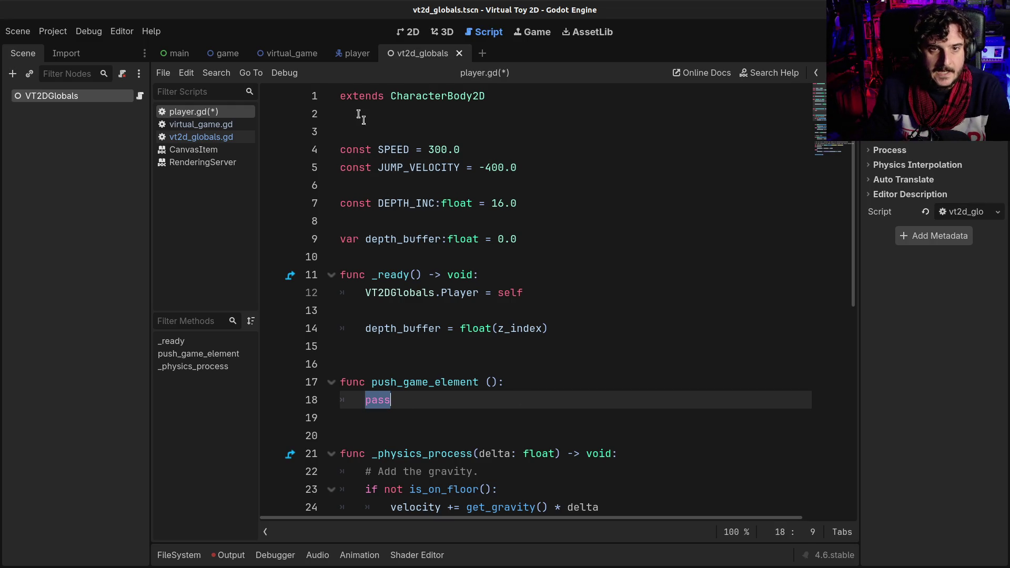
# Replace pass in push_game_element with VT2DGlobals, using the autocomplete suggestion
pyautogui.click(346, 96)
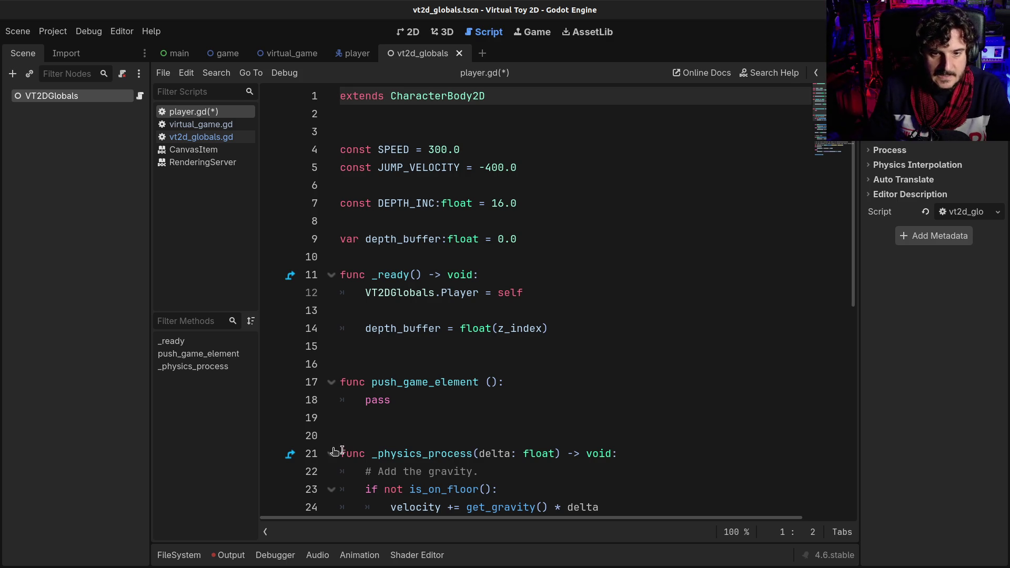
pyautogui.doubleClick(383, 396)
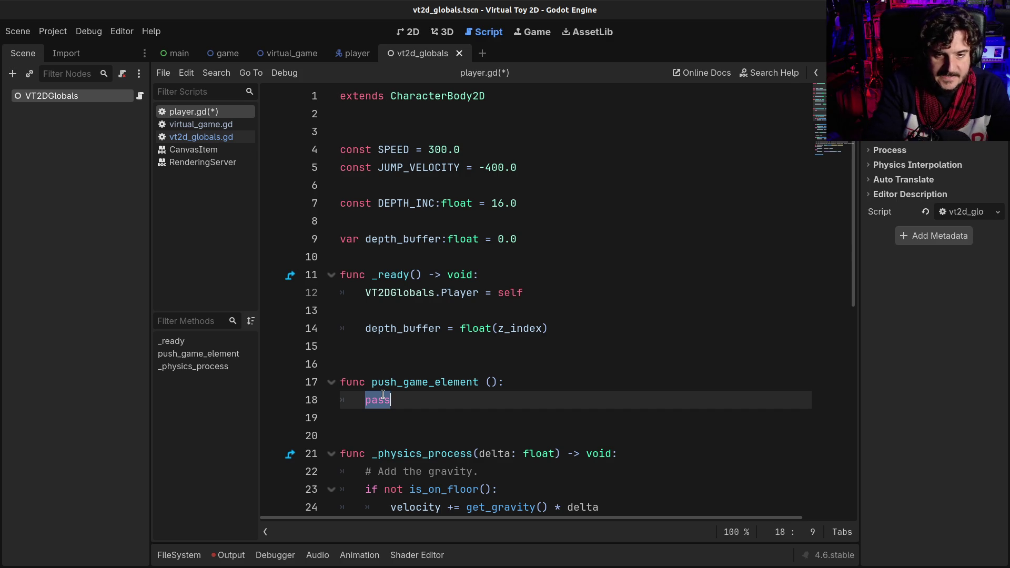
pyautogui.write('Glbals')
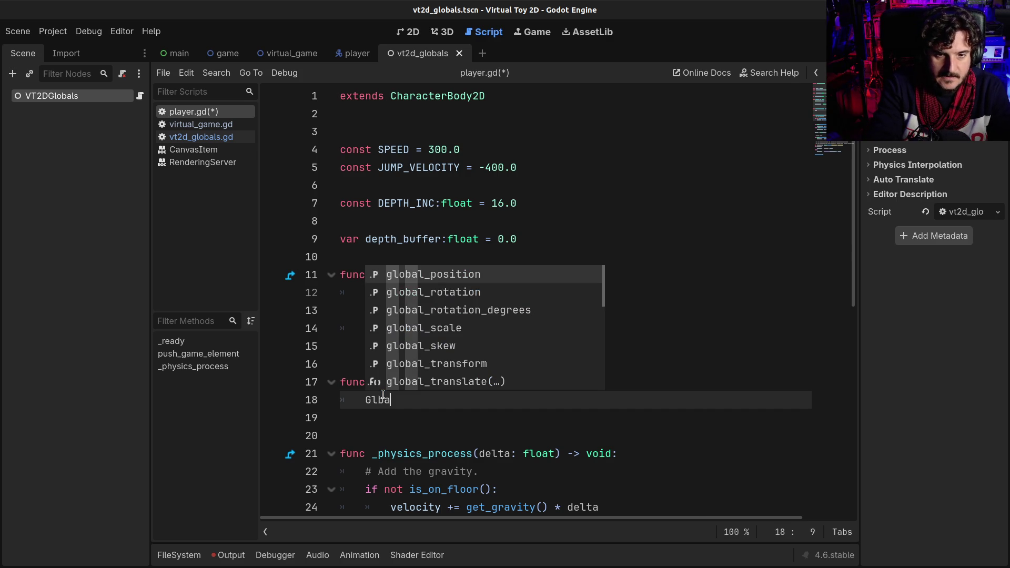
pyautogui.press('Down')
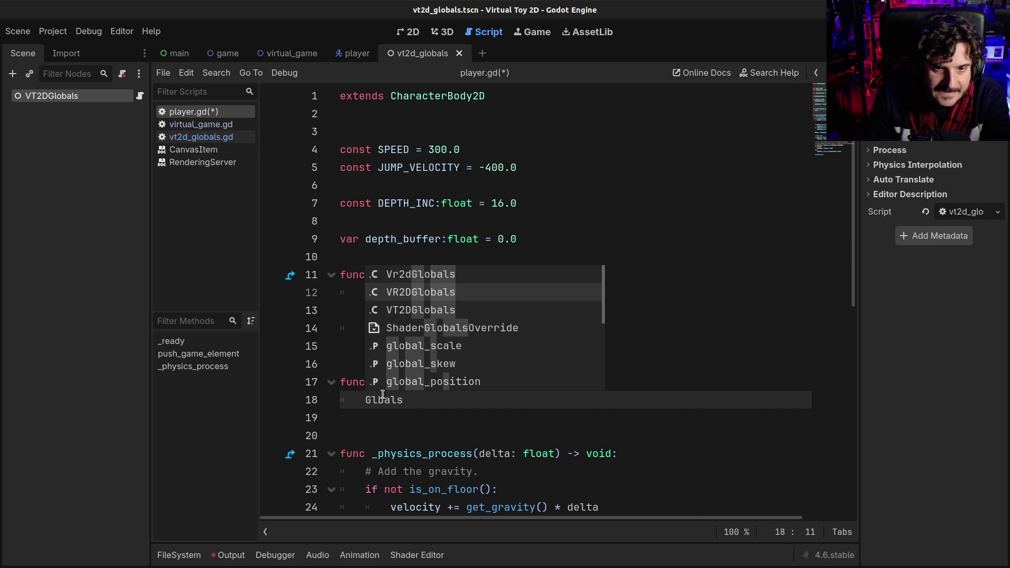
pyautogui.press('Down')
pyautogui.press('Up')
pyautogui.press('Up')
pyautogui.press('Down')
pyautogui.press('Down')
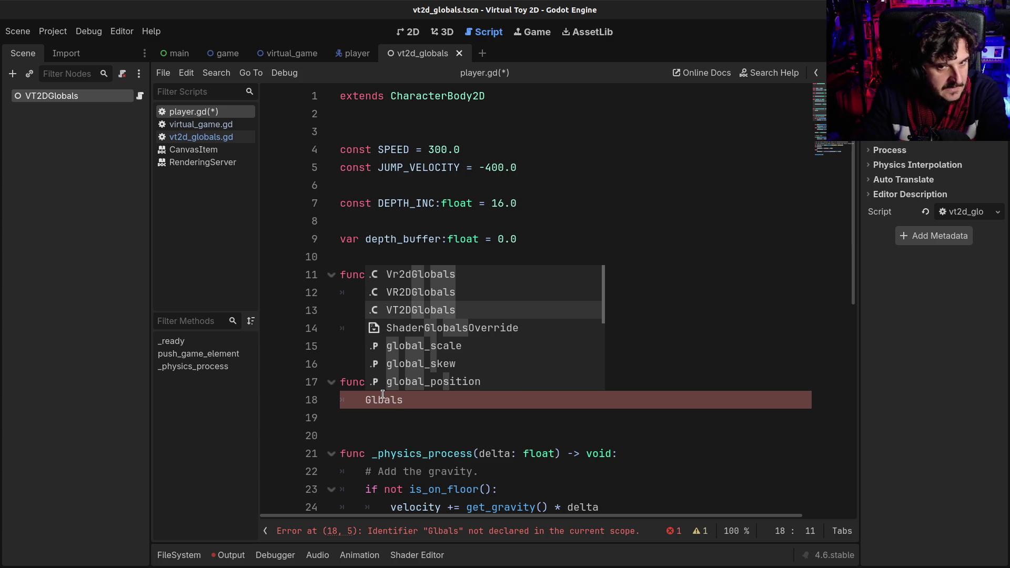
pyautogui.press('Up')
pyautogui.press('Up')
pyautogui.press('Down')
pyautogui.press('Down')
pyautogui.press('Return')
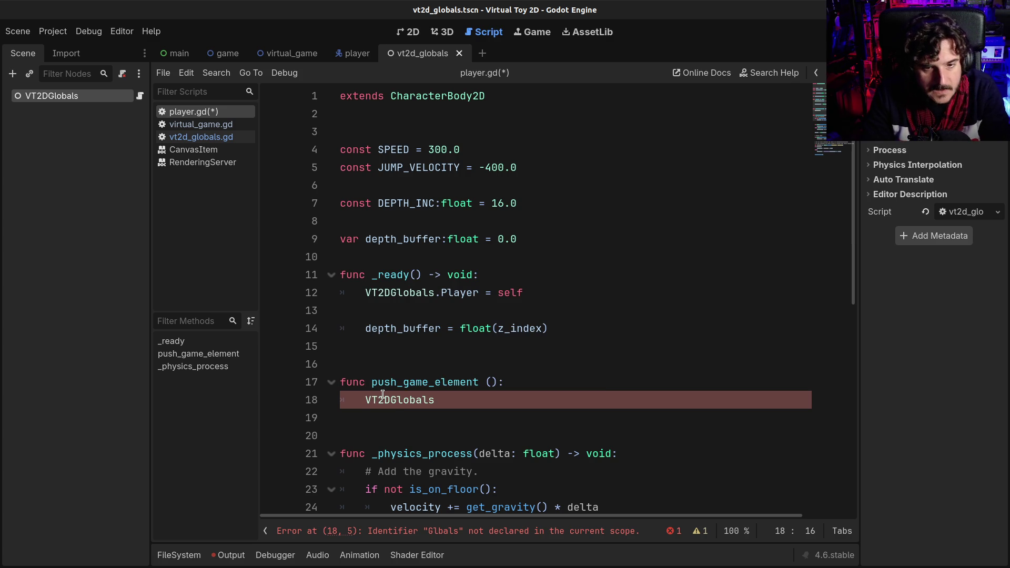
# Extend it to 'VT2DGlobals.GameElements.push_back({ })' with the braces on separate lines
pyautogui.write('.')
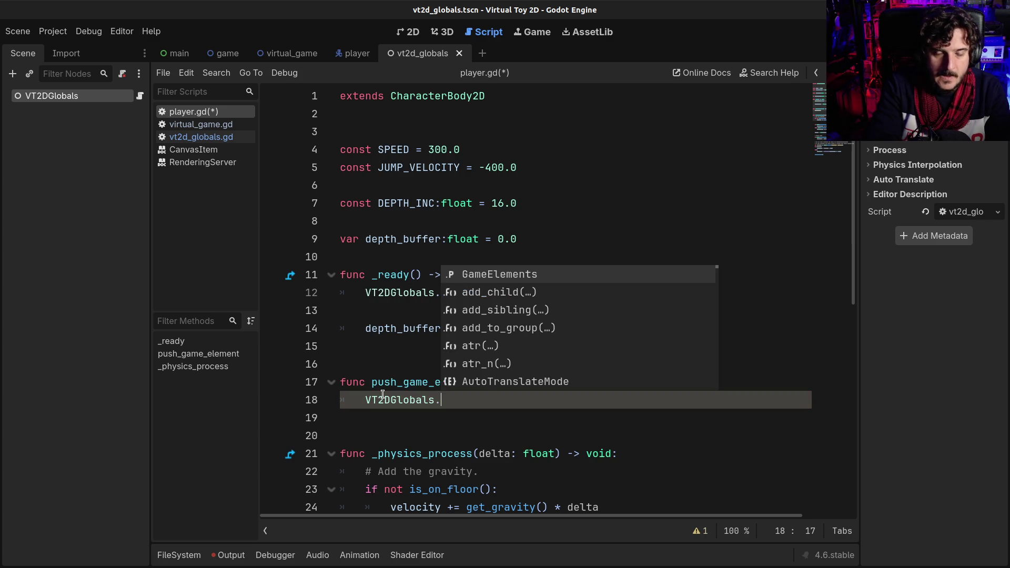
pyautogui.press('Return')
pyautogui.write('.p')
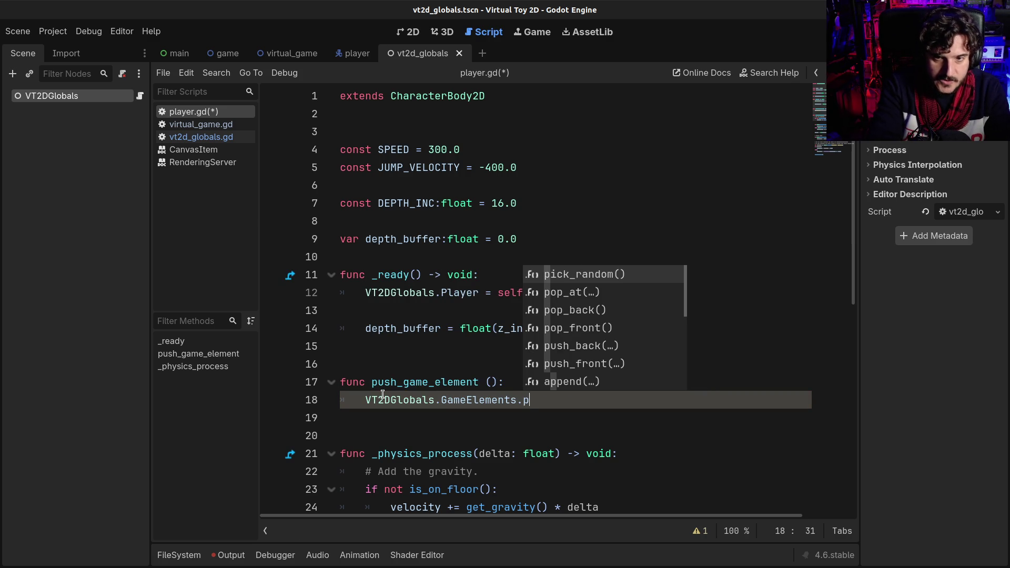
pyautogui.write('us')
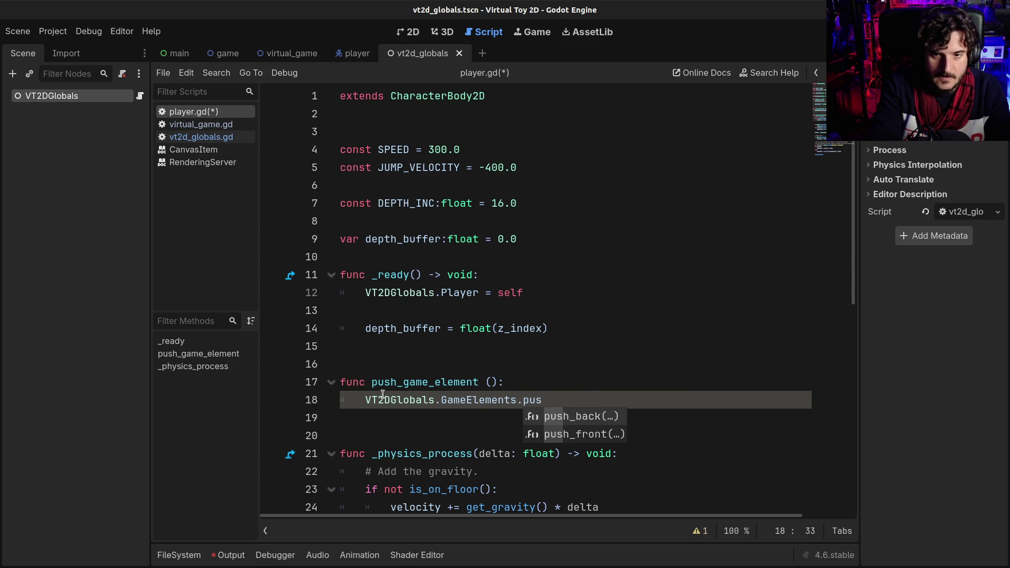
pyautogui.press('Return')
pyautogui.write('{')
pyautogui.press('Return')
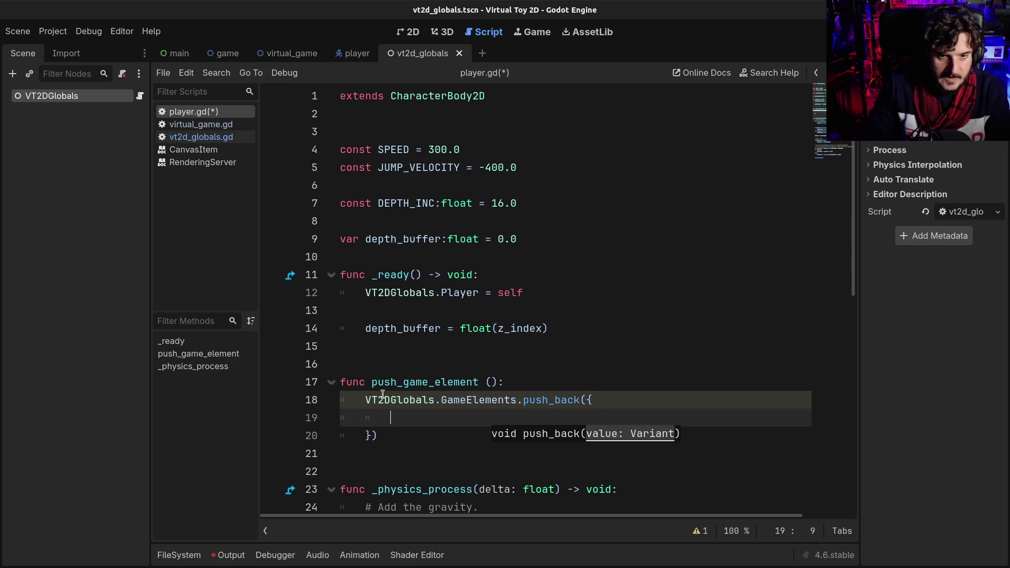
pyautogui.scroll(-1, 528, 480)
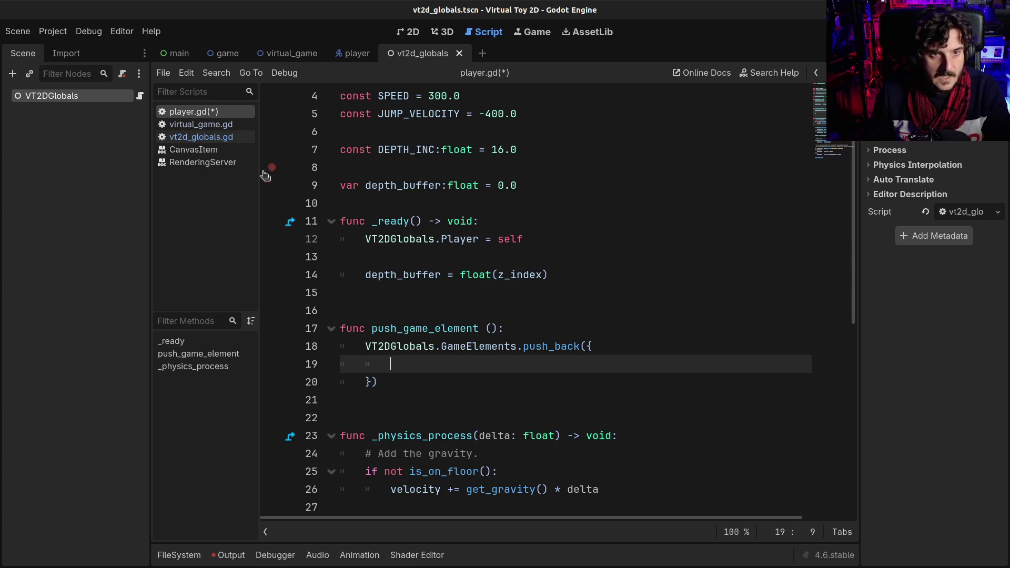
# Type an opening quote for a key in the push_back dictionary, check vt2d_globals, then return to player.gd
pyautogui.click(353, 55)
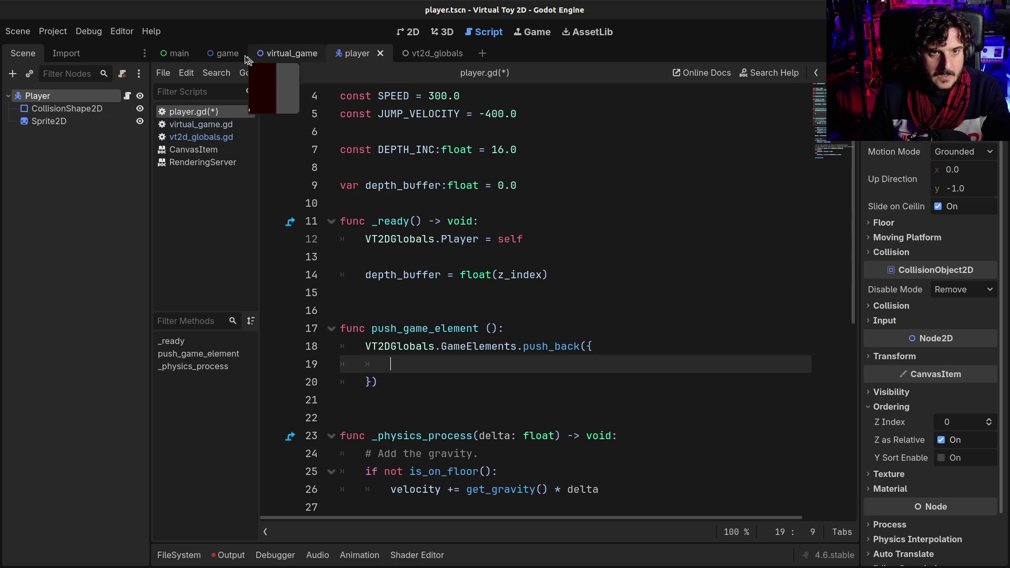
pyautogui.click(228, 53)
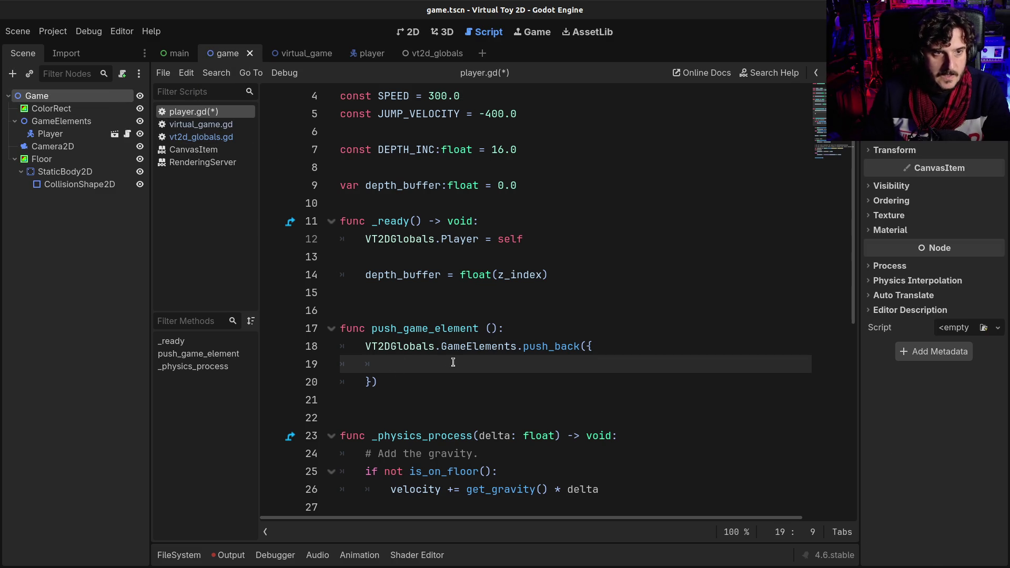
pyautogui.write('"')
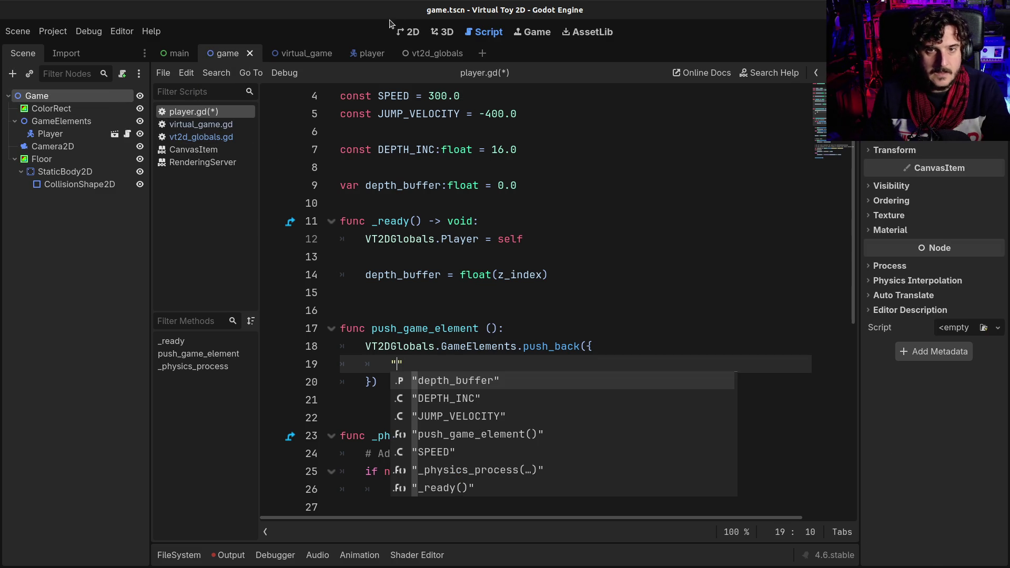
pyautogui.click(422, 55)
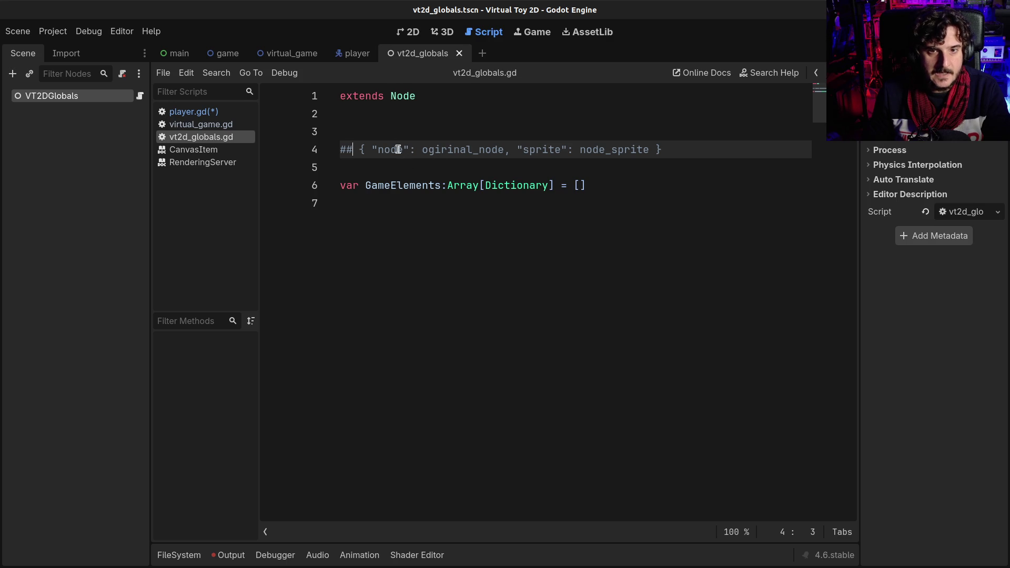
pyautogui.click(227, 55)
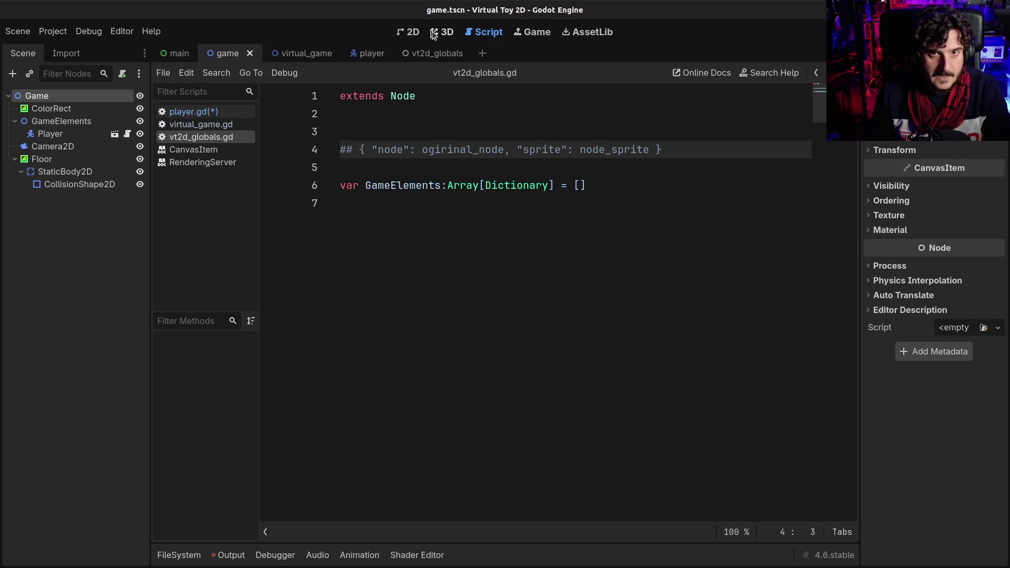
pyautogui.click(430, 34)
pyautogui.click(411, 32)
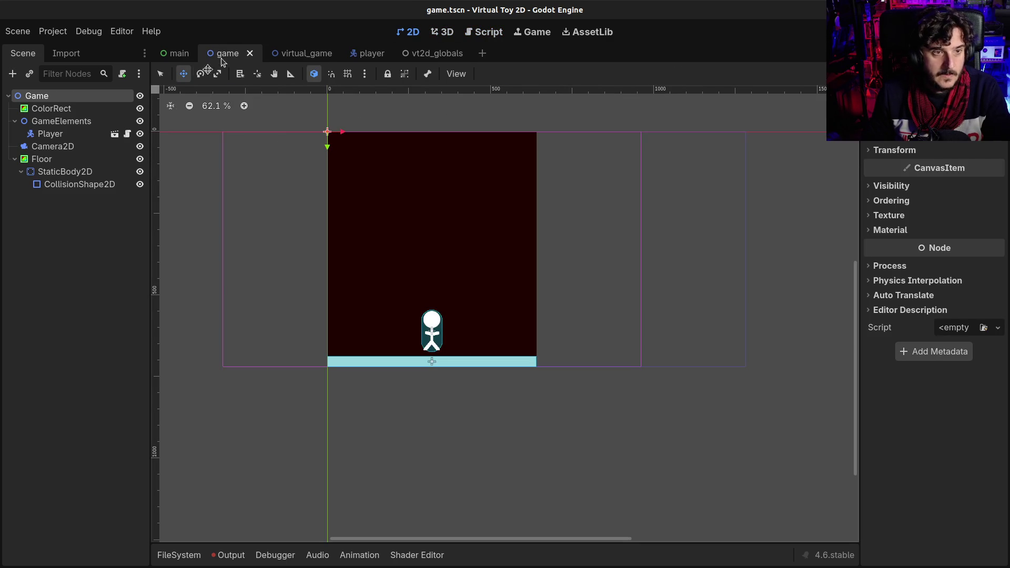
pyautogui.click(481, 33)
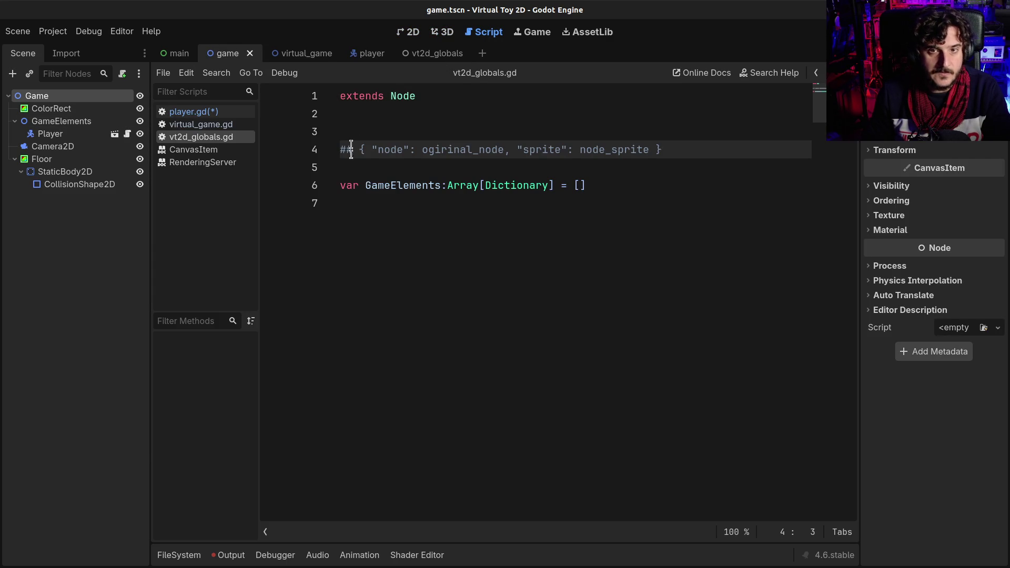
pyautogui.click(214, 112)
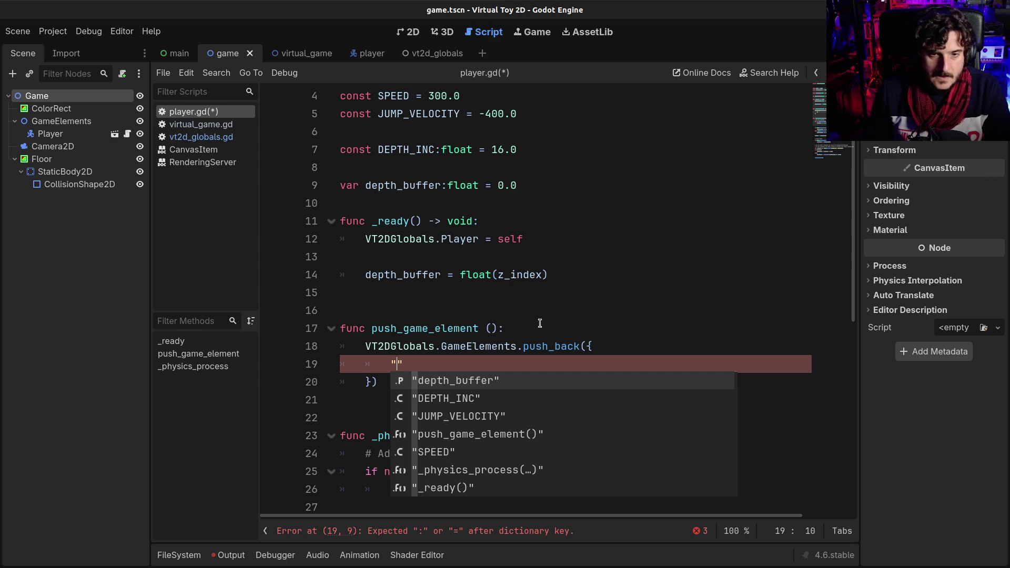
# Fill the push_back dictionary with "node": self and "sprite": $Sprite2D on lines 19–20, then save player.gd
pyautogui.write('node": ')
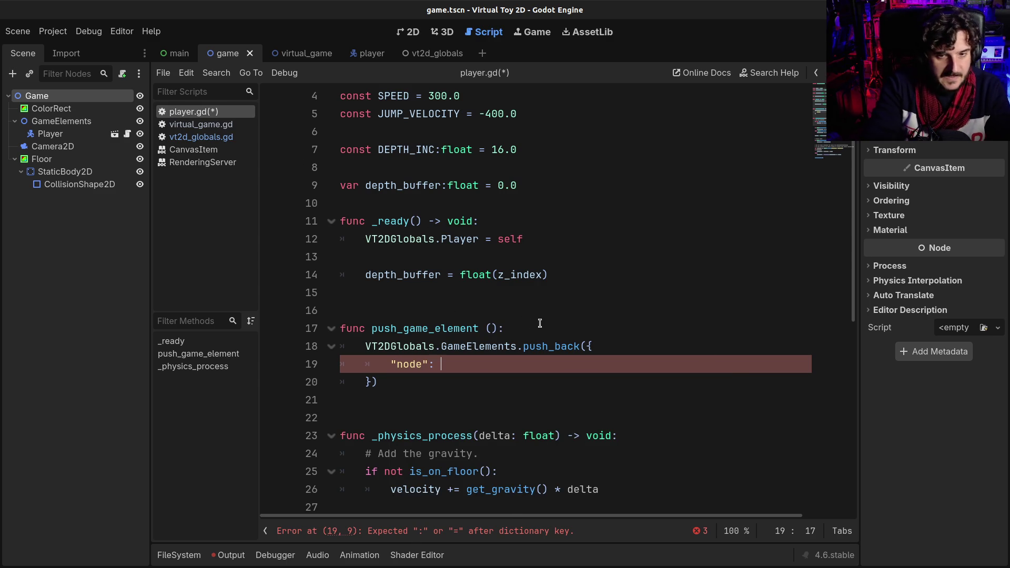
pyautogui.write('self,')
pyautogui.press('Return')
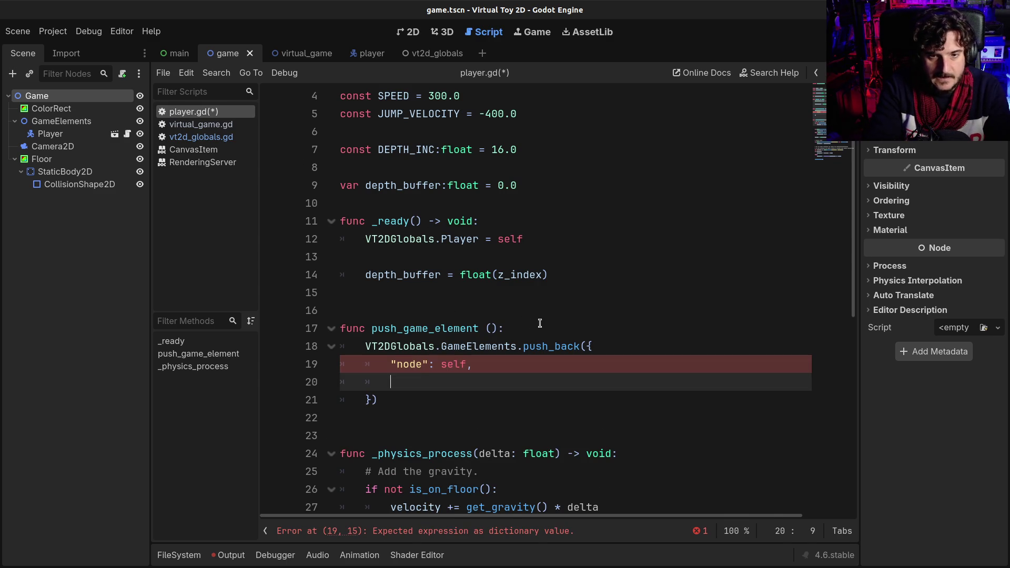
pyautogui.write('"')
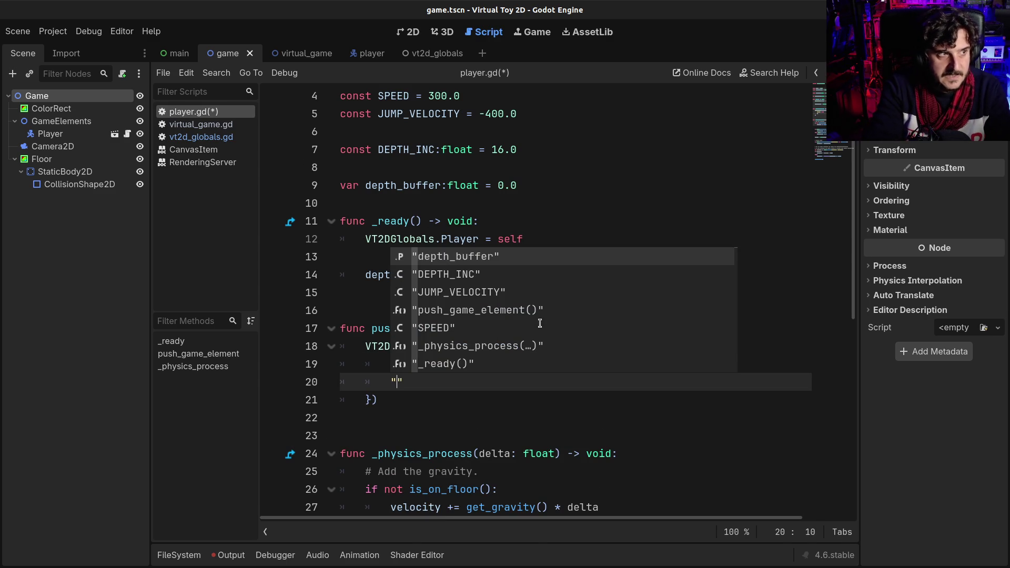
pyautogui.write('1')
pyautogui.press('BackSpace')
pyautogui.write('sprite": ')
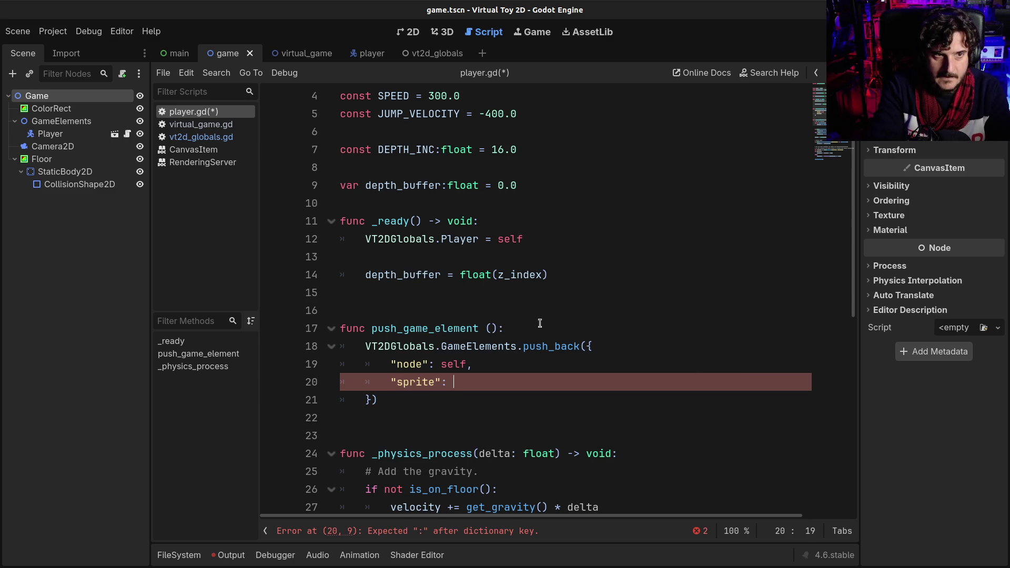
pyautogui.write('$')
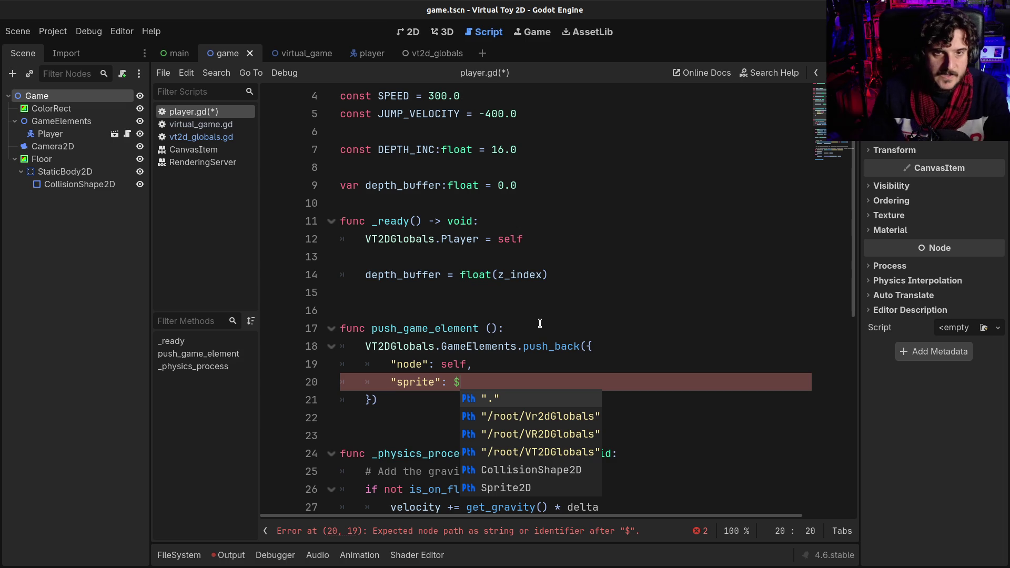
pyautogui.click(363, 53)
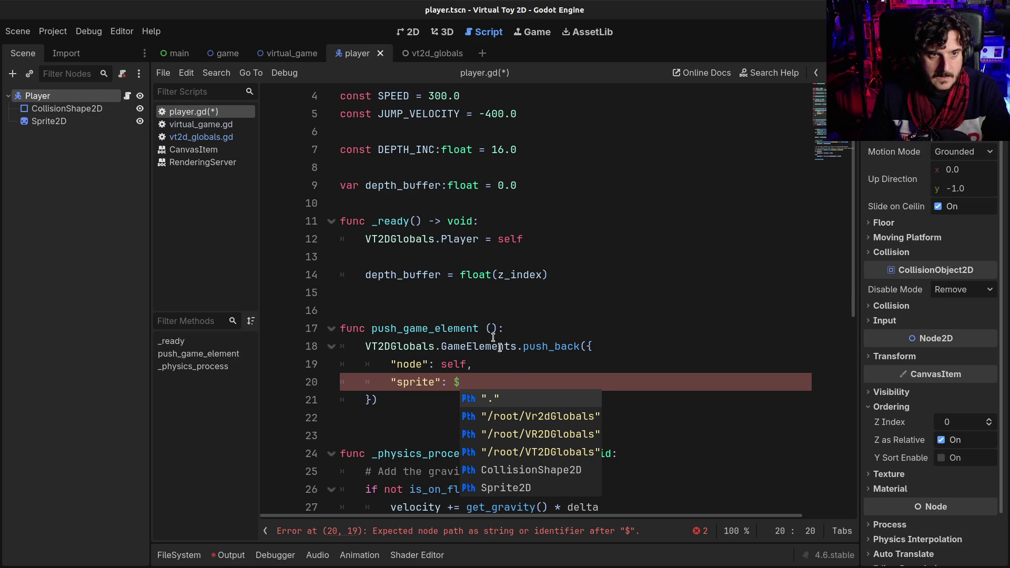
pyautogui.write('Sprite')
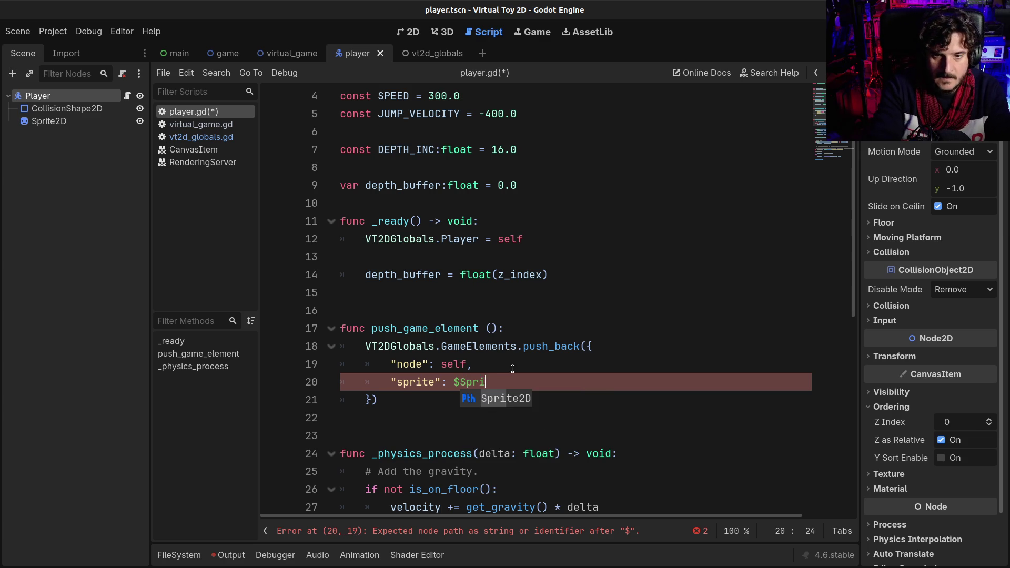
pyautogui.press('Return')
pyautogui.hotkey('ctrl', 's')
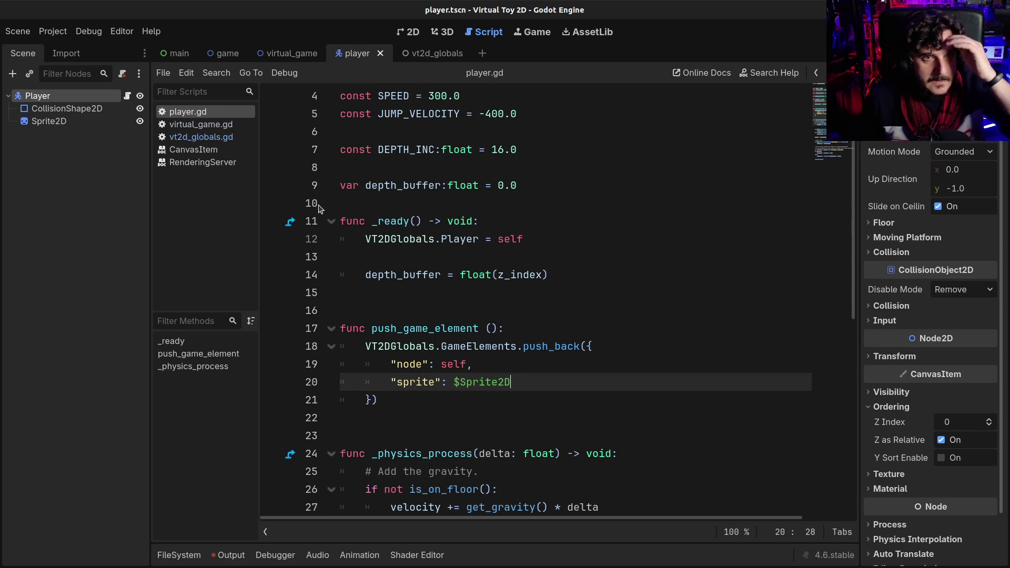
pyautogui.moveTo(212, 56)
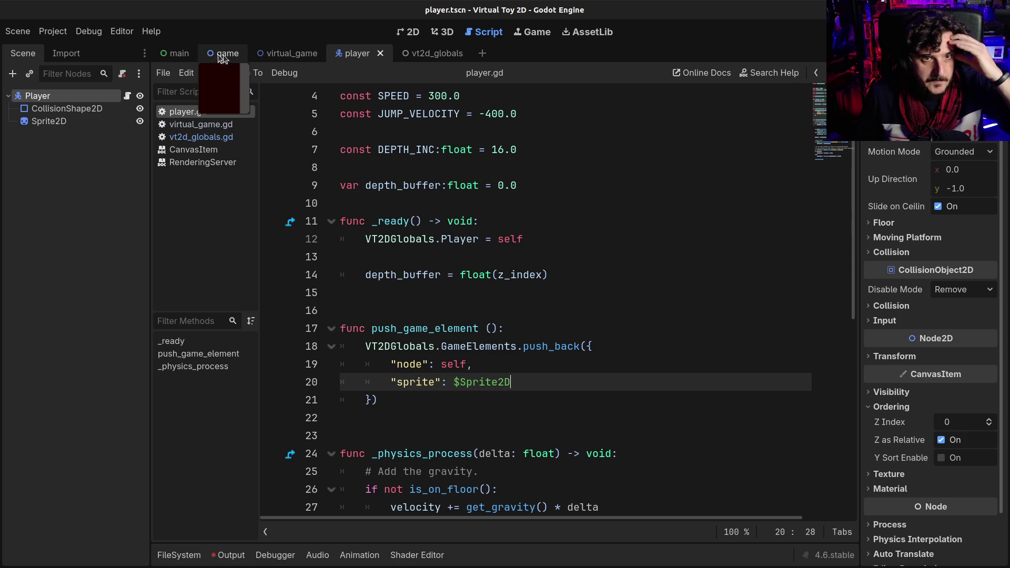
# In the game scene, attach a new script res://scenes/game_elements.gd to the GameElements node
pyautogui.click(279, 59)
pyautogui.click(228, 55)
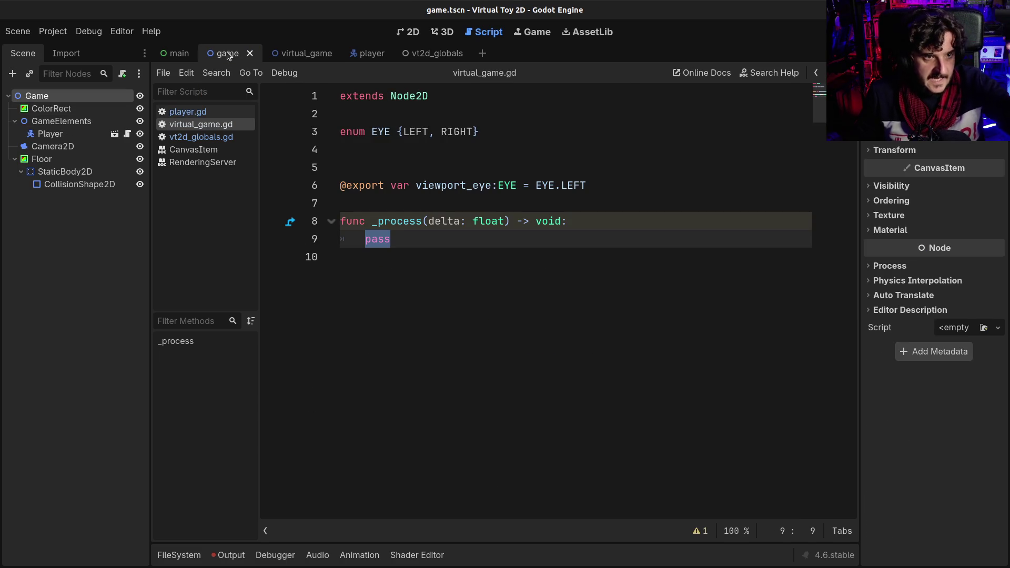
pyautogui.click(111, 121)
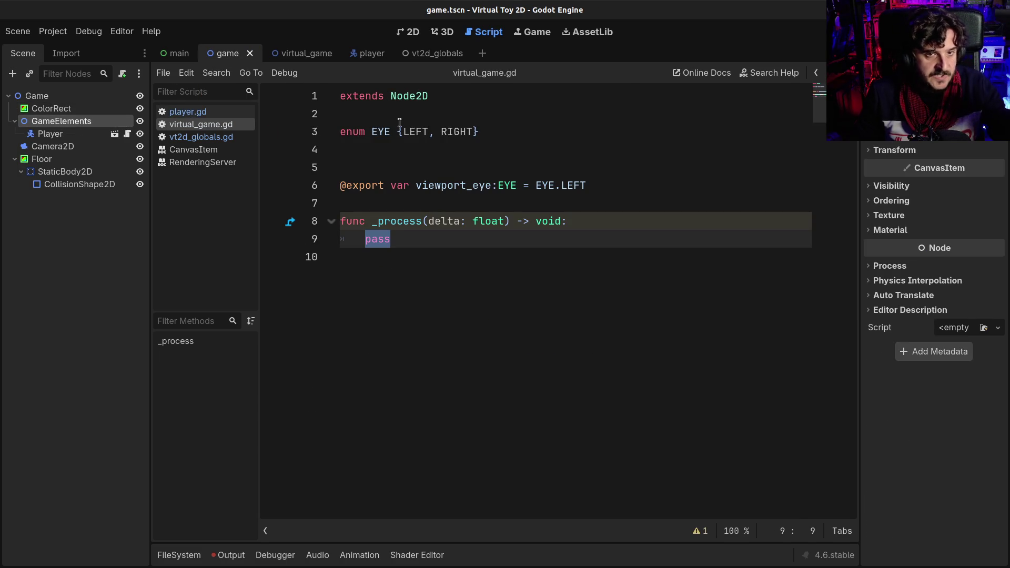
pyautogui.click(411, 111)
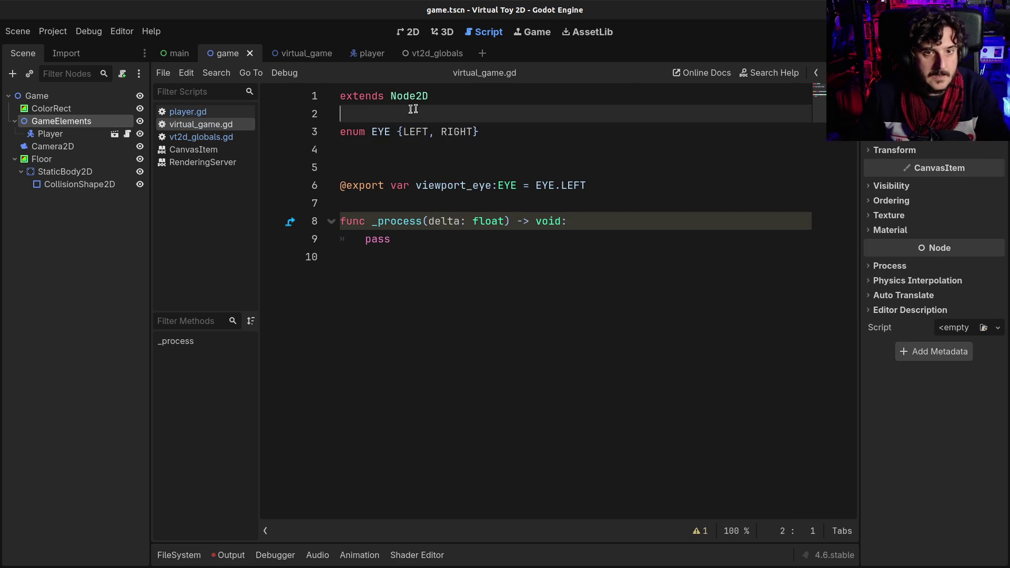
pyautogui.click(52, 100)
pyautogui.click(81, 121)
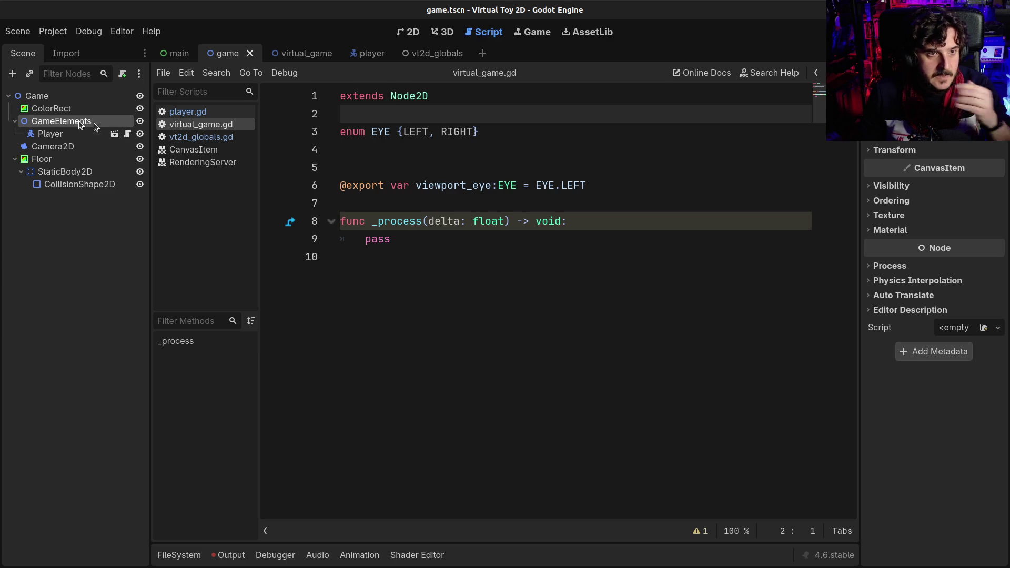
pyautogui.click(121, 75)
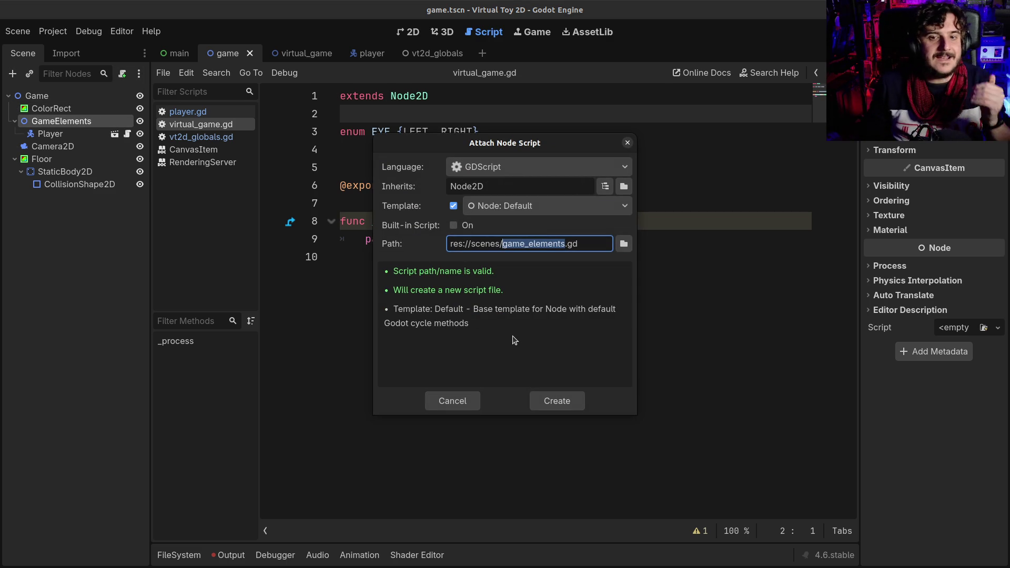
pyautogui.click(557, 401)
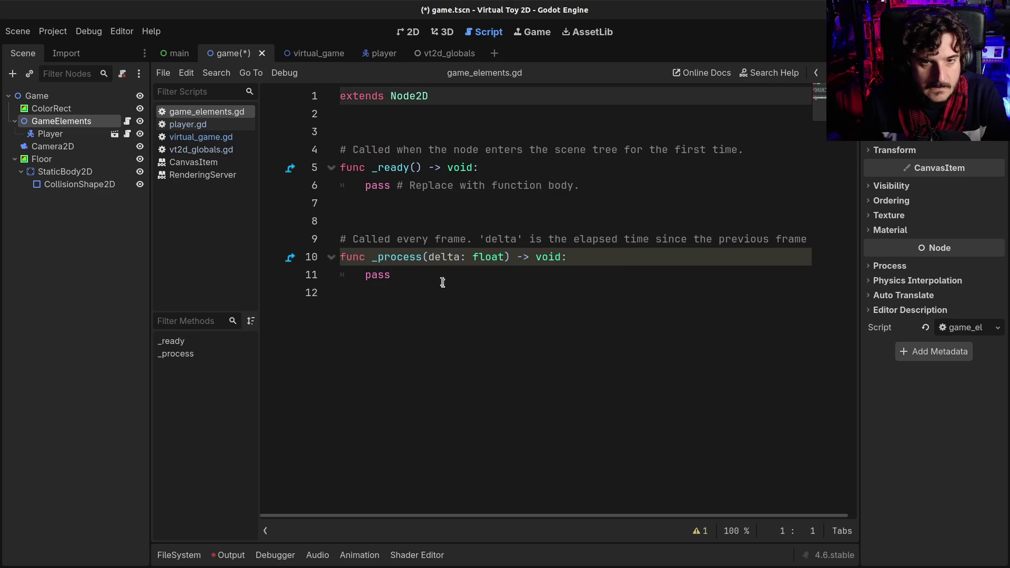
# Delete the template functions on lines 4–11 and declare "signal sincronized" below extends Node2D
pyautogui.moveTo(421, 273)
pyautogui.mouseDown()
pyautogui.moveTo(387, 210)
pyautogui.moveTo(312, 143)
pyautogui.mouseUp()
pyautogui.press('Delete')
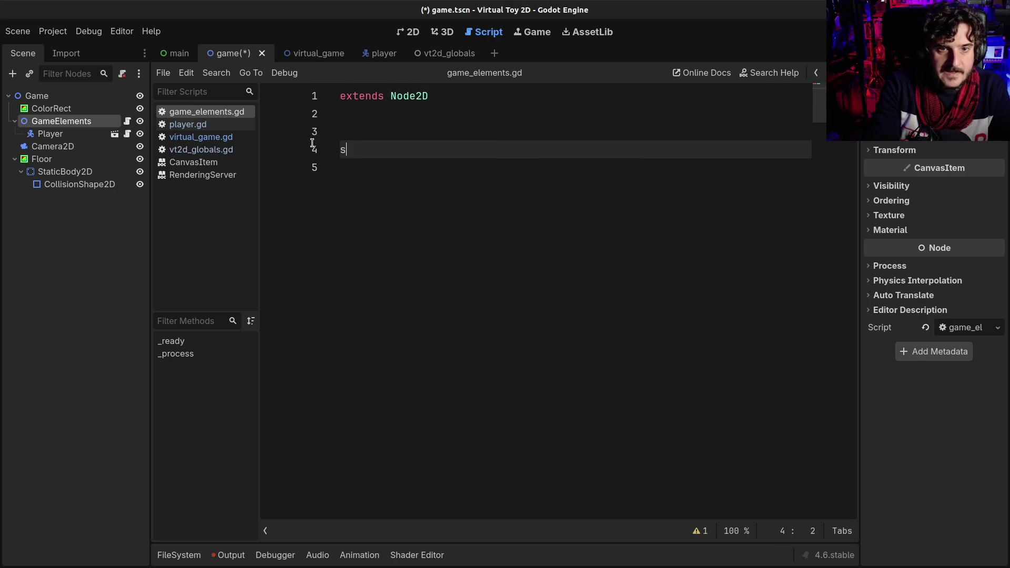
pyautogui.write('signal ')
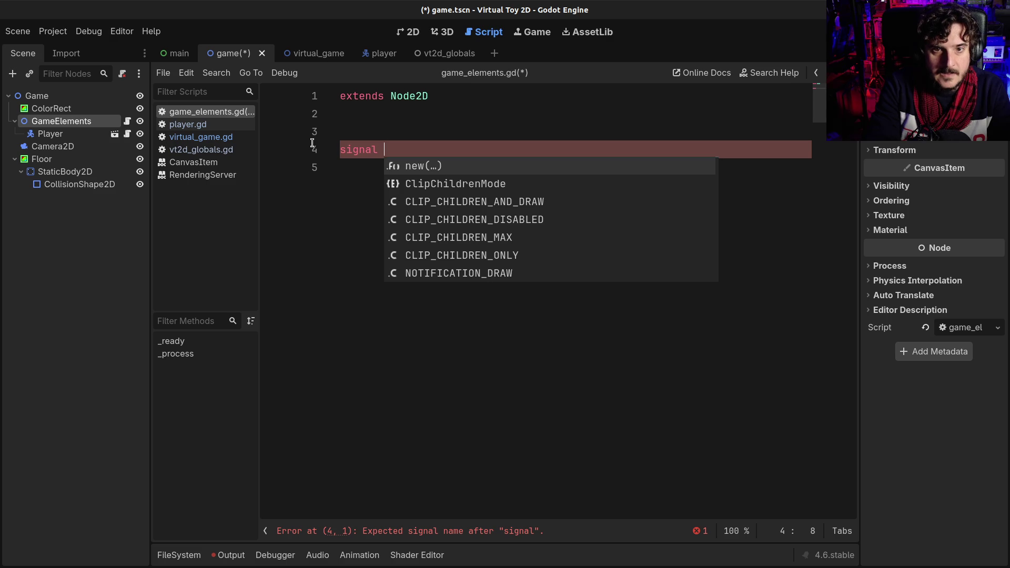
pyautogui.write('sincron')
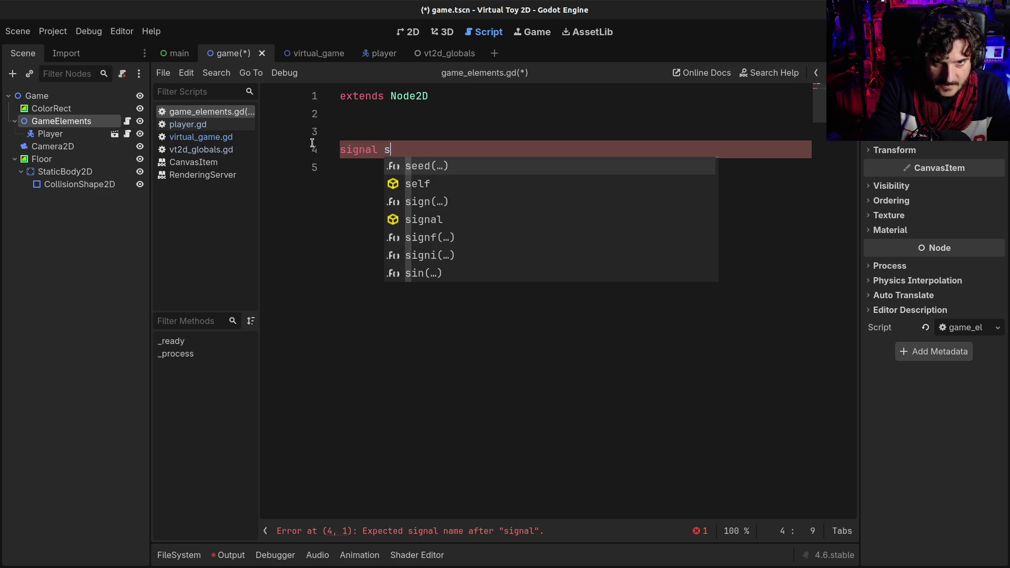
pyautogui.write('ized')
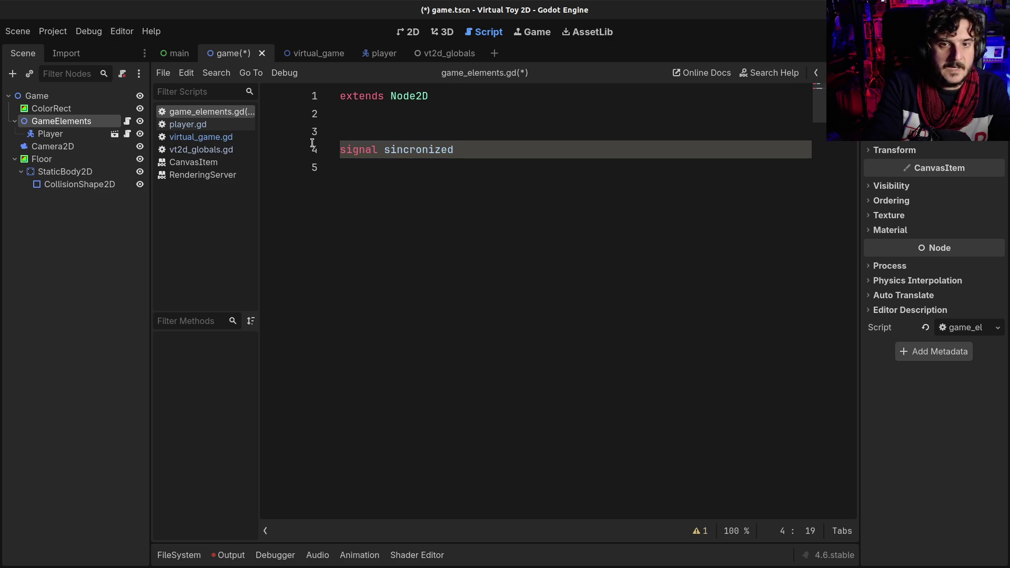
pyautogui.press('Return')
pyautogui.press('Return')
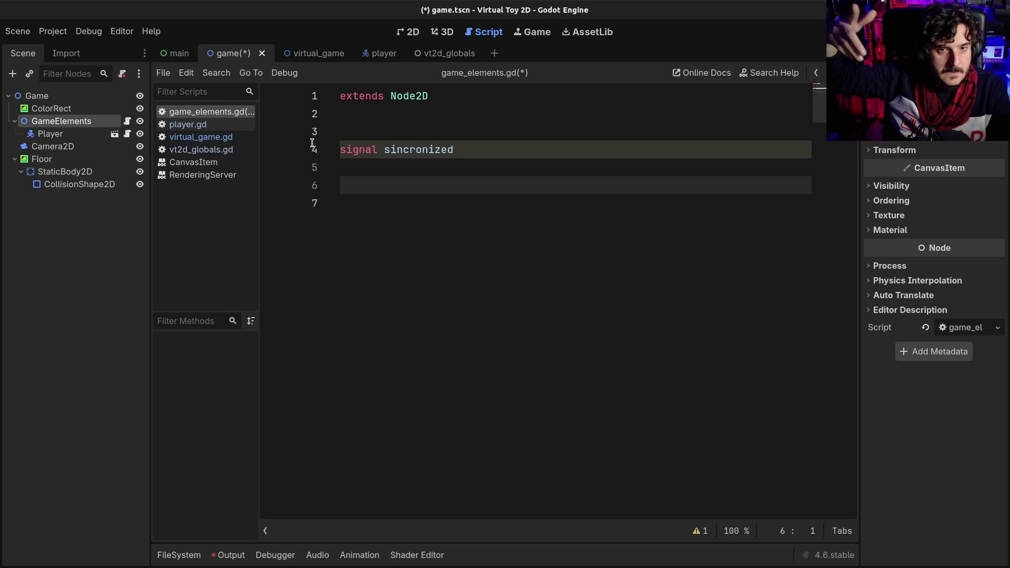
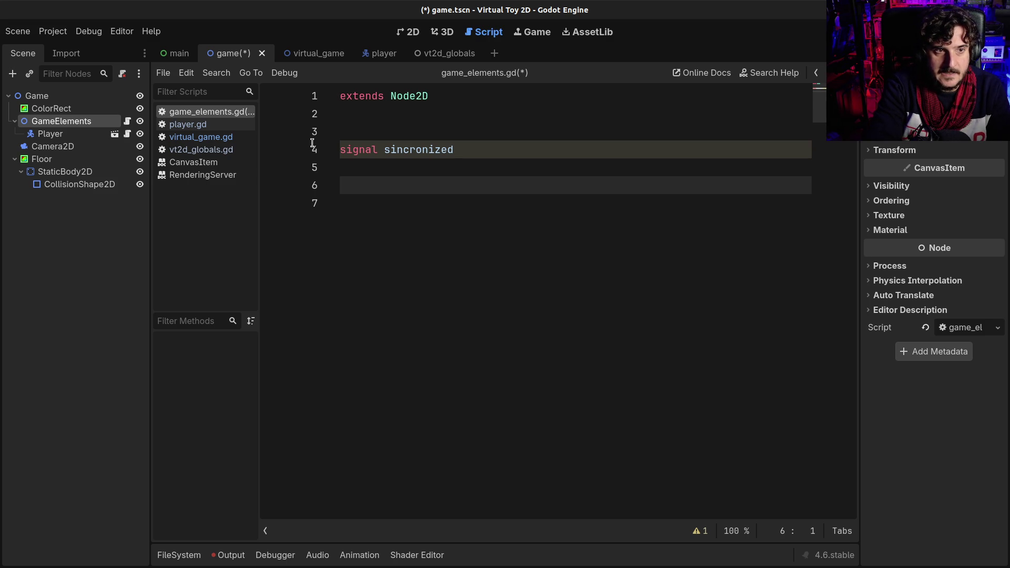
# Declare func _ready() -> void: in game_elements.gd, with a blank line above it
pyautogui.write('func _re')
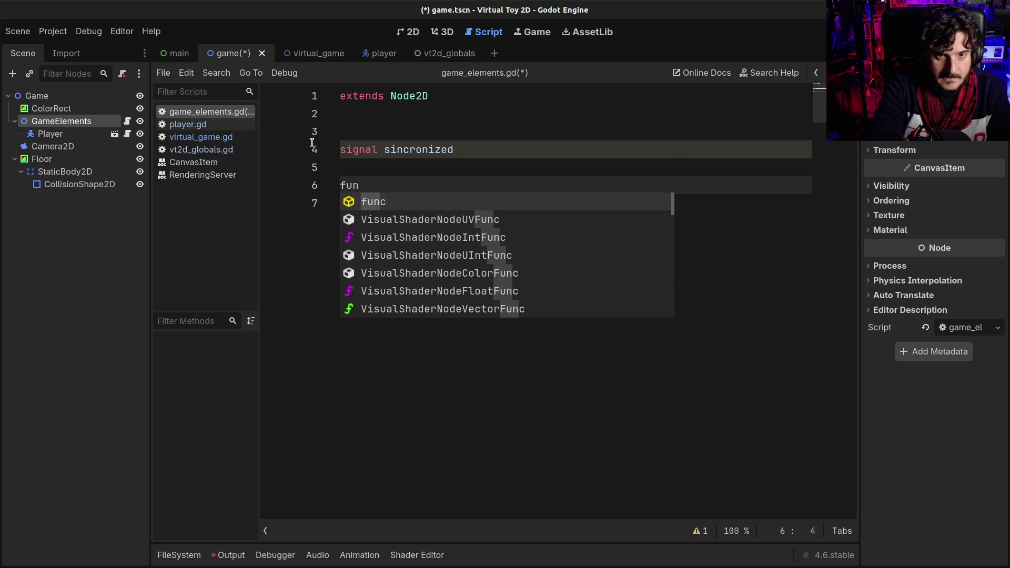
pyautogui.write('a')
pyautogui.press('Return')
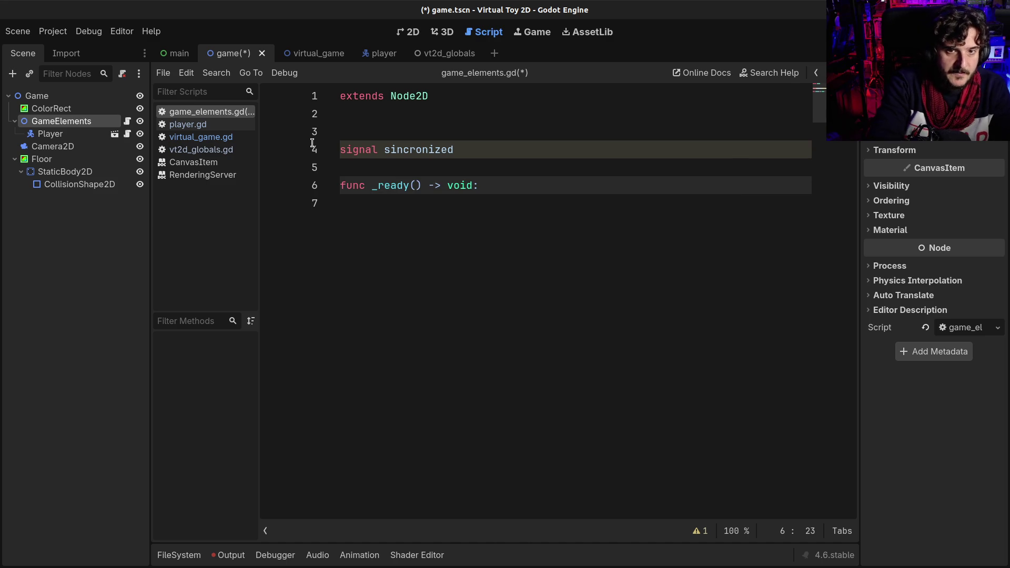
pyautogui.press('Return')
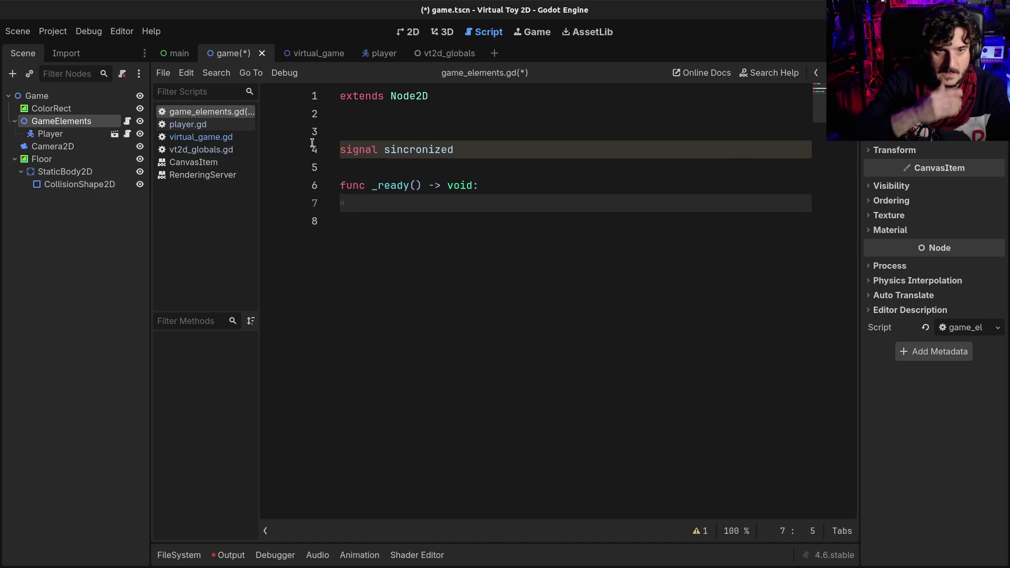
pyautogui.click(49, 133)
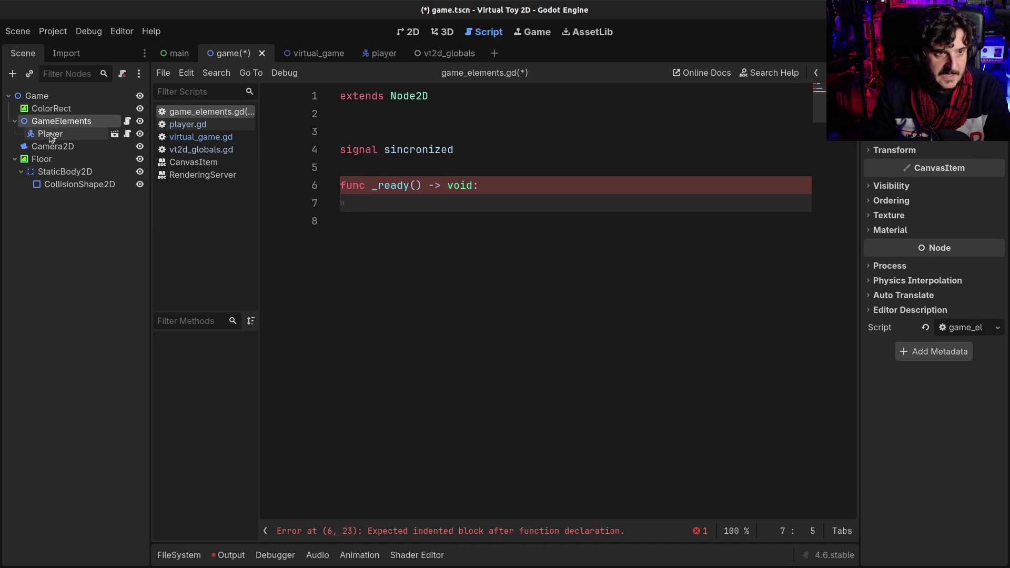
pyautogui.click(49, 123)
pyautogui.click(411, 206)
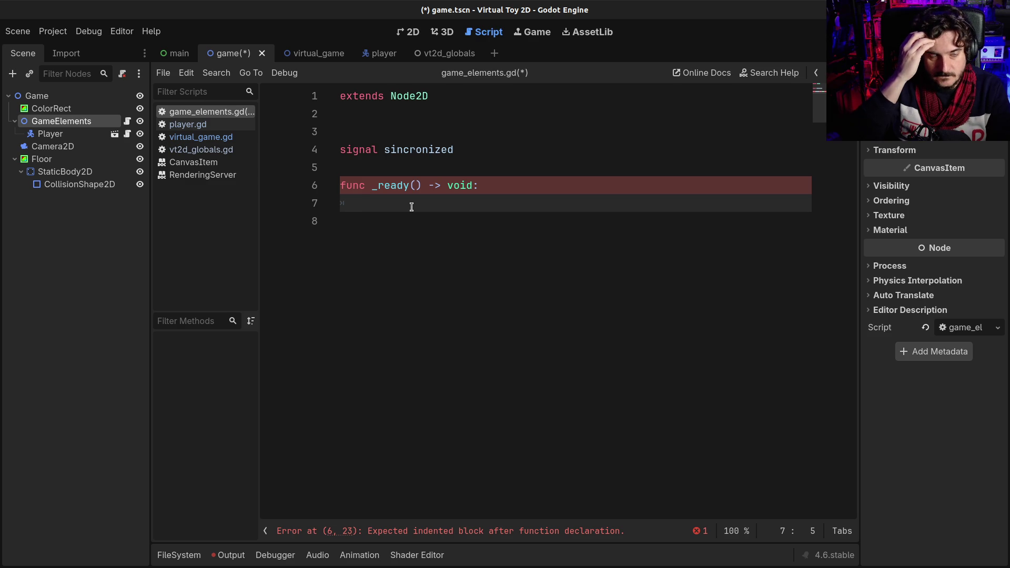
pyautogui.press('Up')
pyautogui.press('Up')
pyautogui.press('Return')
pyautogui.press('Down')
pyautogui.press('Down')
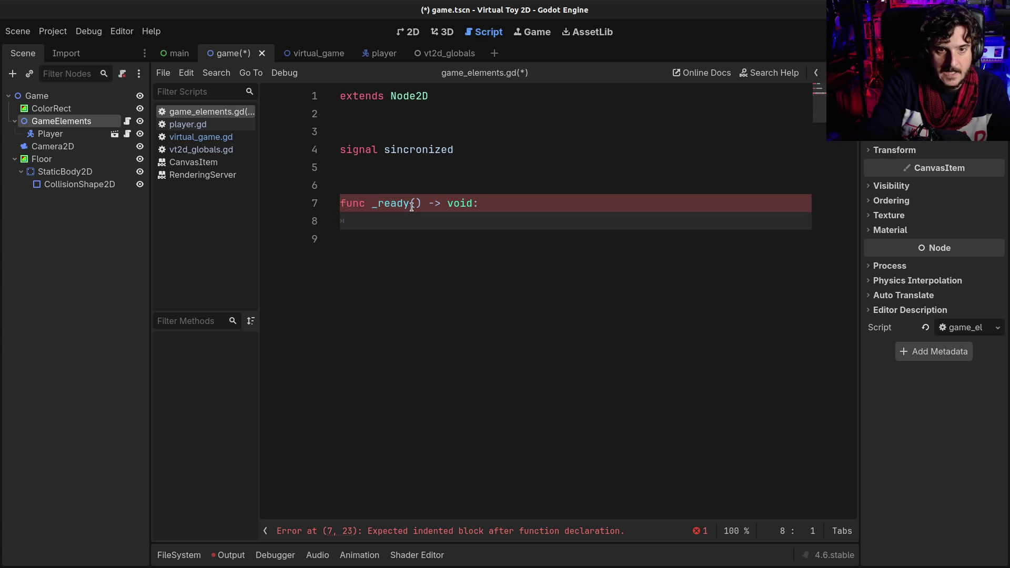
# Inside _ready, start the loop 'for node in get_children():' with an indented body line
pyautogui.write('for node in ')
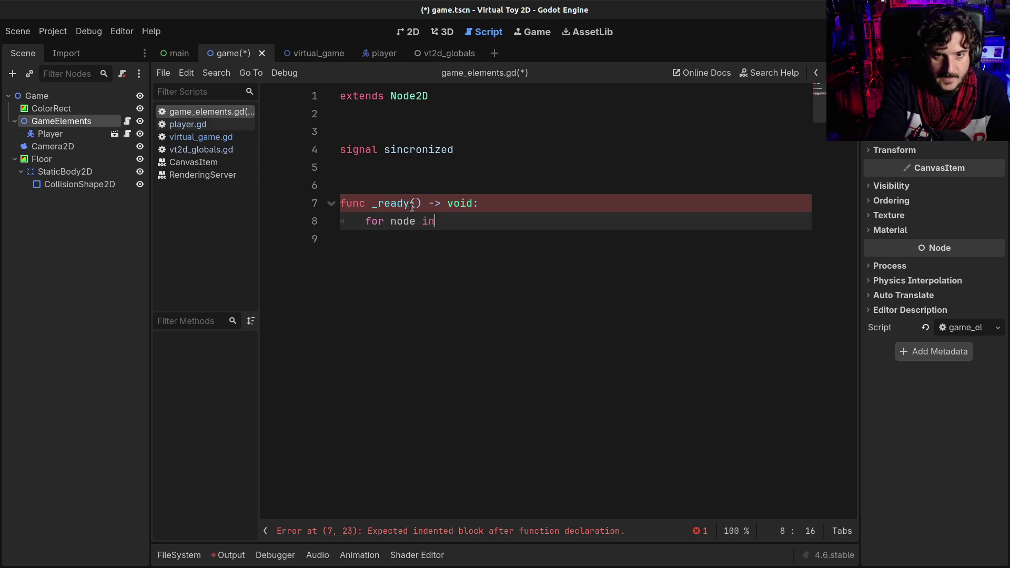
pyautogui.write('get_ch')
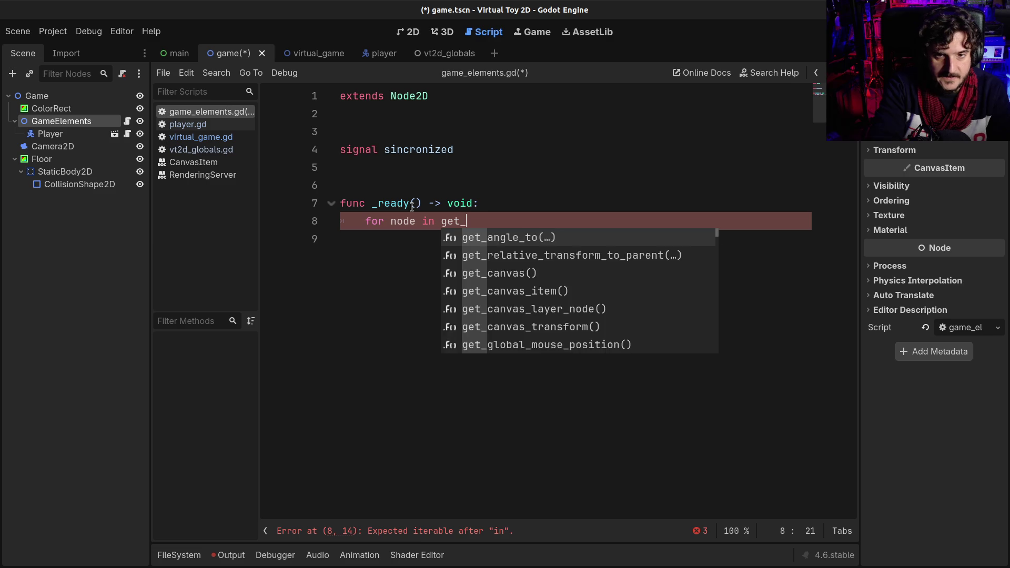
pyautogui.write('ildre')
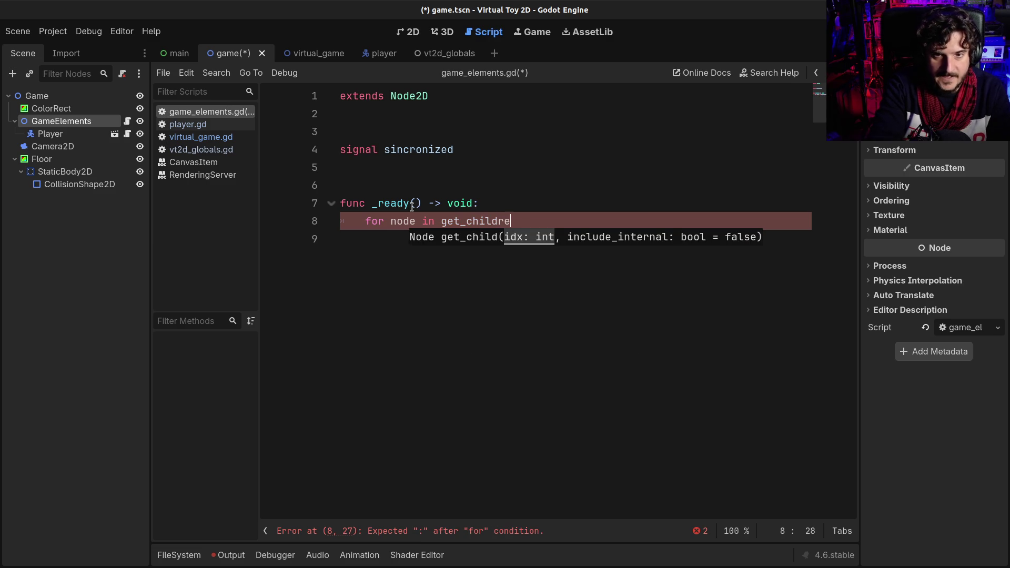
pyautogui.press('Return')
pyautogui.write('):')
pyautogui.press('Return')
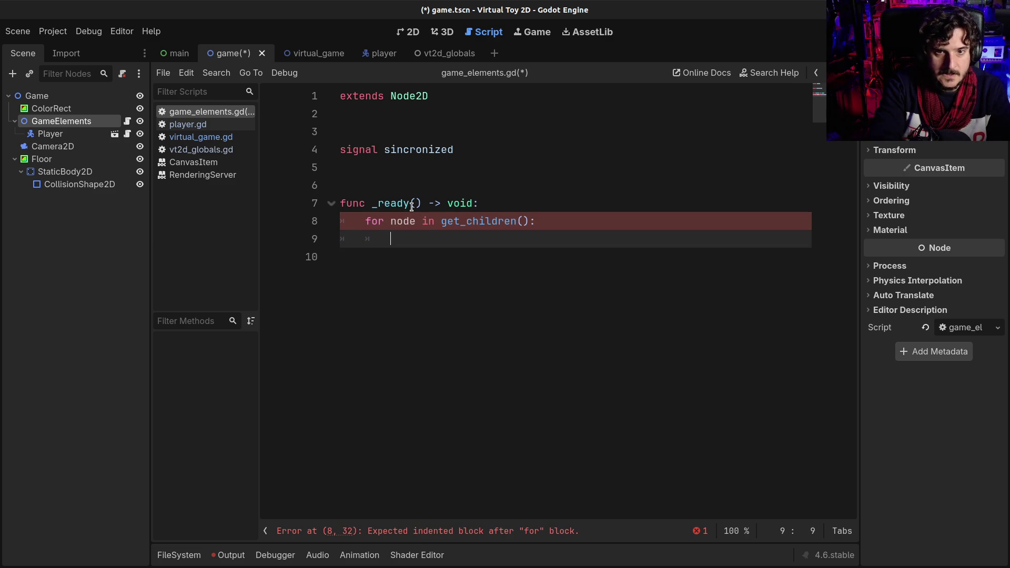
# Make the loop call node.push_game_element(), copying the function name from player.gd
pyautogui.write('node.pus')
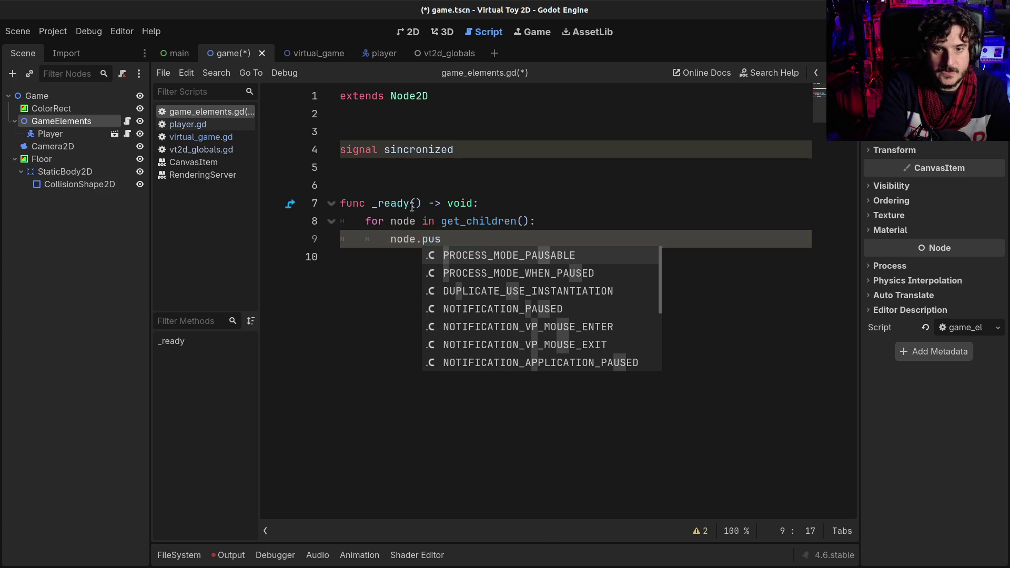
pyautogui.write('h')
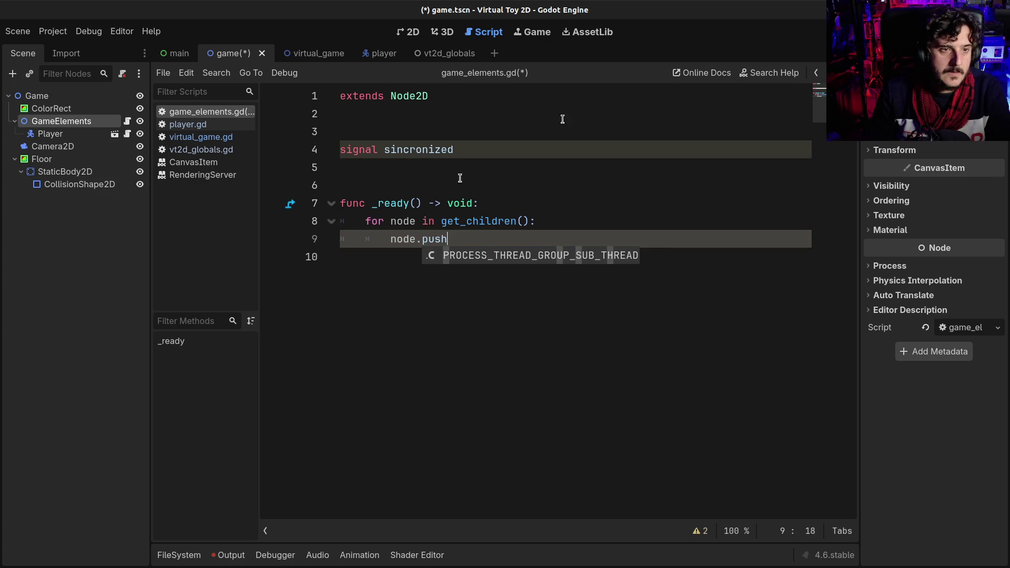
pyautogui.click(128, 134)
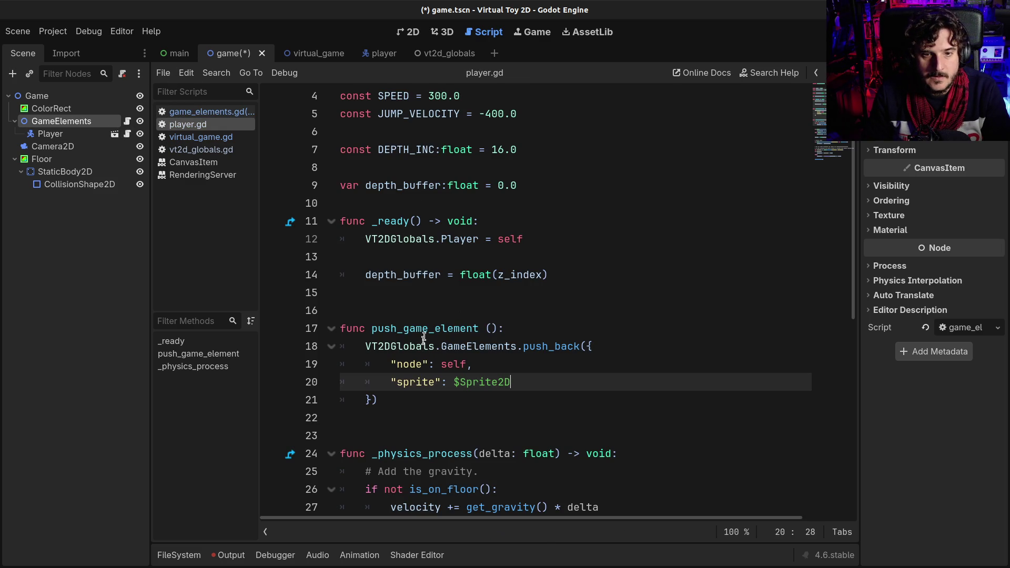
pyautogui.doubleClick(423, 329)
pyautogui.hotkey('ctrl', 'c')
pyautogui.click(128, 121)
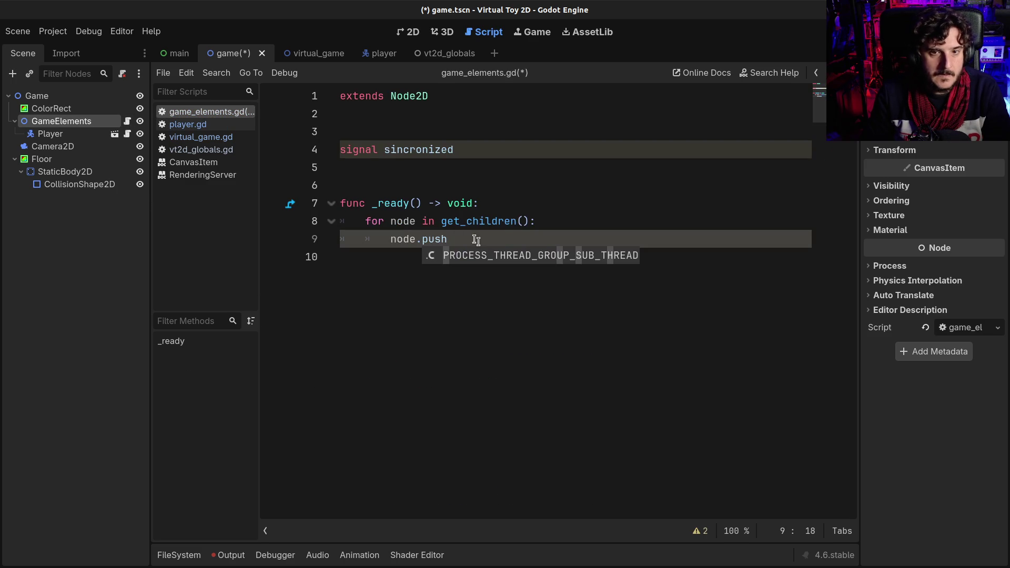
pyautogui.doubleClick(442, 239)
pyautogui.hotkey('ctrl', 'v')
pyautogui.write('()')
# Add sincronized.emit() after the loop and save game_elements.gd
pyautogui.press('Return')
pyautogui.press('Return')
pyautogui.press('BackSpace')
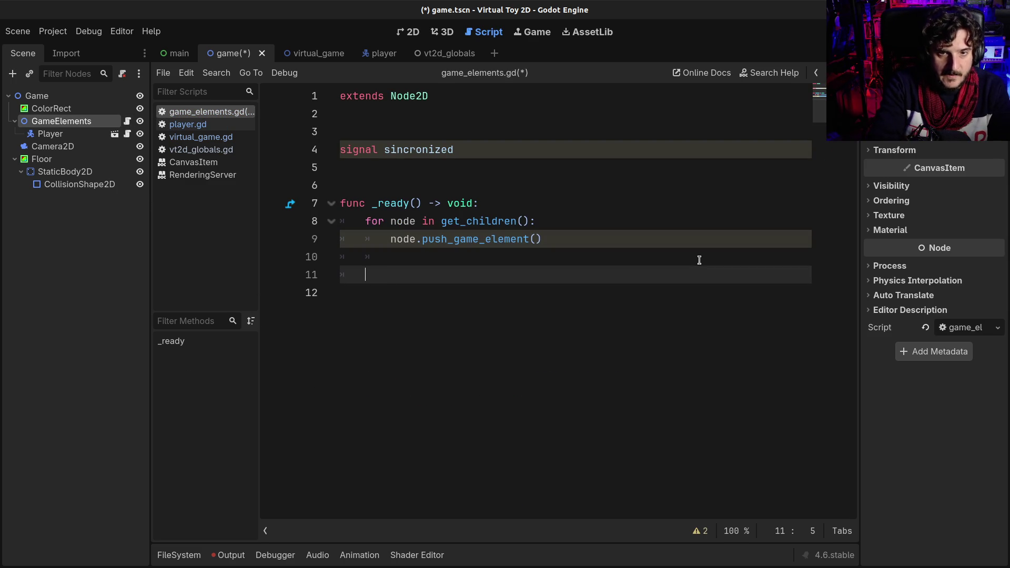
pyautogui.write('sin')
pyautogui.press('Return')
pyautogui.write('.emit()')
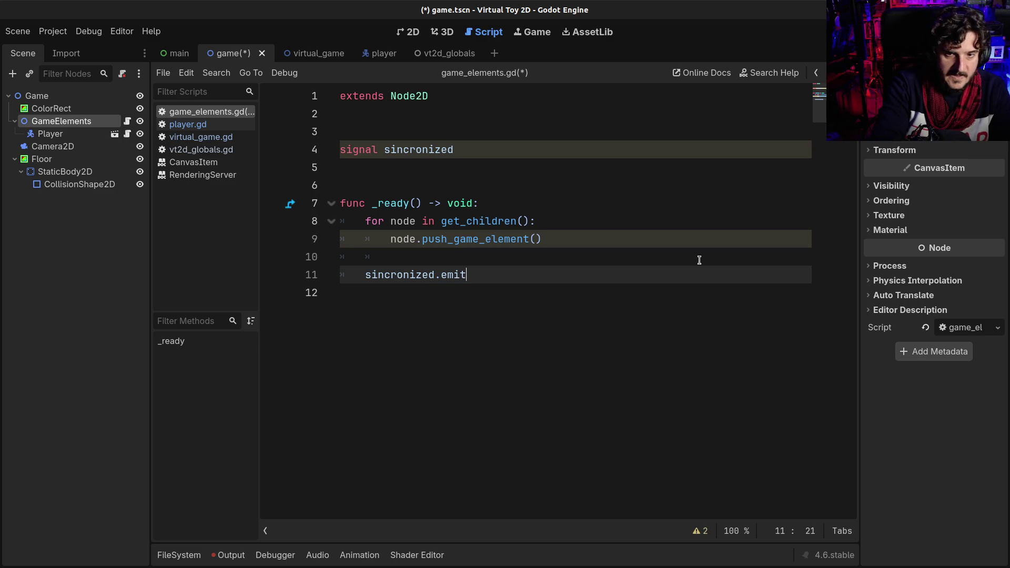
pyautogui.hotkey('ctrl', 's')
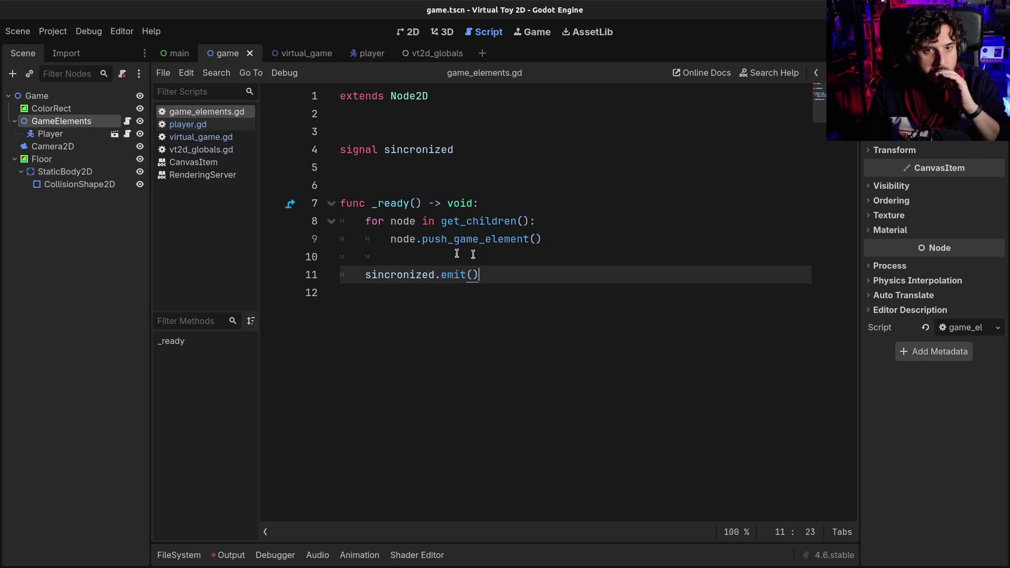
# Attach a new game.gd script to the Game root node
pyautogui.click(62, 91)
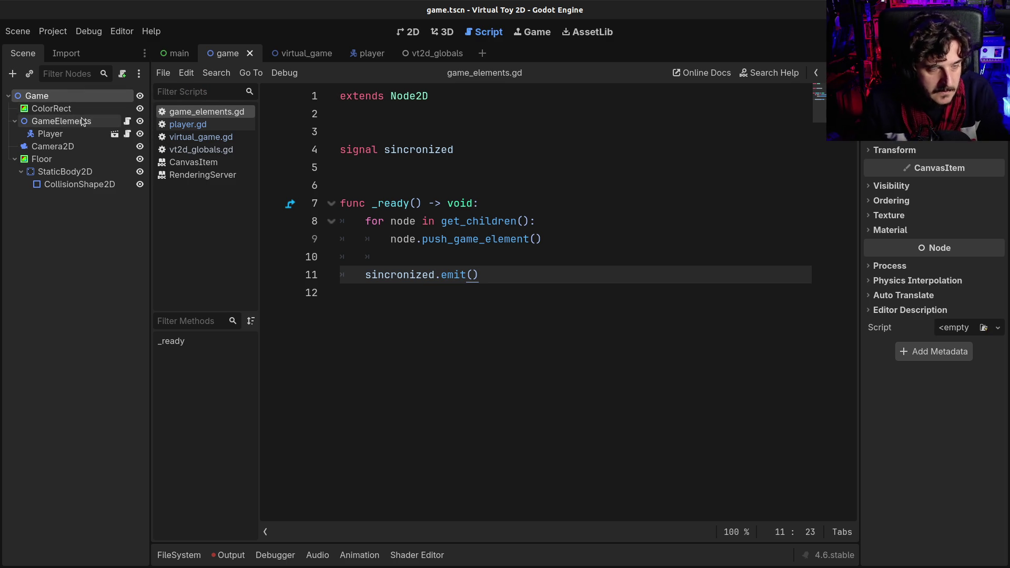
pyautogui.click(72, 121)
pyautogui.click(65, 95)
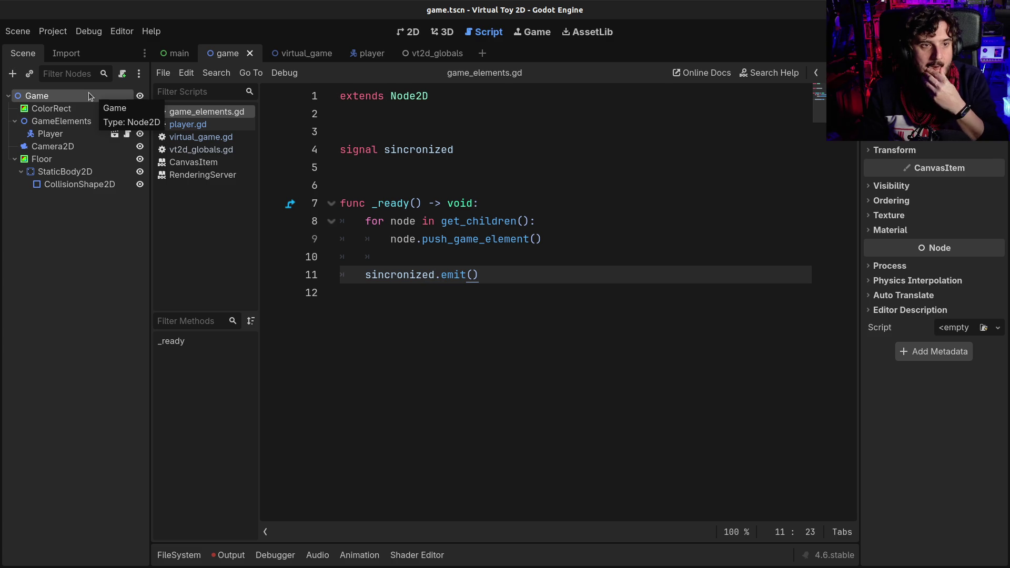
pyautogui.click(122, 75)
pyautogui.click(556, 403)
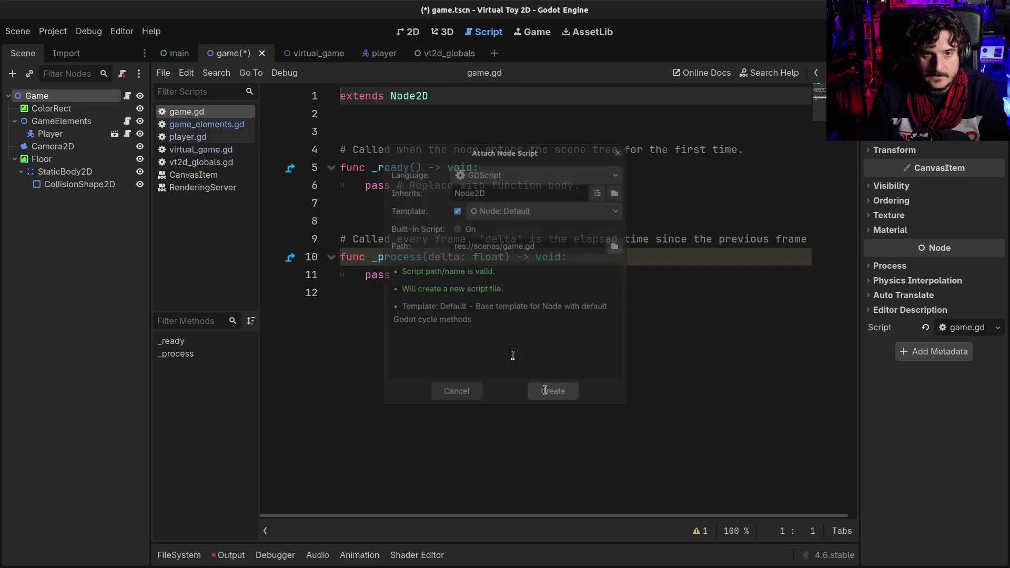
# Replace game.gd's template code with 'signal game_elements_sicronized' and save
pyautogui.moveTo(434, 274); pyautogui.dragTo(342, 131)
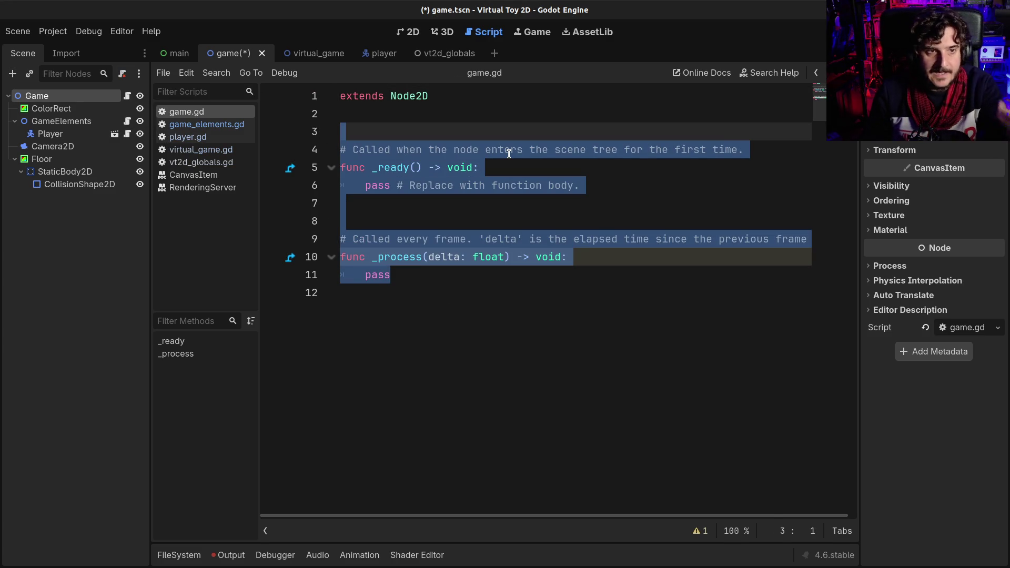
pyautogui.press('BackSpace')
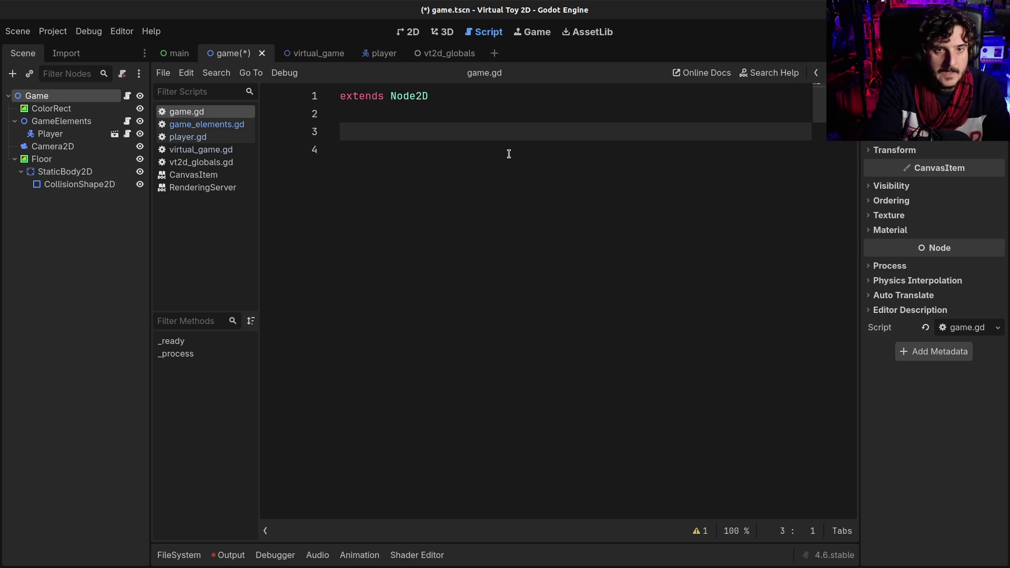
pyautogui.write('signal game_')
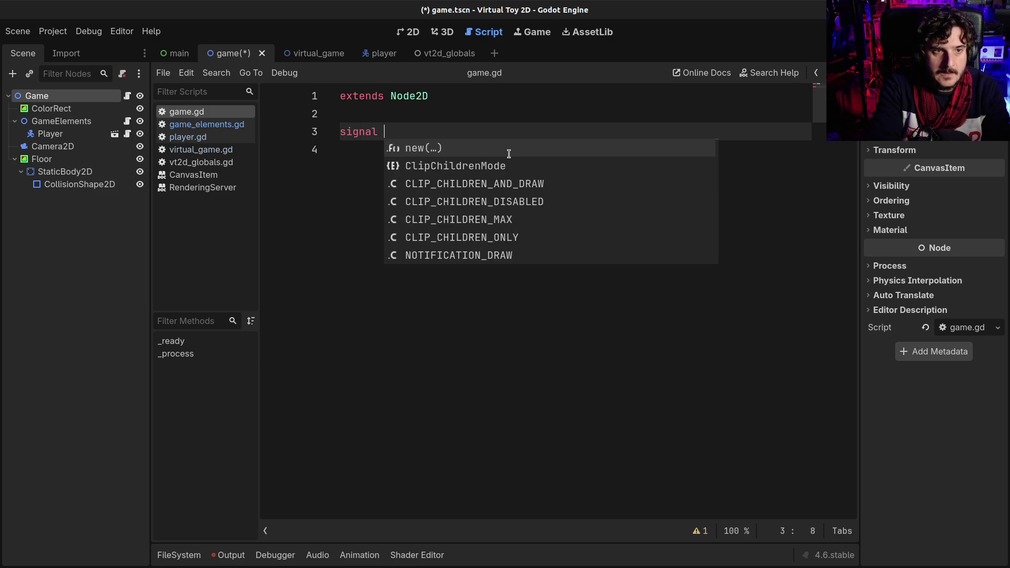
pyautogui.write('elements_s')
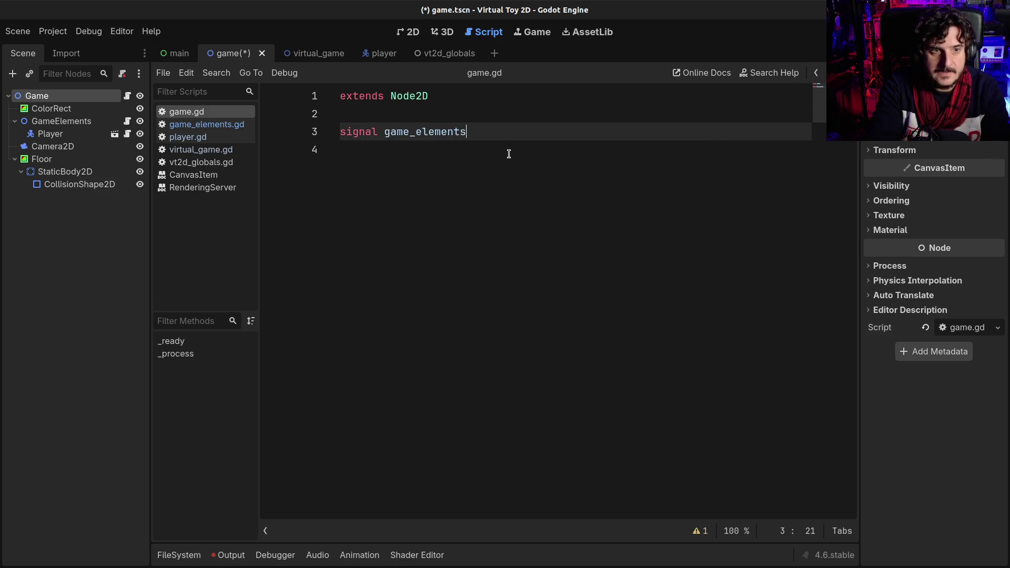
pyautogui.write('icronized')
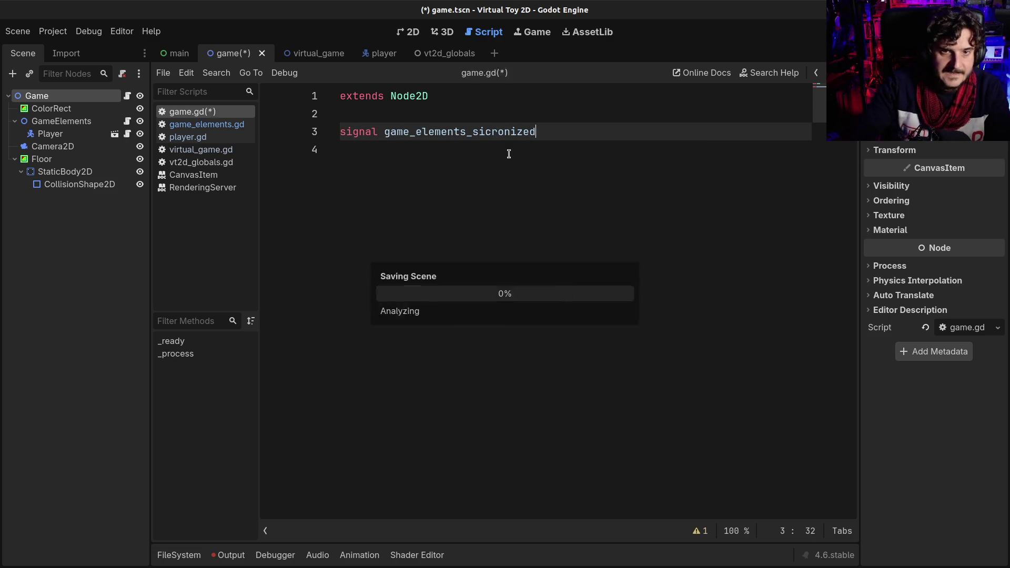
pyautogui.hotkey('ctrl', 's')
pyautogui.press('Return')
pyautogui.press('Return')
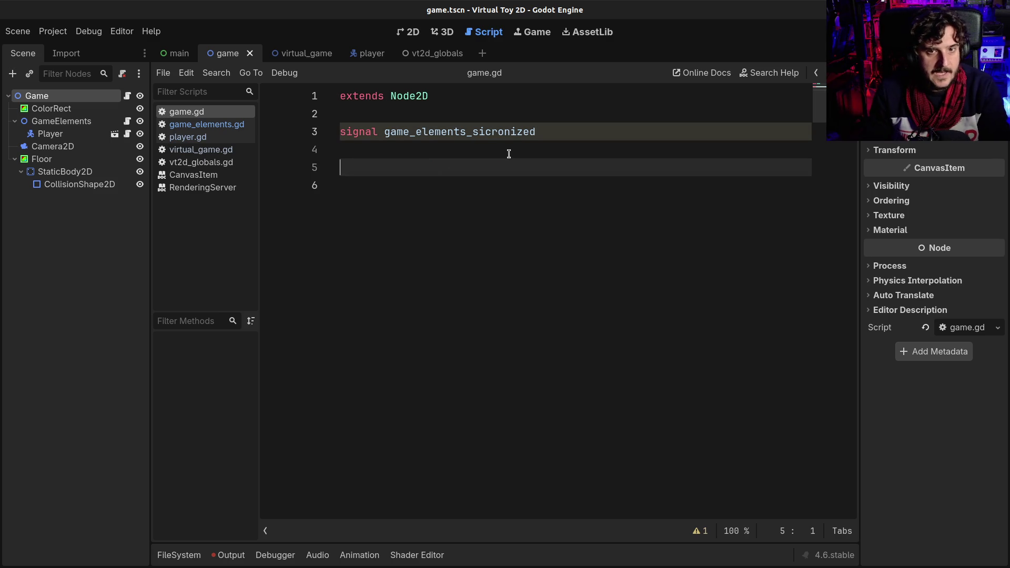
pyautogui.click(78, 125)
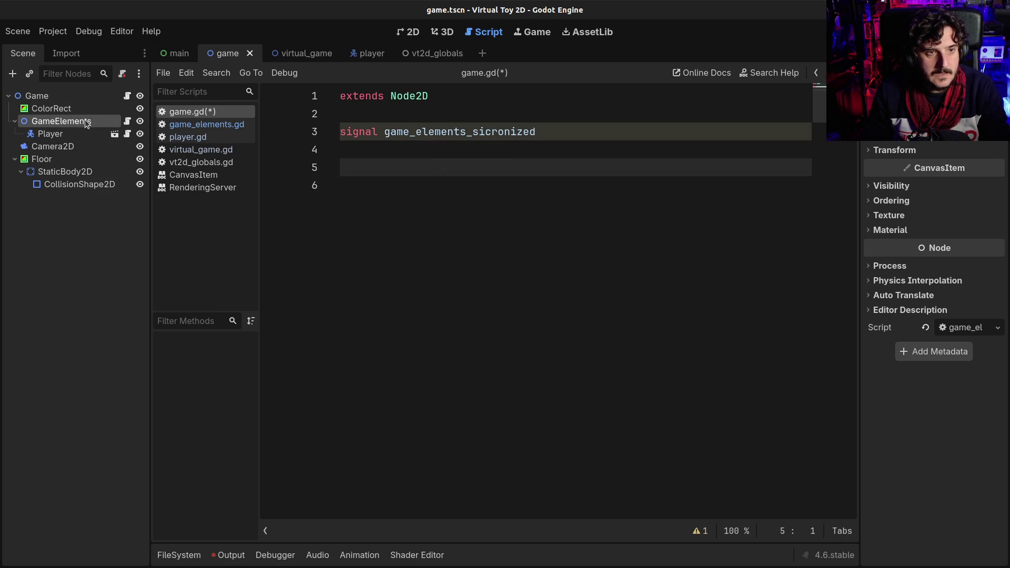
# Connect GameElements' sincronized signal to a new handler in the Game script
pyautogui.click(937, 83)
pyautogui.doubleClick(901, 144)
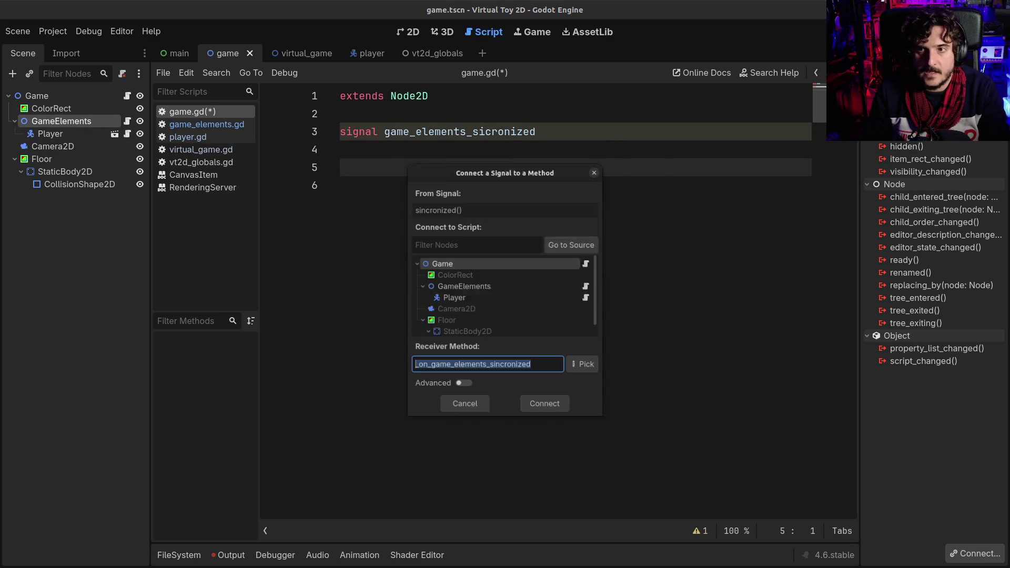
pyautogui.click(548, 393)
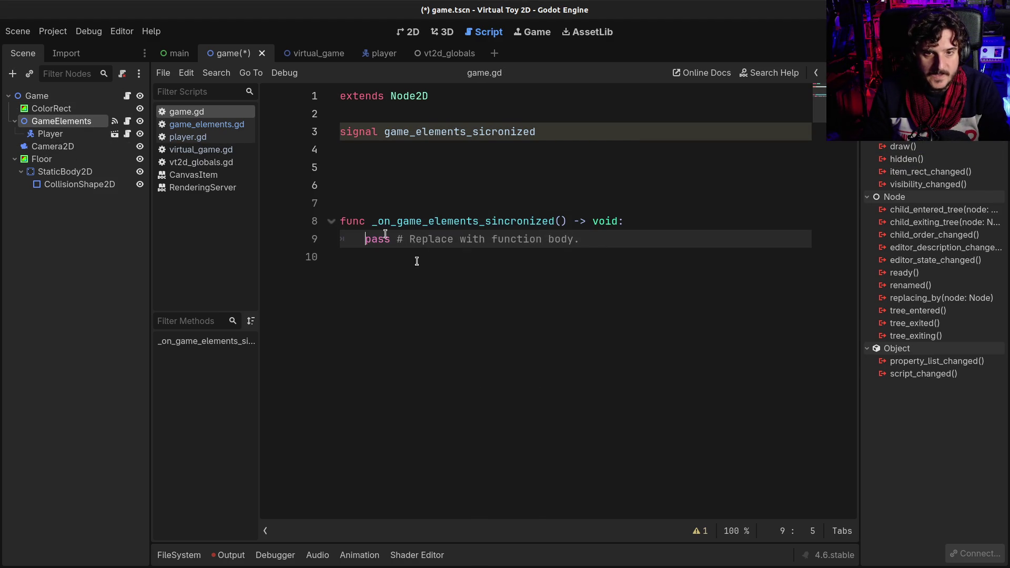
# Replace the handler's pass with game_elements_sicronized.emit(), save game.gd, and switch to the main scene
pyautogui.keyDown('shift'); pyautogui.click(594, 236); pyautogui.keyUp('shift')
pyautogui.write('ga')
pyautogui.press('Return')
pyautogui.write('.emit()')
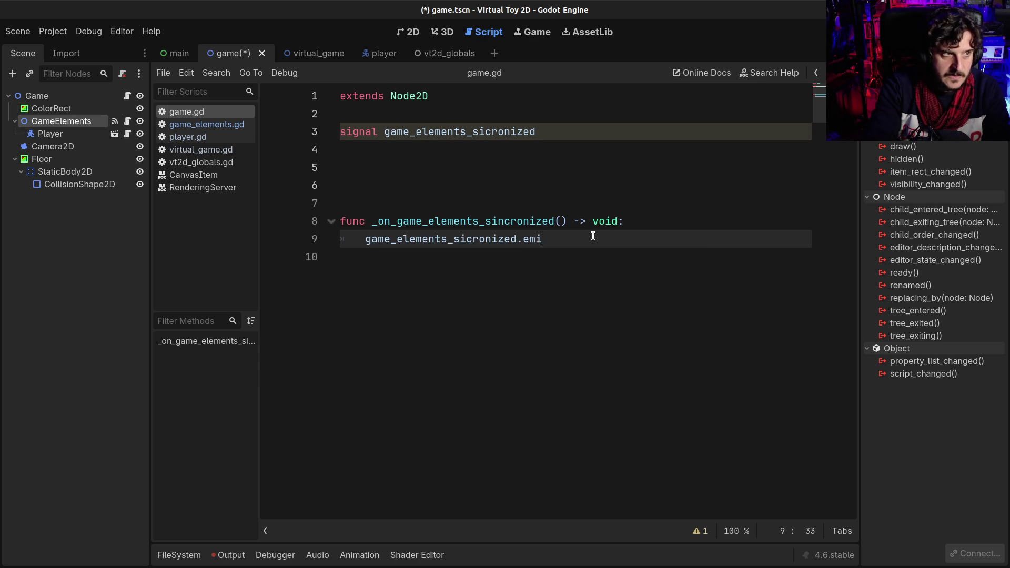
pyautogui.hotkey('ctrl', 's')
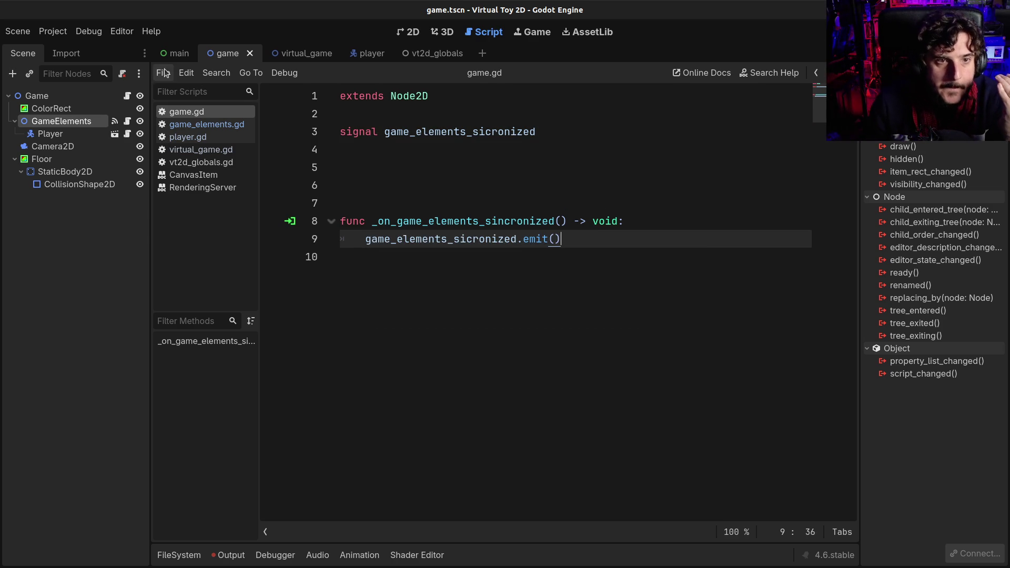
pyautogui.click(176, 52)
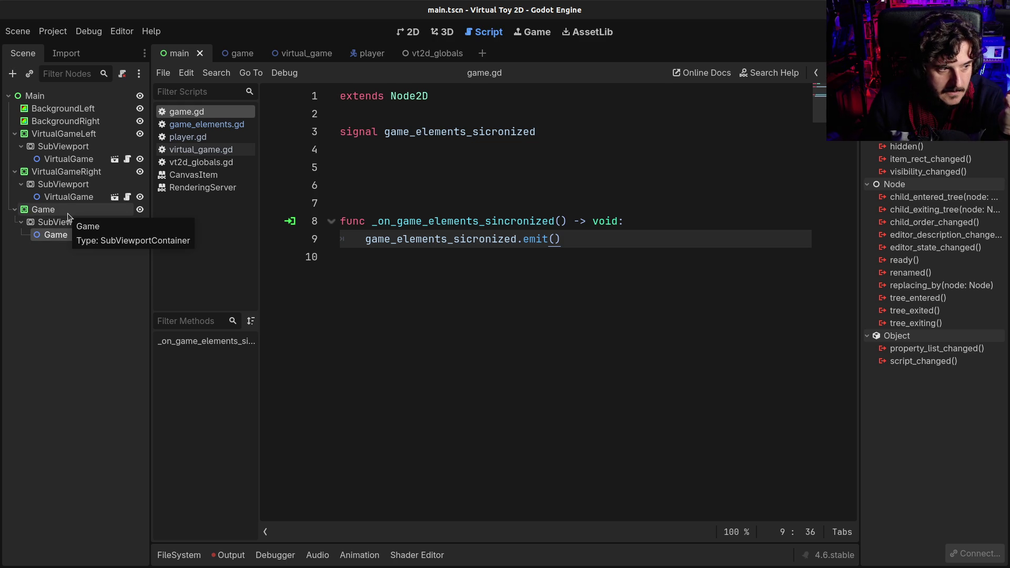
pyautogui.click(466, 239)
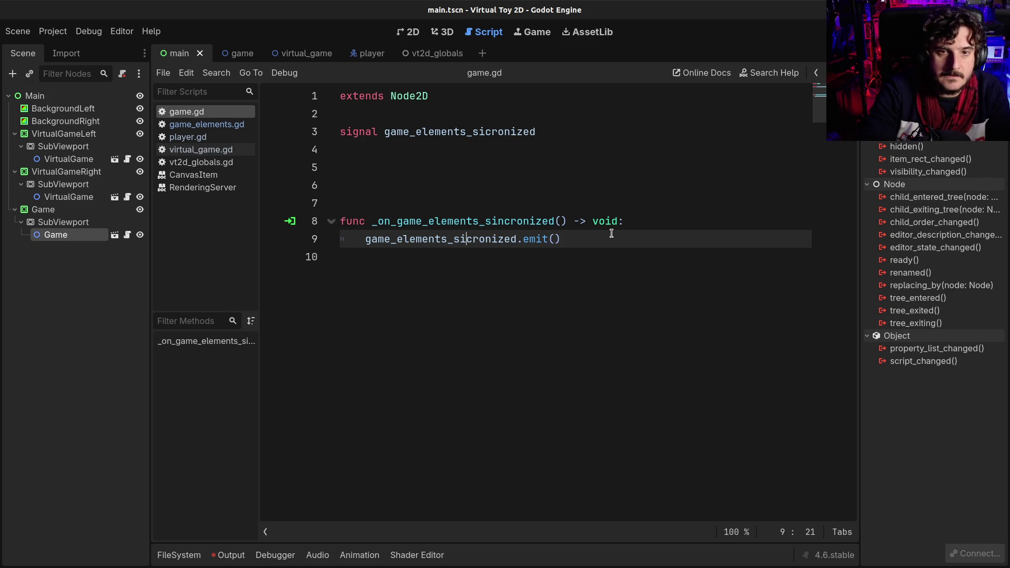
# Add the missing 'n' so the emit call and declaration both read game_elements_sincronized
pyautogui.write('n')
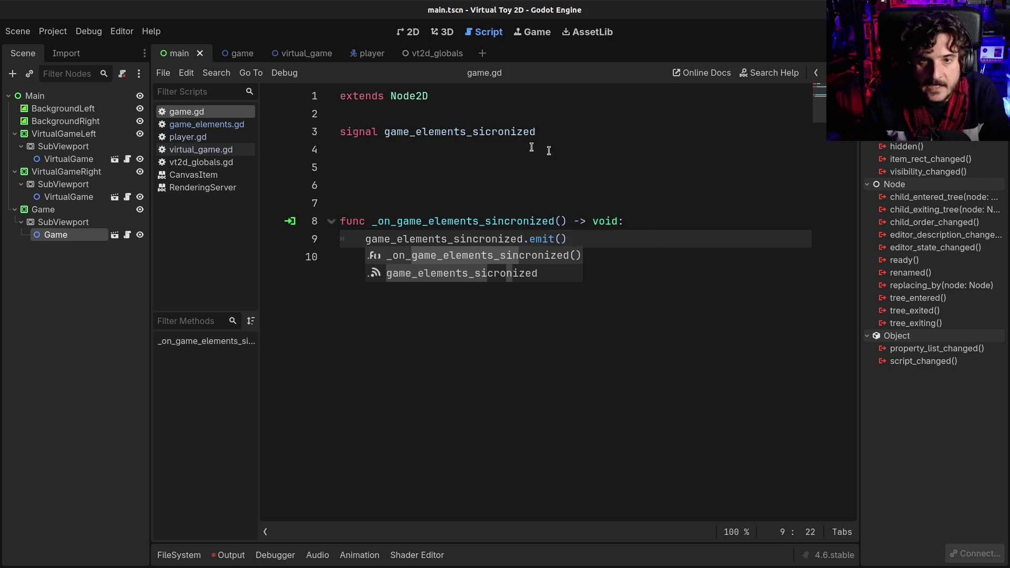
pyautogui.click(484, 132)
pyautogui.write('n')
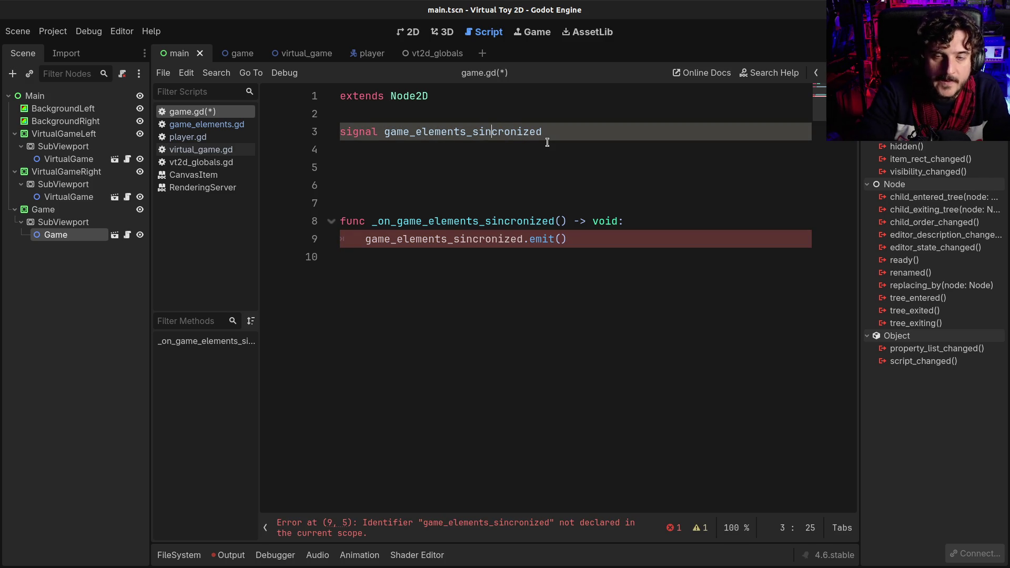
pyautogui.keyDown('ctrl'); pyautogui.scroll(4, 570, 186); pyautogui.keyUp('ctrl')
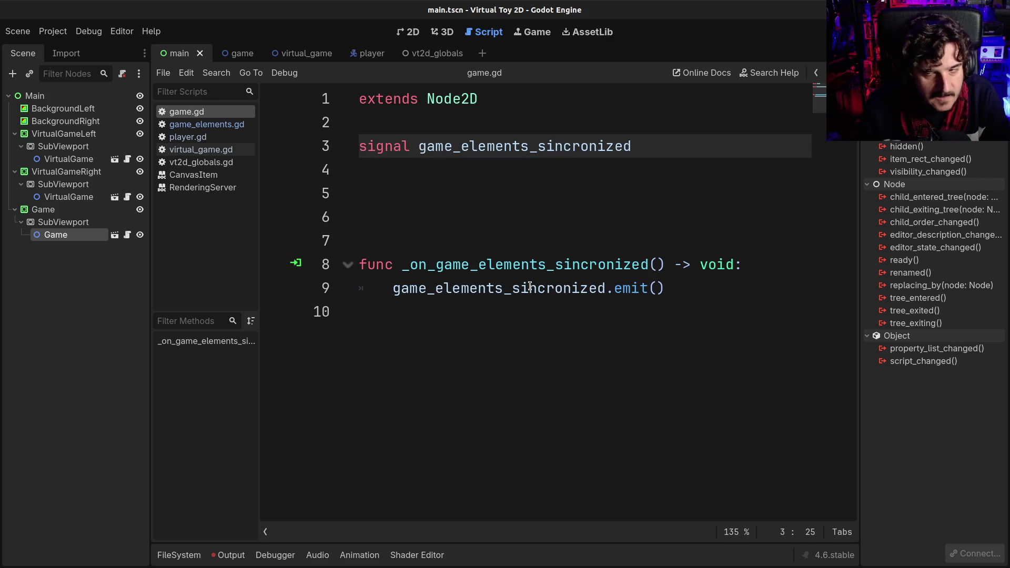
# Narrow the script list and tidy the blank lines below extends and above the handler
pyautogui.moveTo(258, 271); pyautogui.dragTo(247, 271)
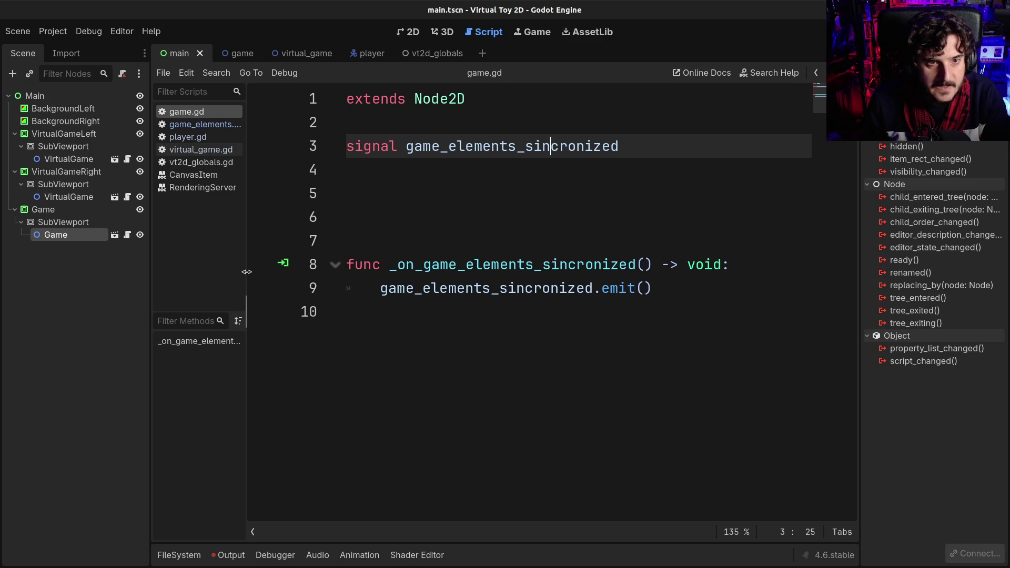
pyautogui.click(448, 289)
pyautogui.keyDown('ctrl'); pyautogui.scroll(-1, 466, 304); pyautogui.keyUp('ctrl')
pyautogui.click(406, 222)
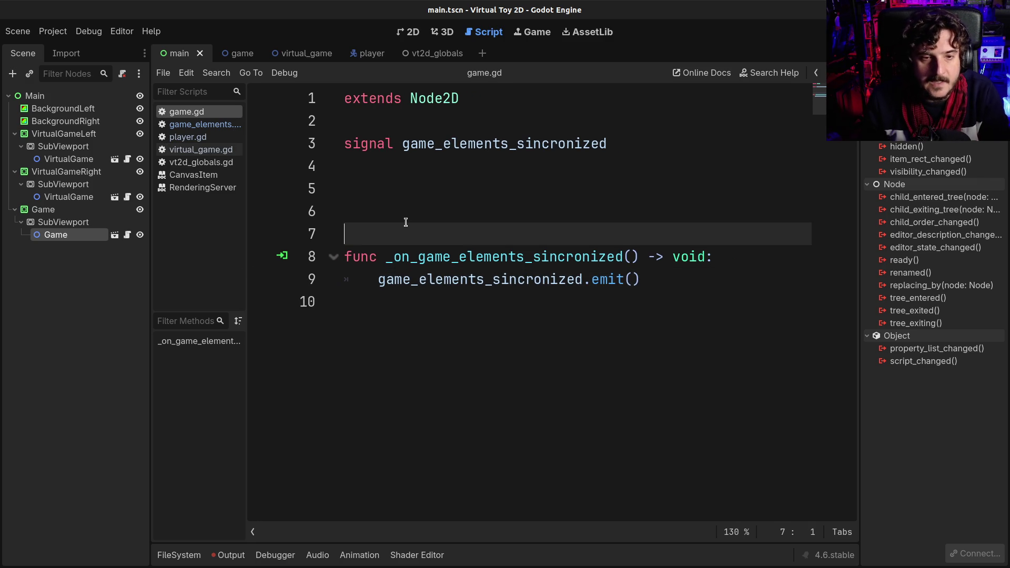
pyautogui.click(379, 101)
pyautogui.click(378, 117)
pyautogui.press('Return')
pyautogui.click(381, 227)
pyautogui.press('BackSpace')
pyautogui.press('BackSpace')
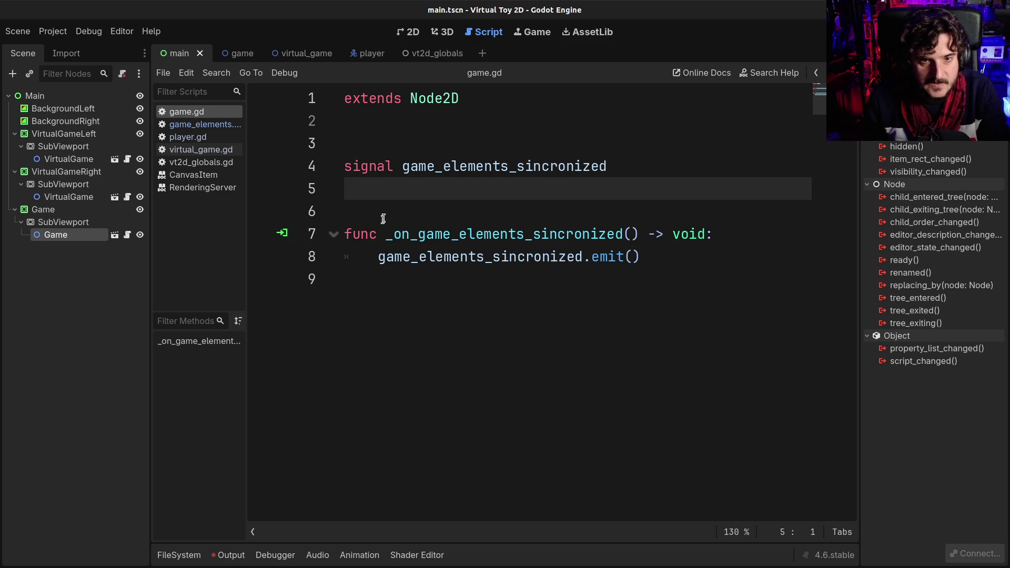
pyautogui.click(394, 278)
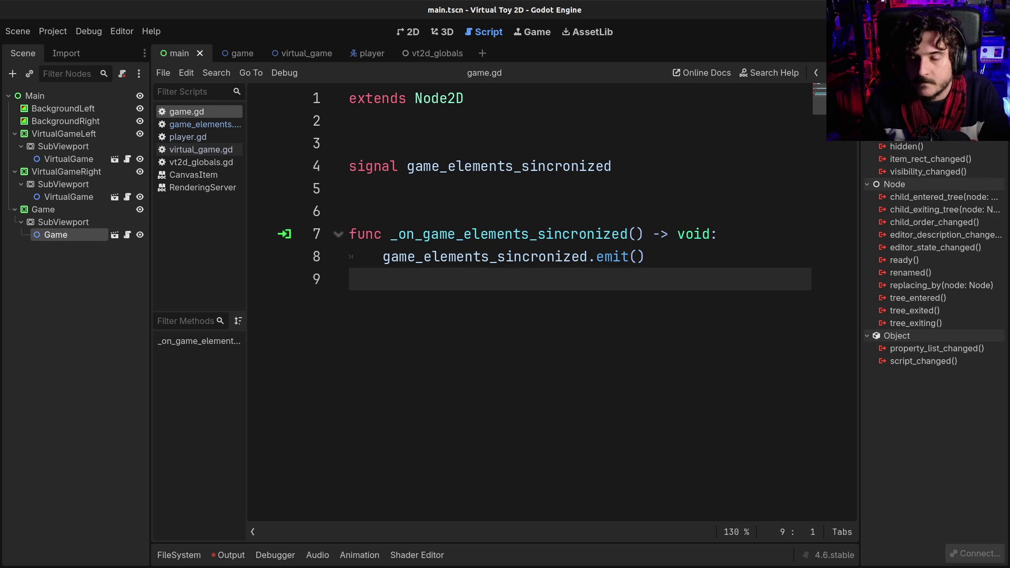
pyautogui.moveTo(558, 167)
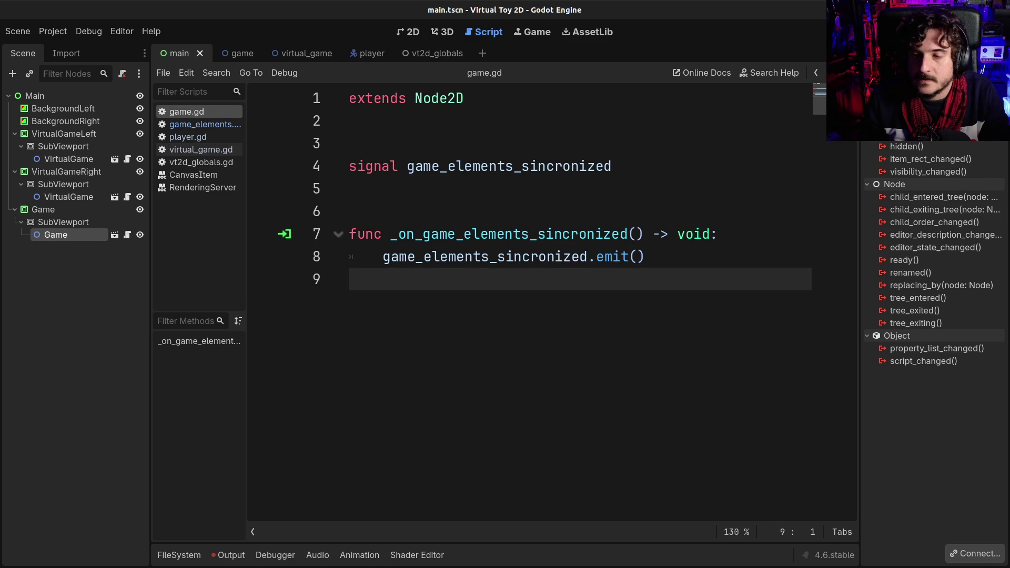
# Connect game_elements_sincronized to the left VirtualGame node with method _on_game_elements_sincronized
pyautogui.click(975, 554)
pyautogui.scroll(-2, 456, 286)
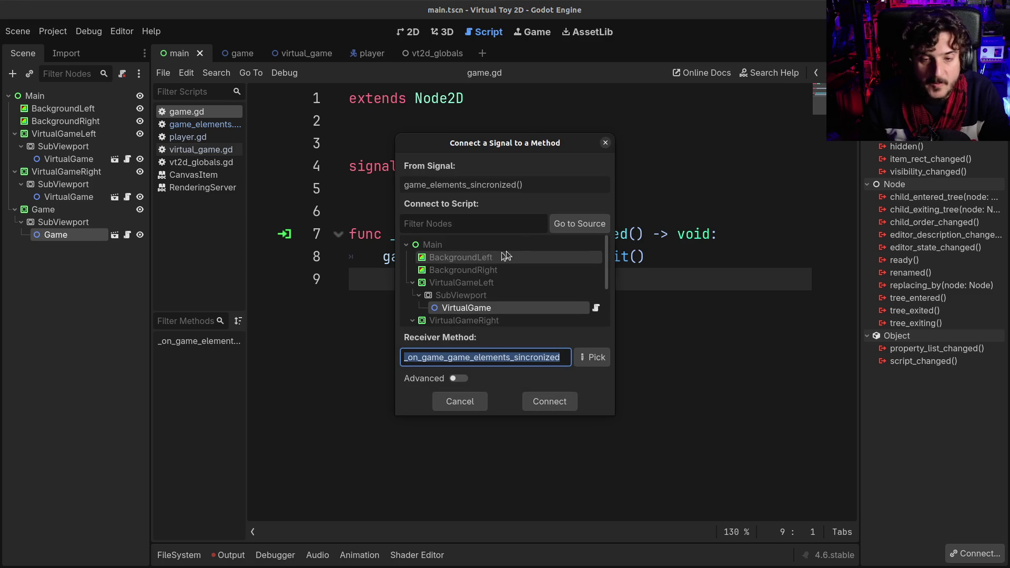
pyautogui.scroll(-3, 456, 286)
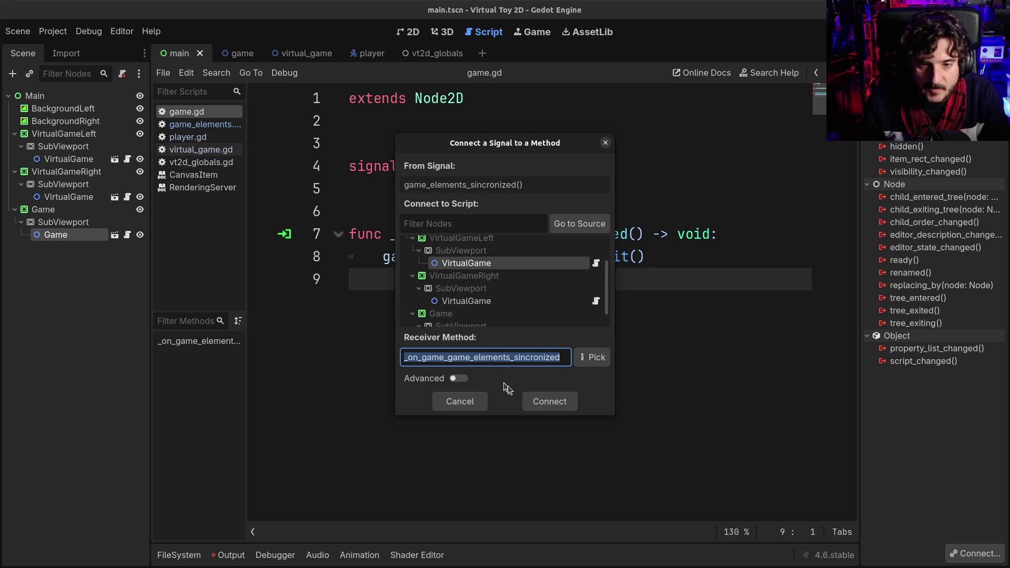
pyautogui.click(436, 358)
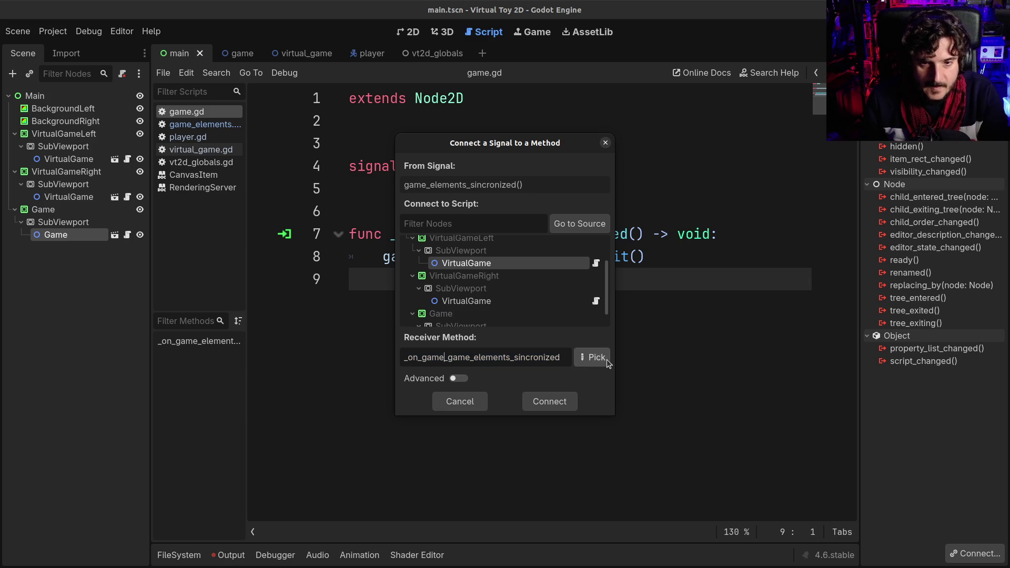
pyautogui.press('BackSpace')
pyautogui.press('BackSpace')
pyautogui.press('BackSpace')
pyautogui.press('BackSpace')
pyautogui.press('BackSpace')
pyautogui.press('BackSpace')
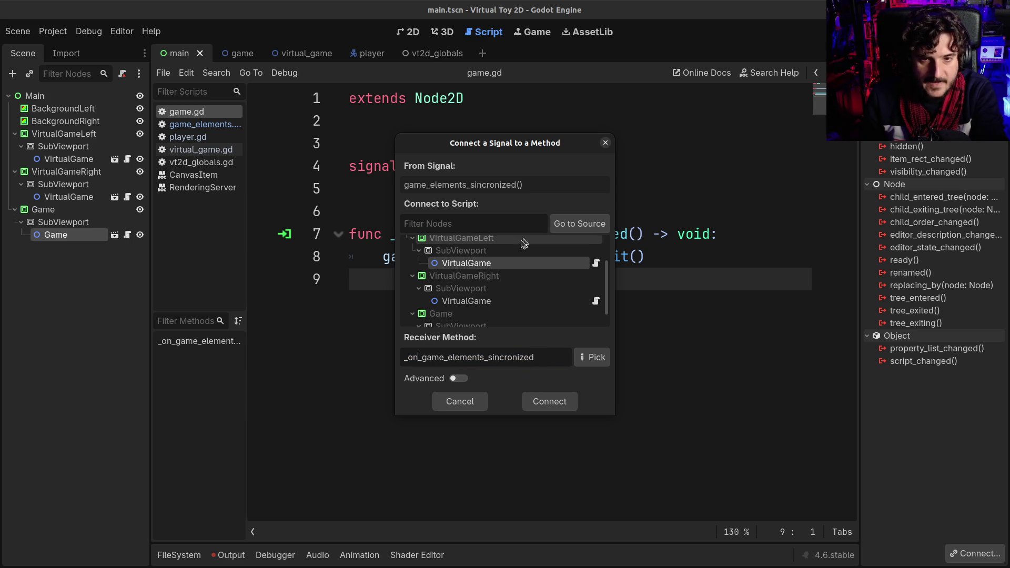
pyautogui.doubleClick(513, 358)
pyautogui.hotkey('ctrl', 'c')
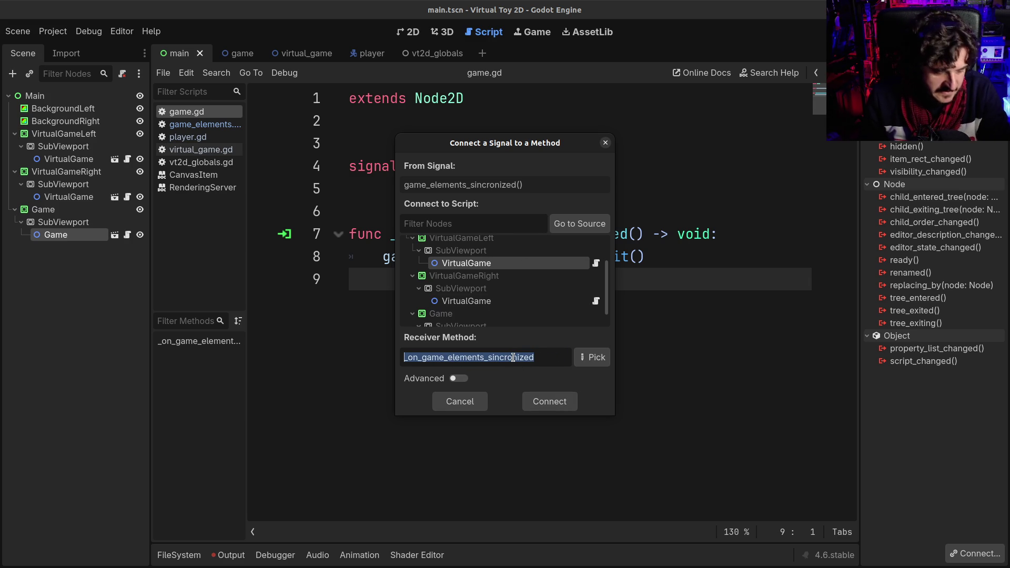
pyautogui.click(561, 398)
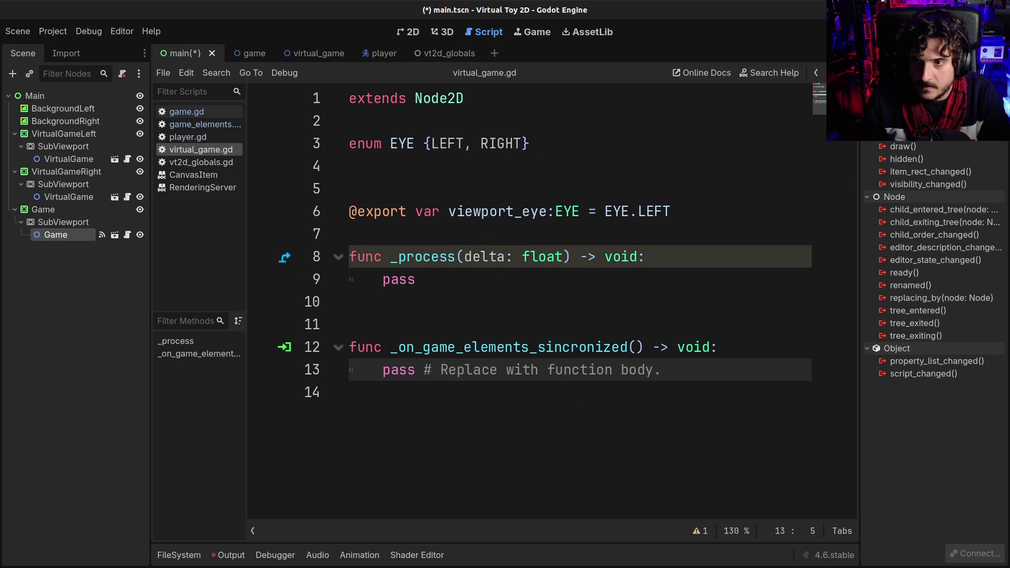
# Connect the same signal to the VirtualGame under VirtualGameRight, and add a blank line below the export variable
pyautogui.doubleClick(926, 108)
pyautogui.click(448, 302)
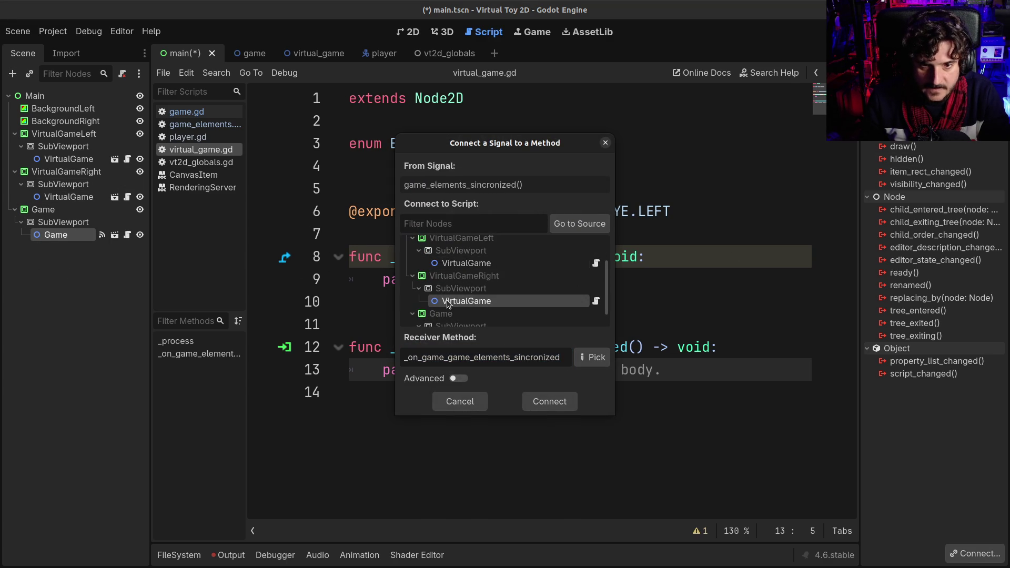
pyautogui.doubleClick(458, 360)
pyautogui.hotkey('ctrl', 'v')
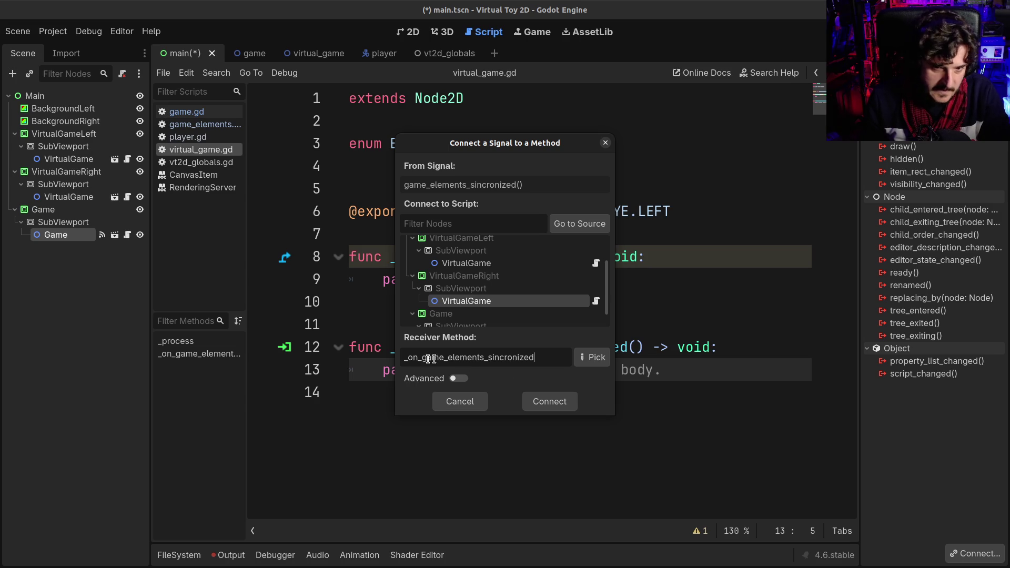
pyautogui.click(550, 401)
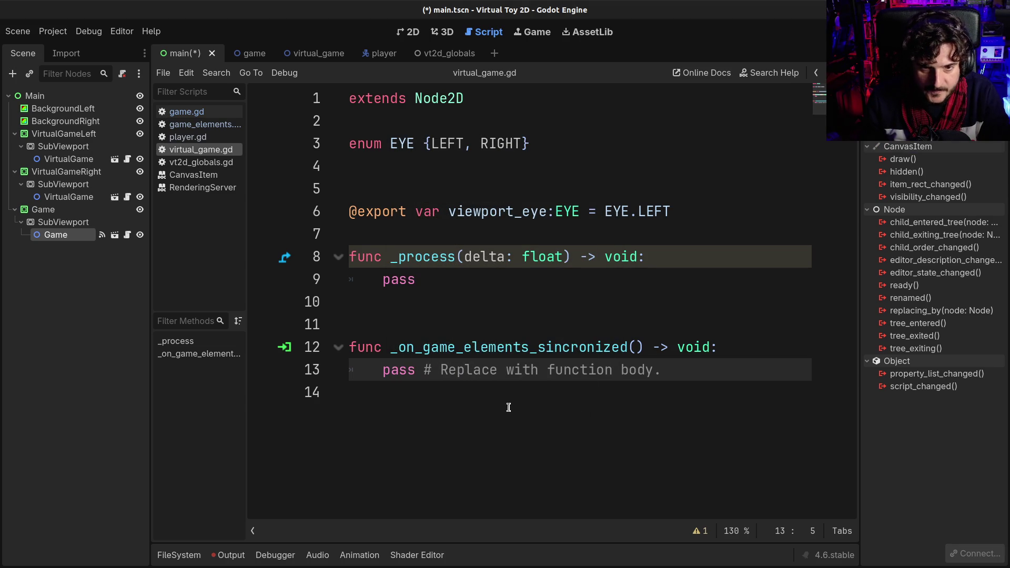
pyautogui.click(455, 313)
pyautogui.click(384, 232)
pyautogui.press('Return')
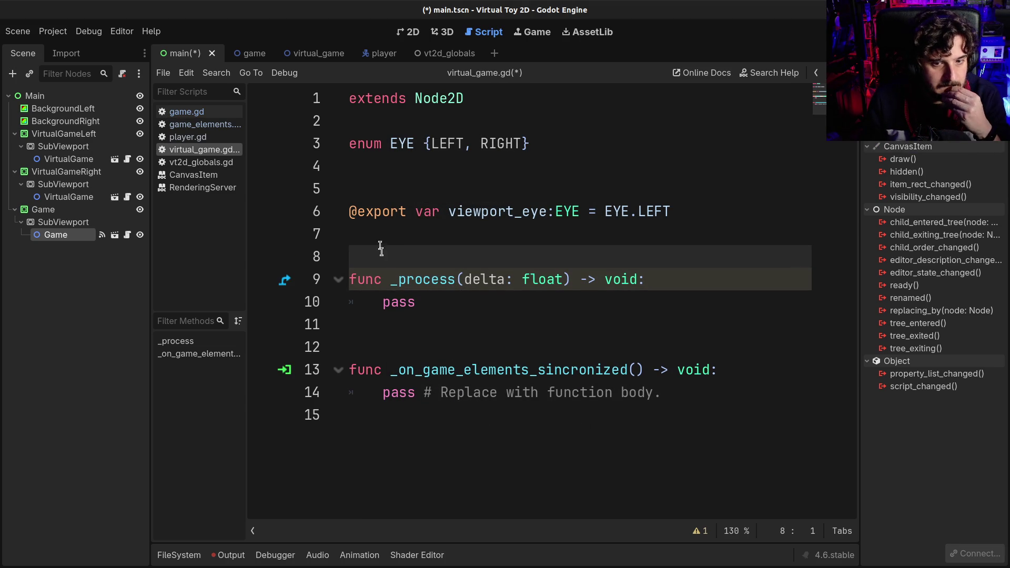
# Replace the handler's 'pass # Replace with function body.' with the partial loop 'for node in VT'
pyautogui.moveTo(373, 395); pyautogui.dragTo(686, 396)
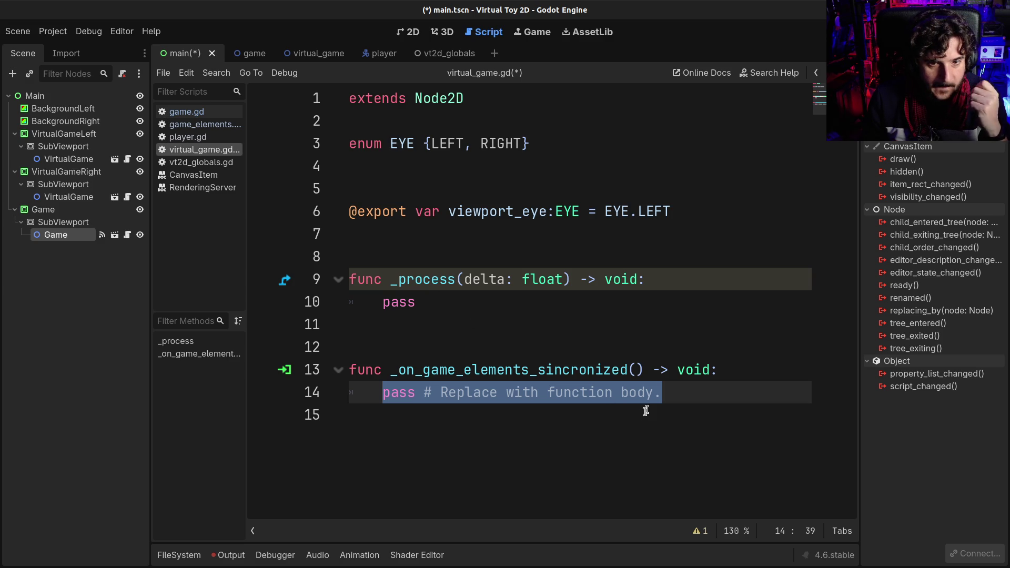
pyautogui.click(656, 392)
pyautogui.click(383, 392)
pyautogui.hotkey('shift', 'End')
pyautogui.press('BackSpace')
pyautogui.write('func')
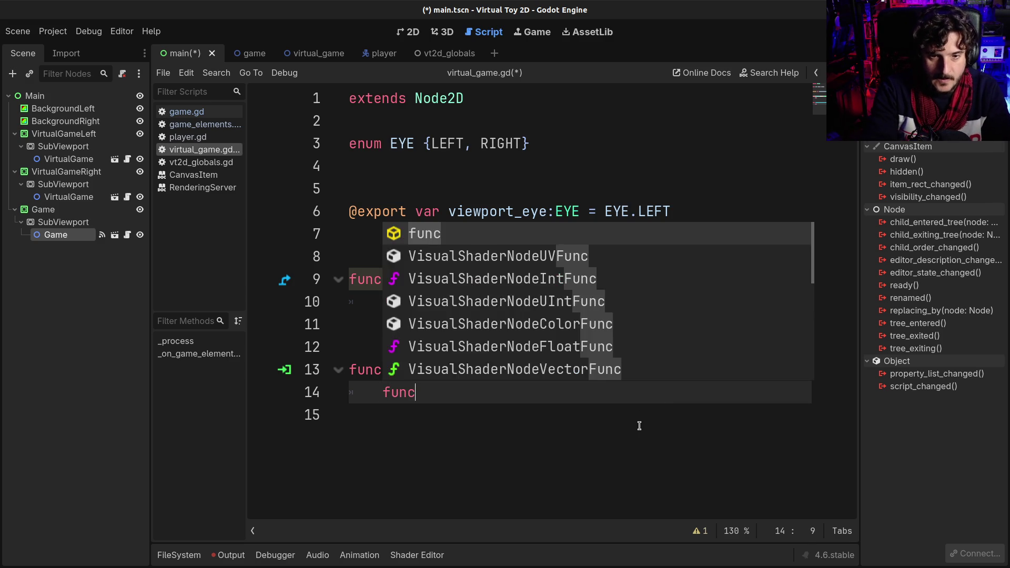
pyautogui.press('BackSpace')
pyautogui.press('BackSpace')
pyautogui.press('BackSpace')
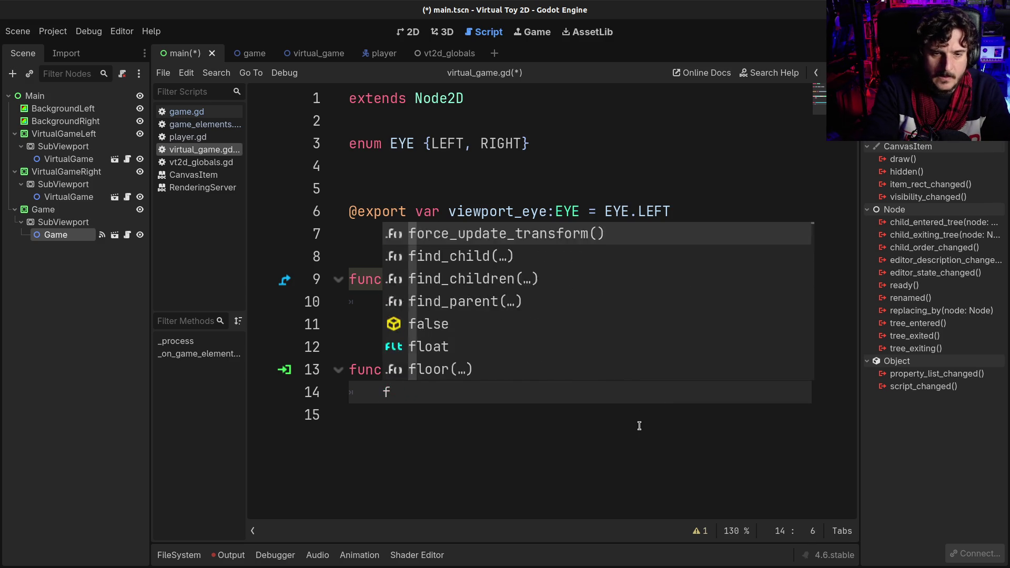
pyautogui.write('for ')
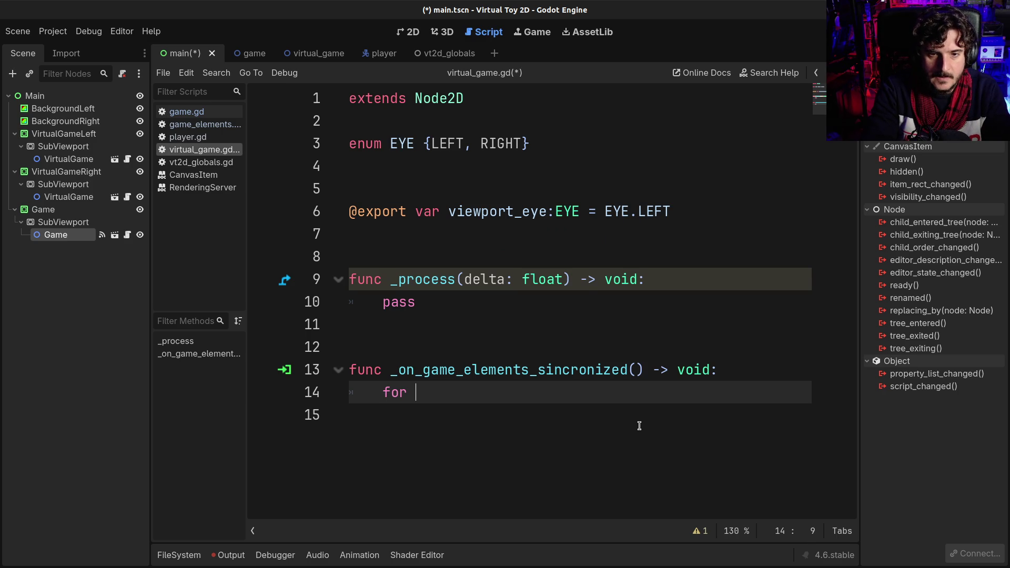
pyautogui.write('node in ')
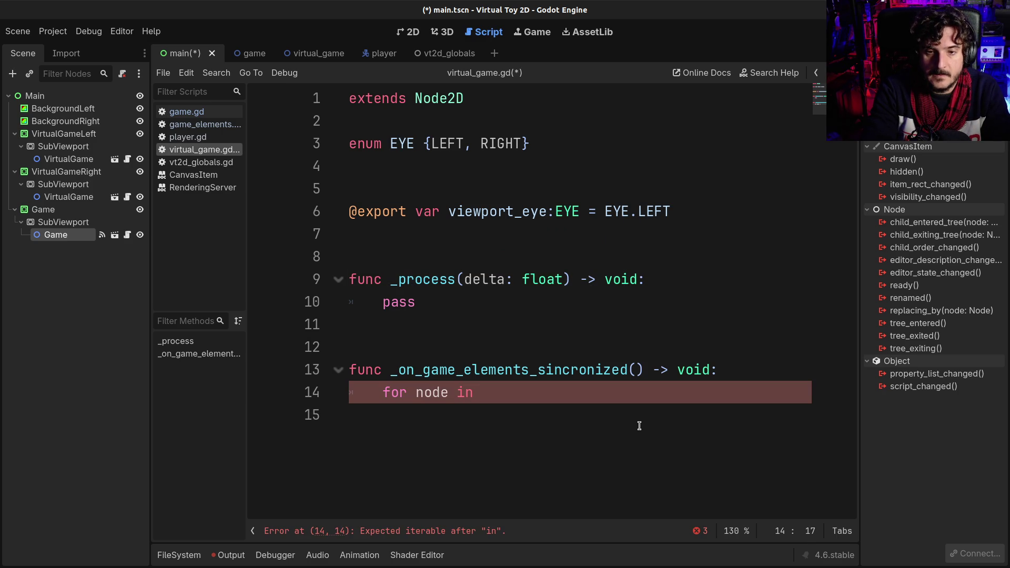
pyautogui.write('VR')
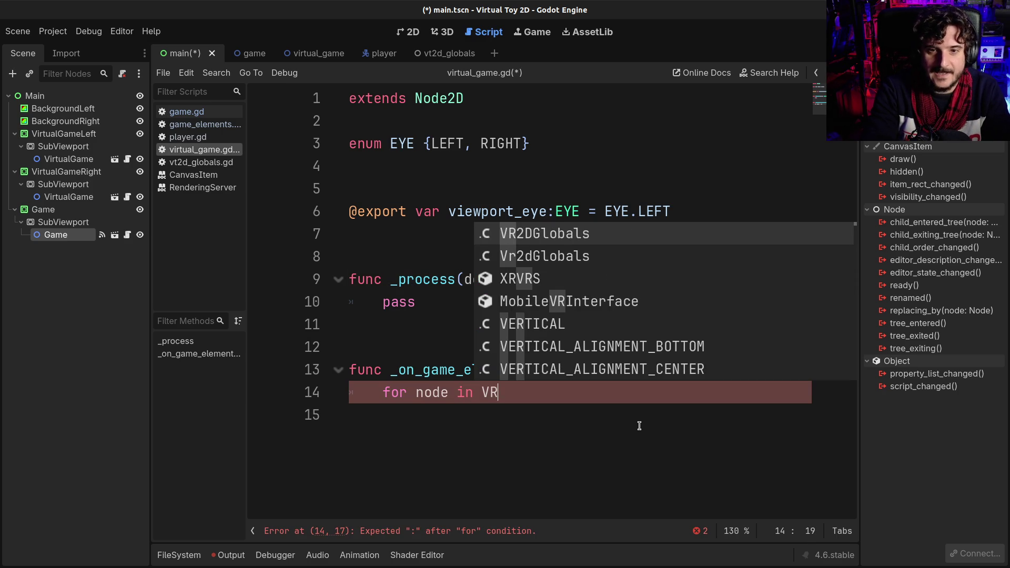
pyautogui.press('BackSpace')
pyautogui.write('T')
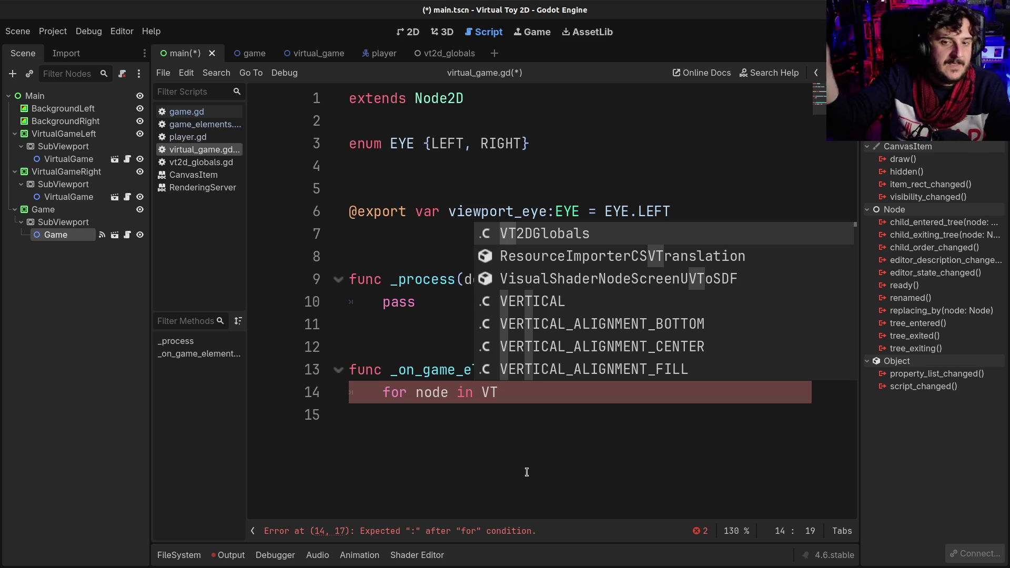
# Complete the loop header as 'for node in VT2DGlobals.GameElements:' using autocomplete
pyautogui.press('Return')
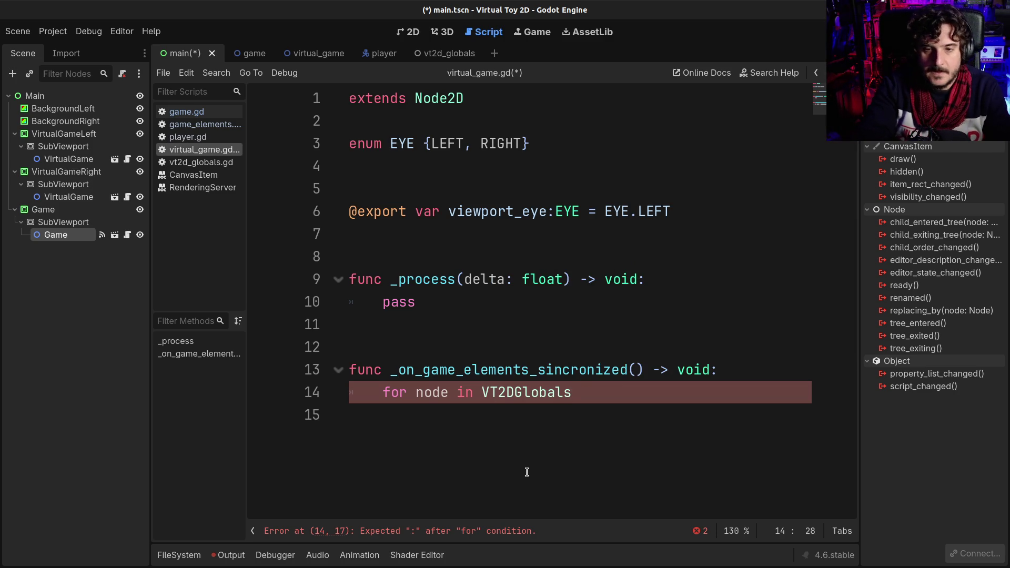
pyautogui.write('game')
pyautogui.press('Return')
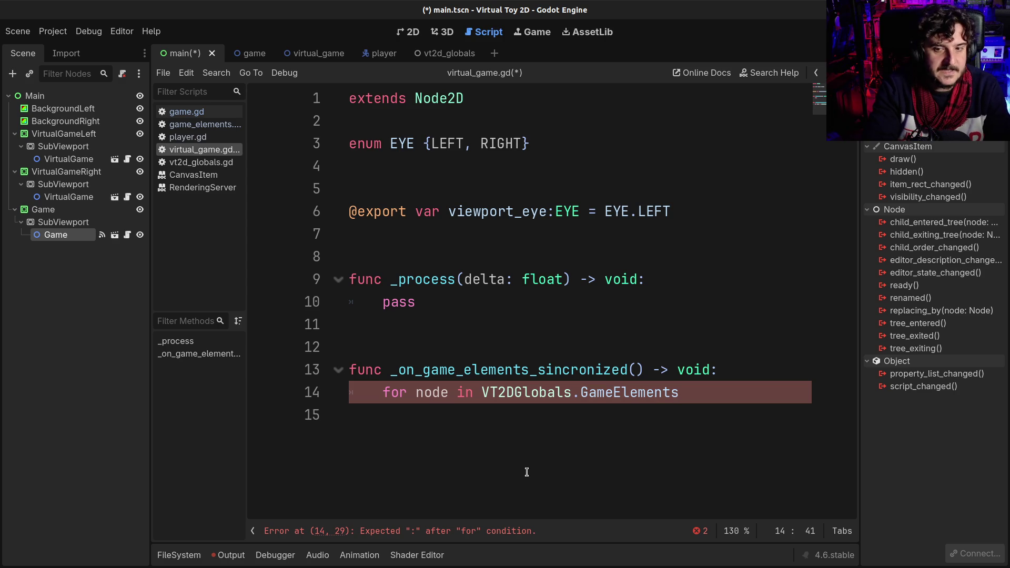
pyautogui.write(':')
pyautogui.press('Return')
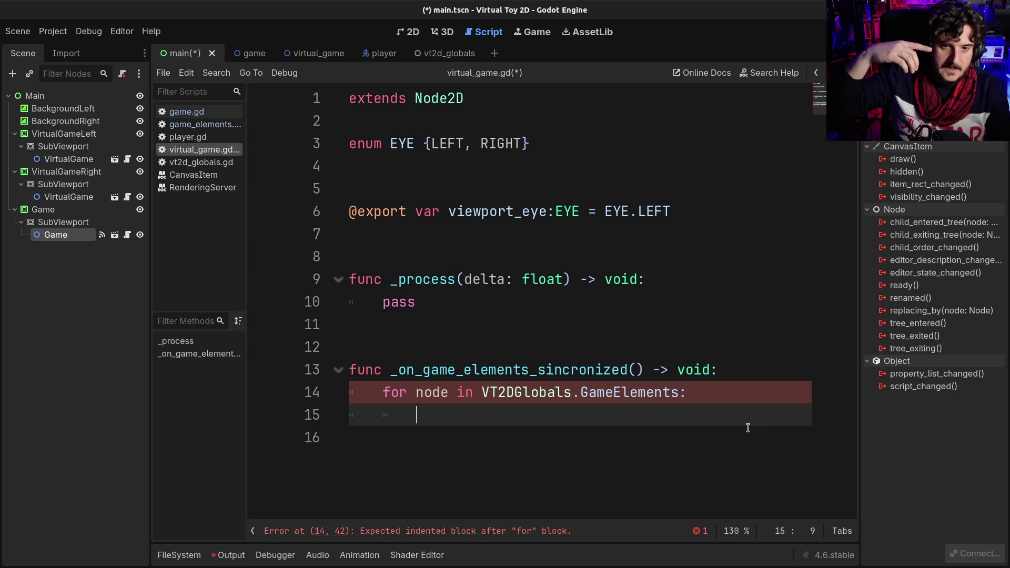
# Make the loop body call add_child(node)
pyautogui.write('ad')
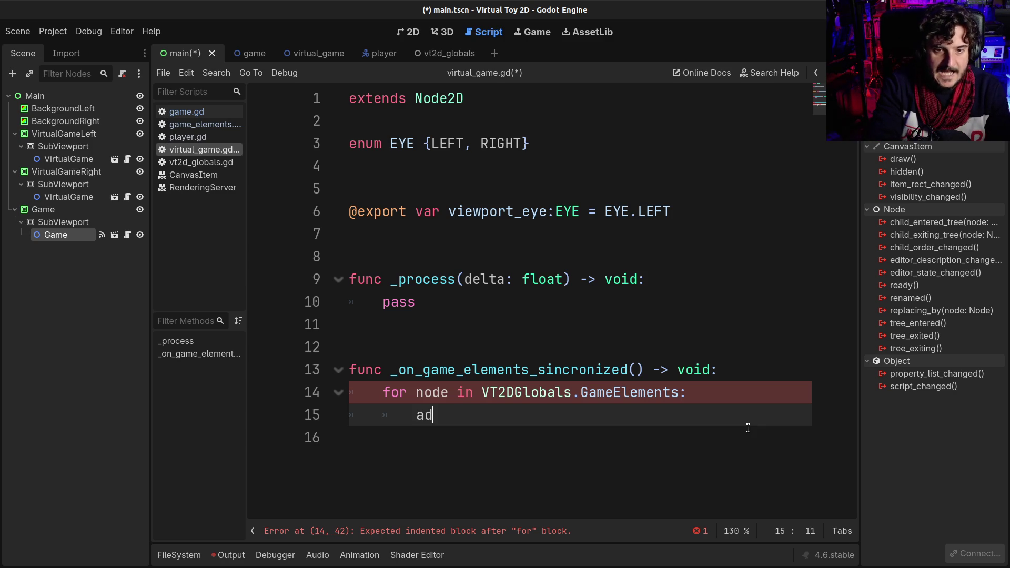
pyautogui.write('d_child(')
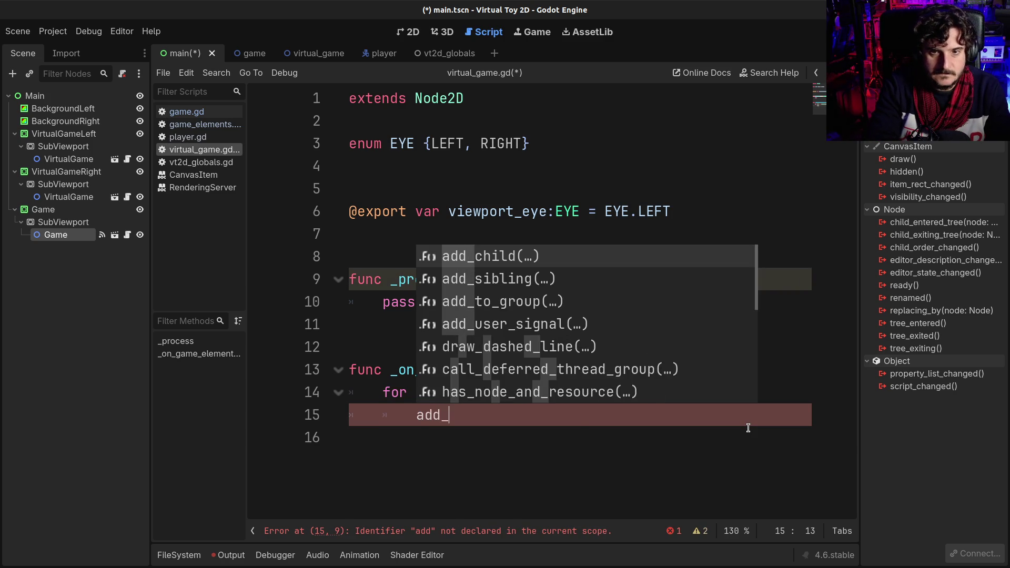
pyautogui.press('Return')
pyautogui.write('node')
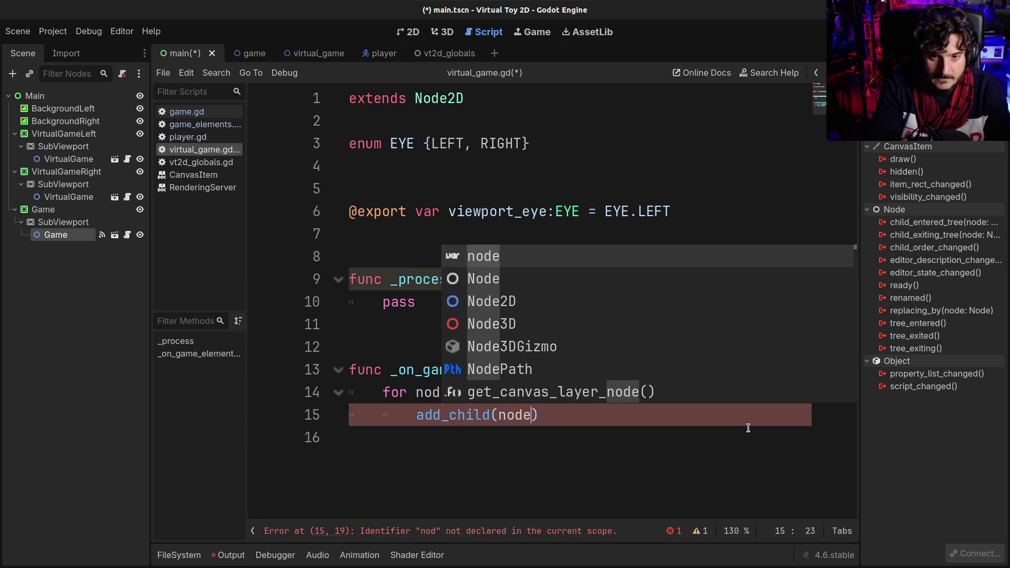
pyautogui.press('Escape')
pyautogui.press('Right')
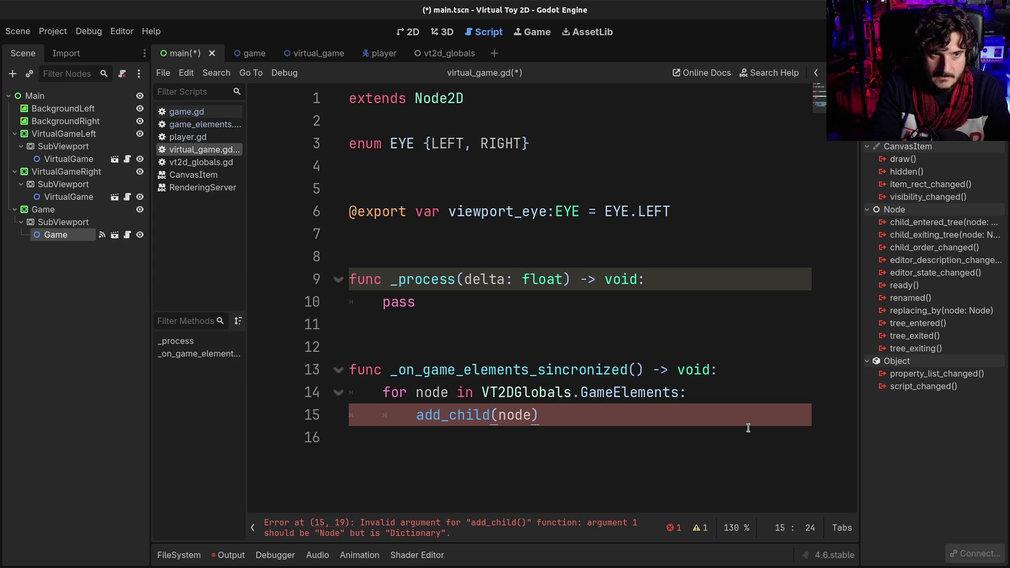
pyautogui.click(114, 159)
# Delete the Player node from the VirtualGame scene
pyautogui.click(42, 121)
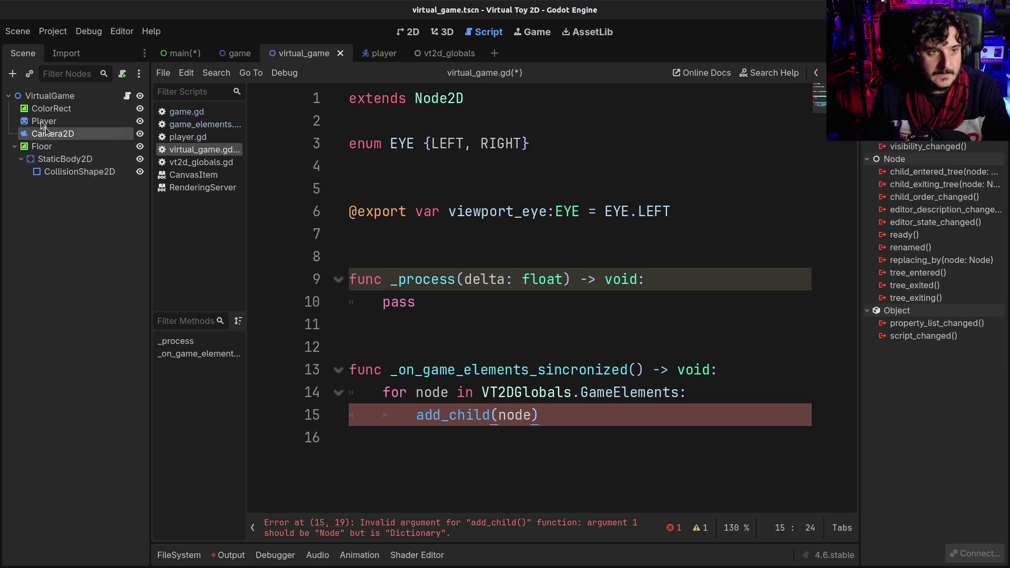
pyautogui.press('Delete')
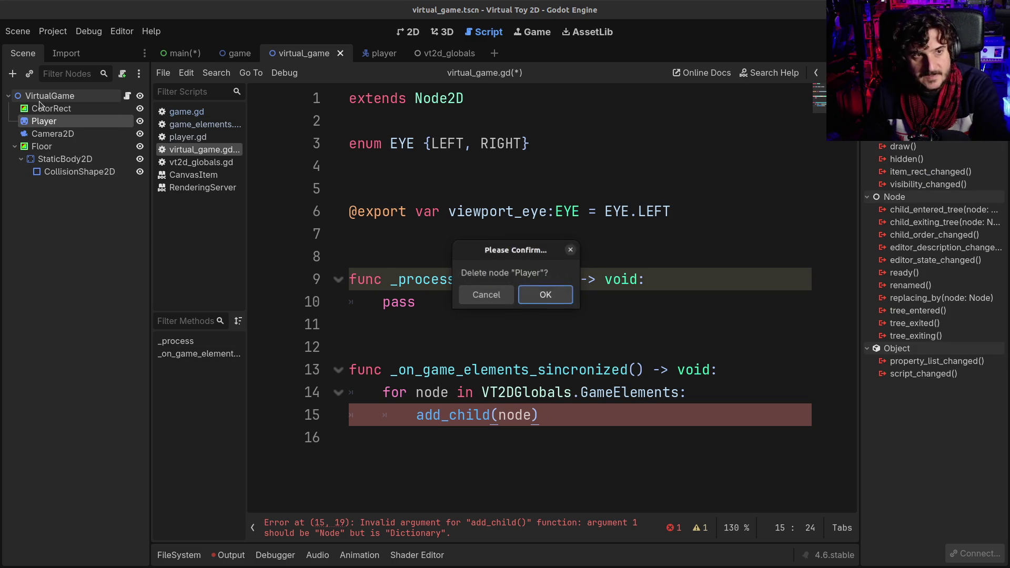
pyautogui.press('Return')
# Add a Node2D child named GameElements, move it just below ColorRect, and save the scene
pyautogui.click(40, 98)
pyautogui.hotkey('ctrl', 'a')
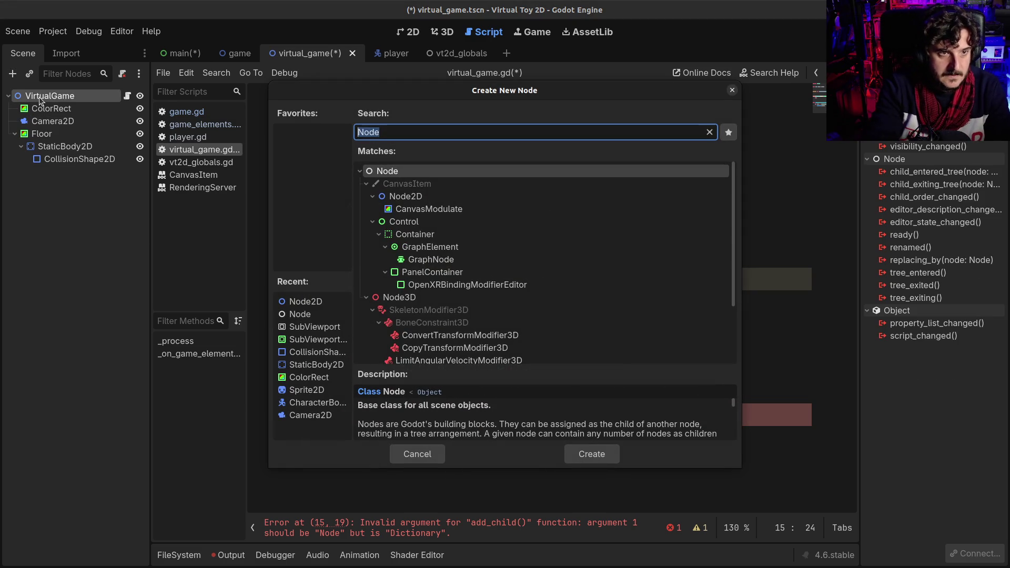
pyautogui.write('node2')
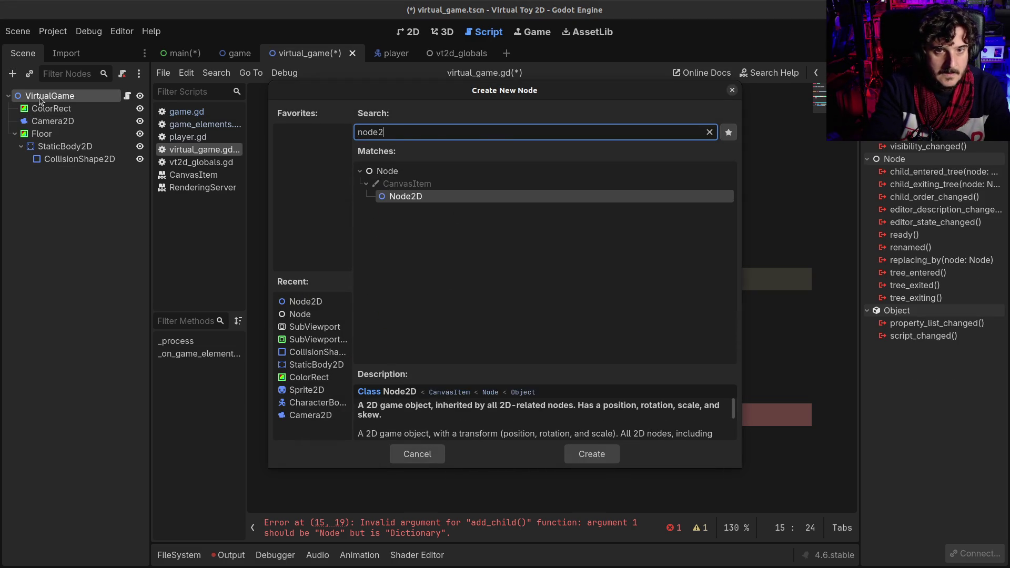
pyautogui.press('Return')
pyautogui.press('F2')
pyautogui.write('GameElements')
pyautogui.press('Return')
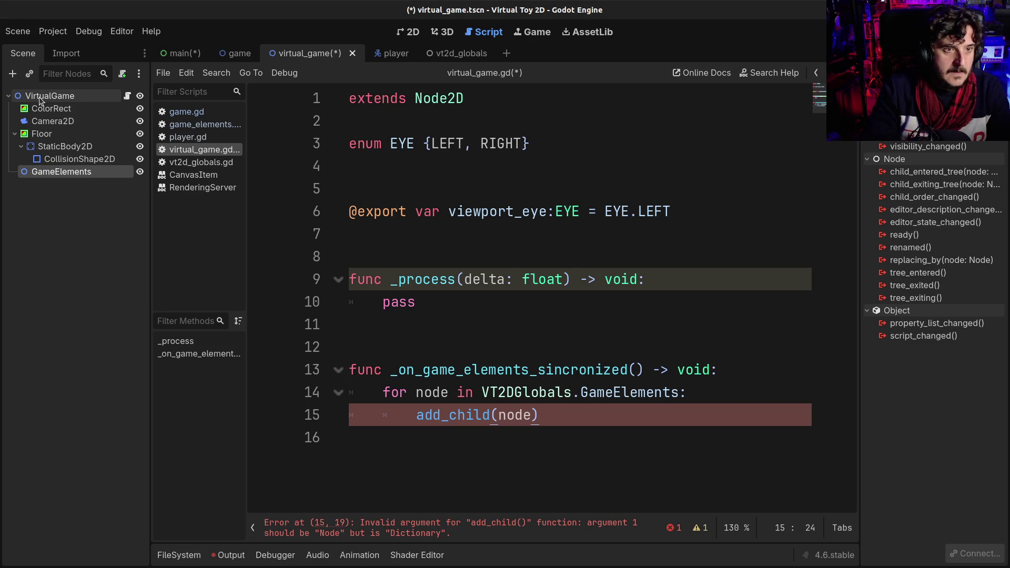
pyautogui.moveTo(38, 173)
pyautogui.mouseDown()
pyautogui.moveTo(63, 122)
pyautogui.moveTo(79, 116)
pyautogui.mouseUp()
pyautogui.hotkey('ctrl', 's')
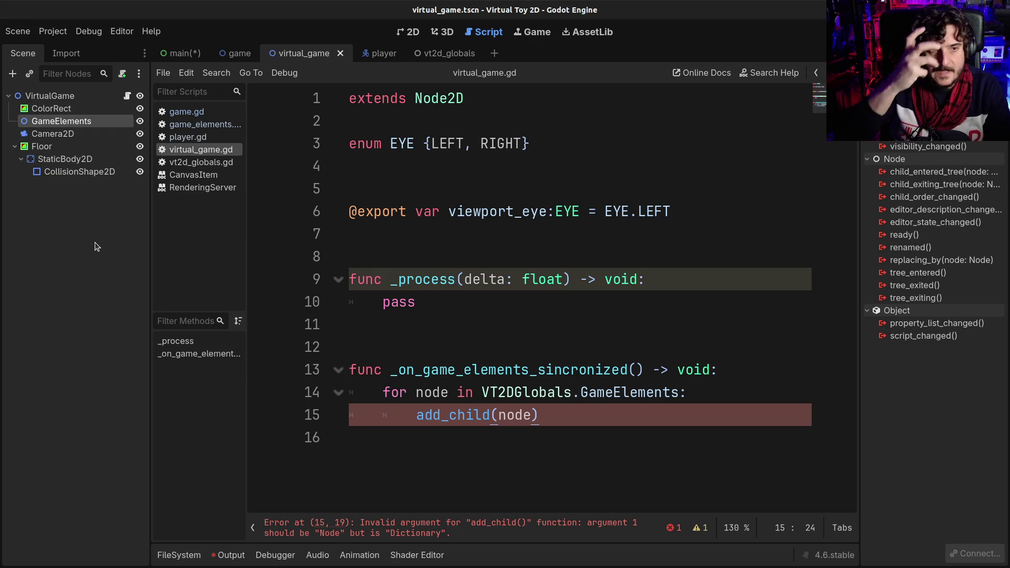
pyautogui.click(67, 232)
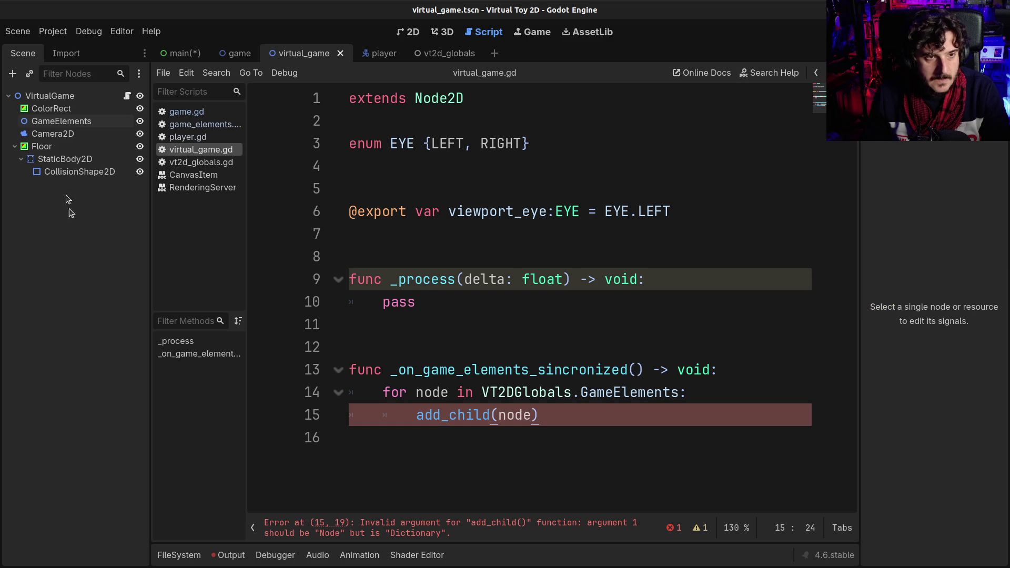
pyautogui.click(42, 124)
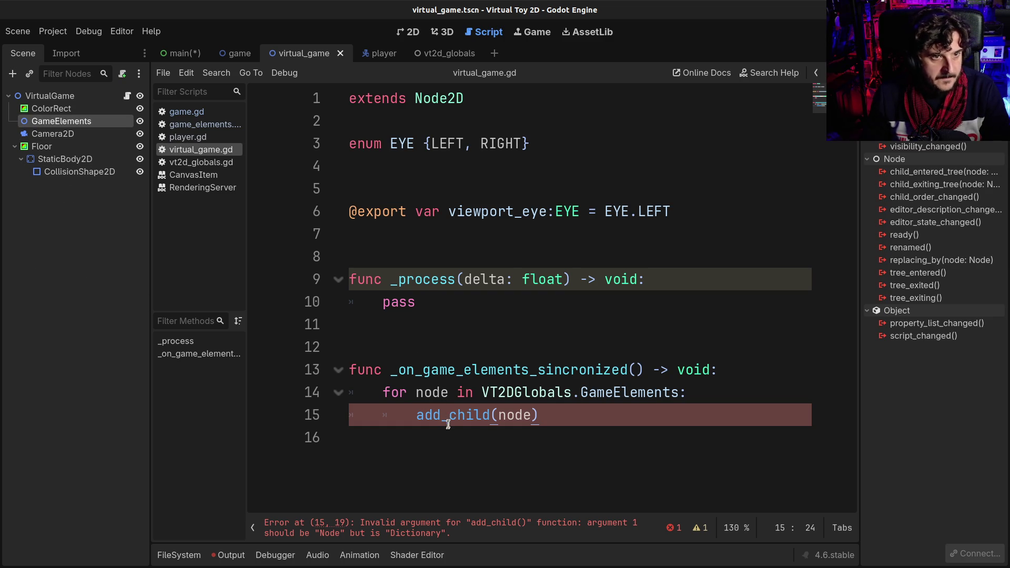
pyautogui.click(42, 159)
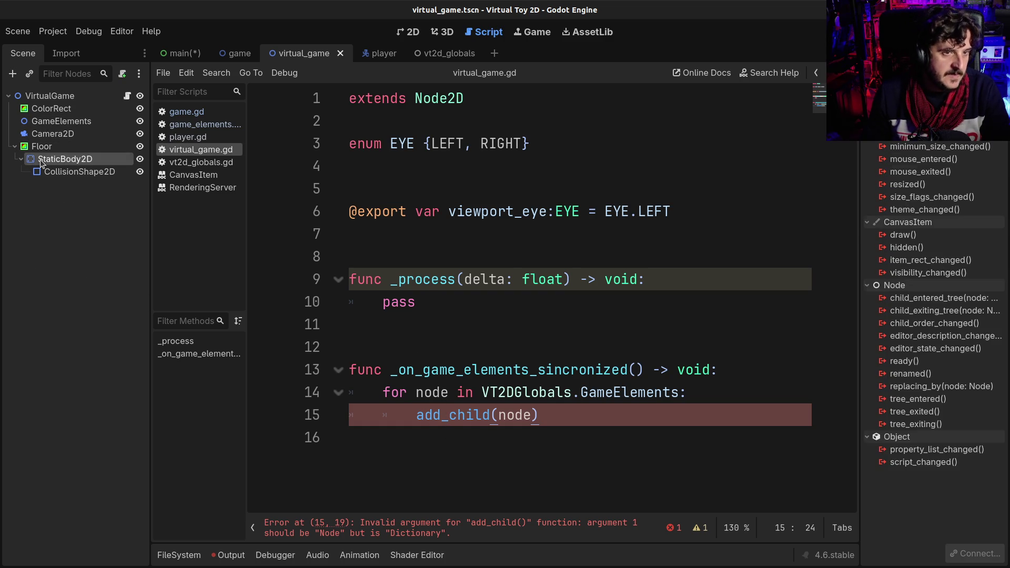
# Rename the loop variable from node to element
pyautogui.click(41, 151)
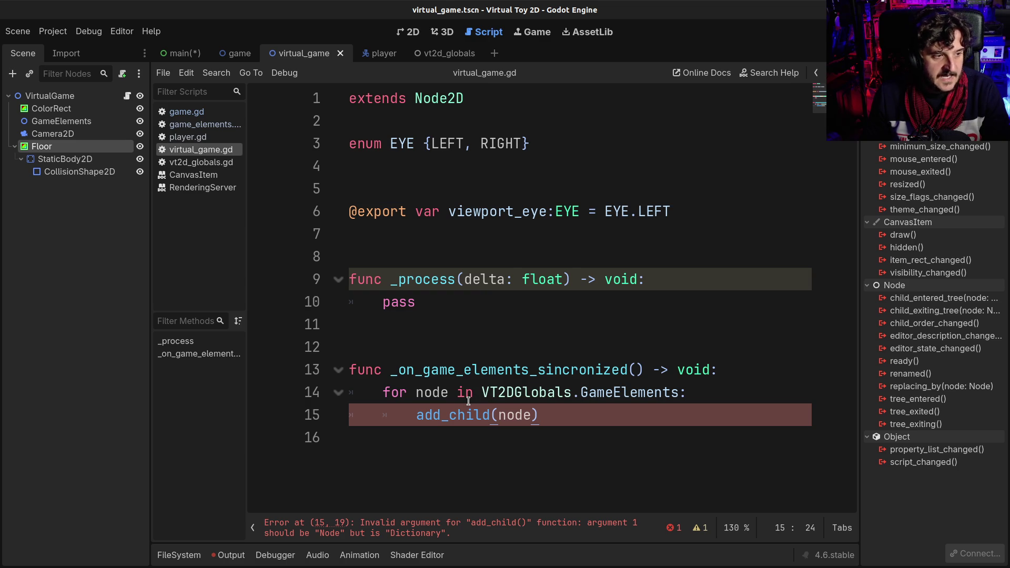
pyautogui.click(424, 417)
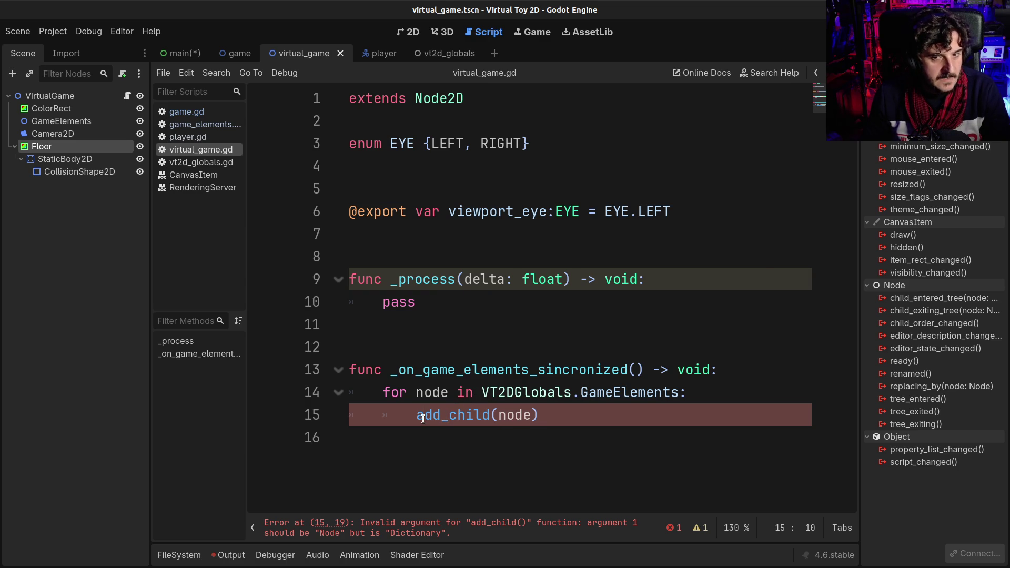
pyautogui.press('Down')
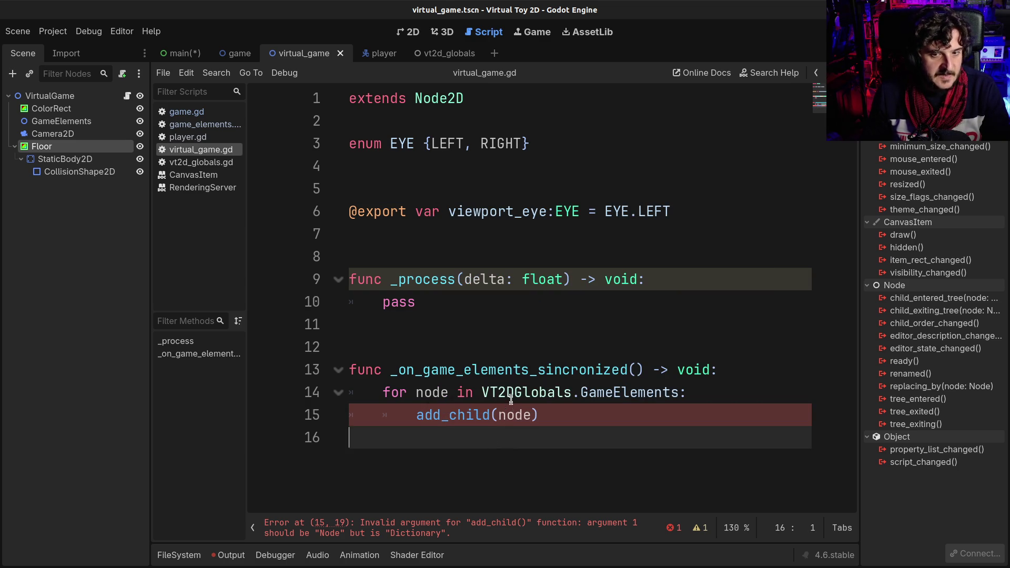
pyautogui.doubleClick(511, 401)
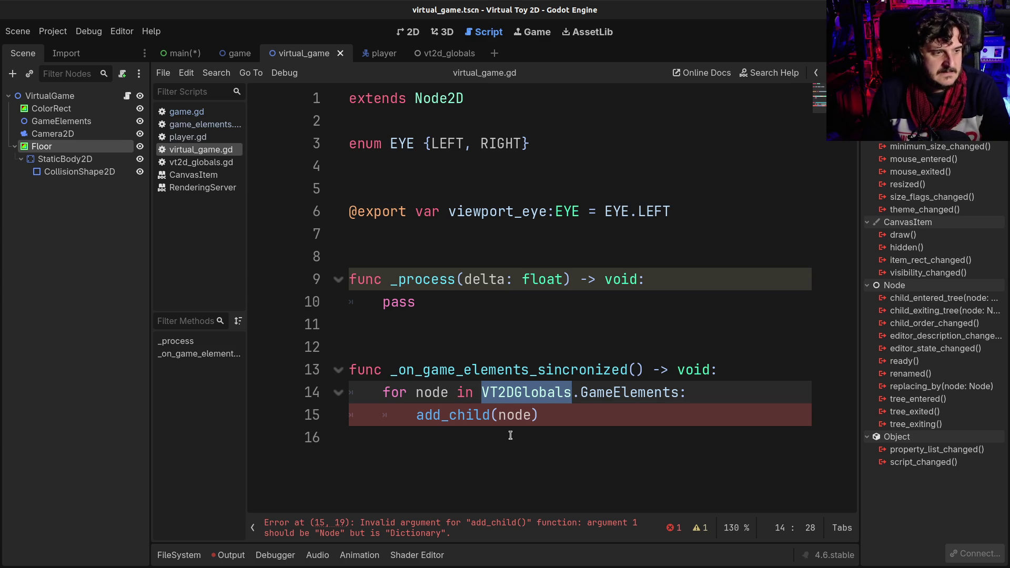
pyautogui.press('Down')
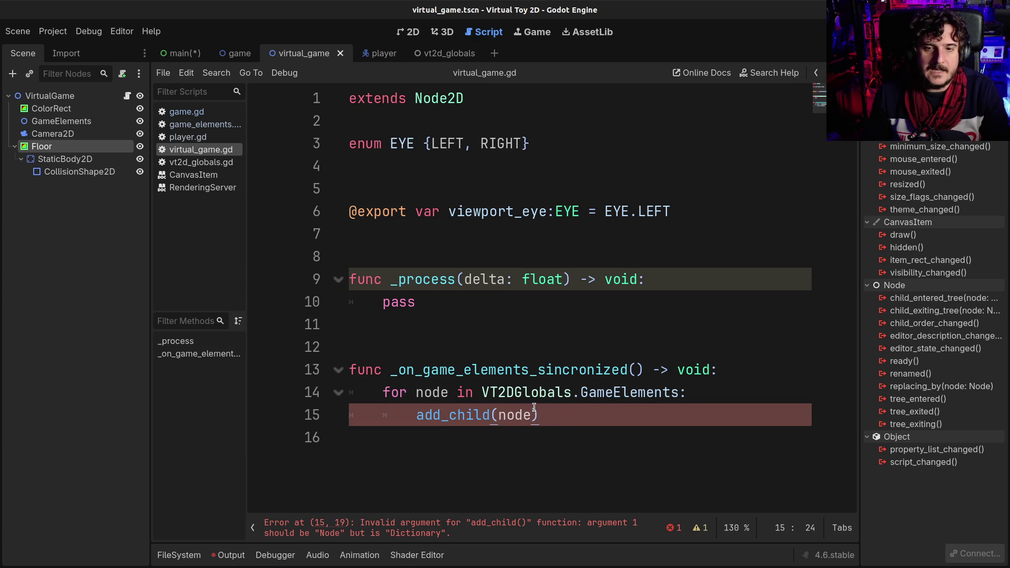
pyautogui.moveTo(534, 407)
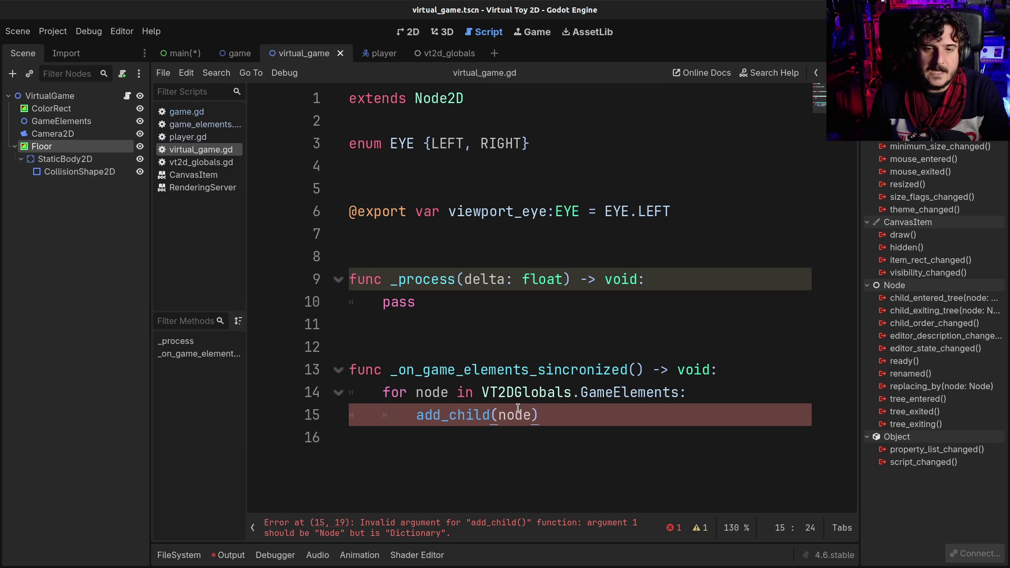
pyautogui.doubleClick(427, 393)
pyautogui.write('element')
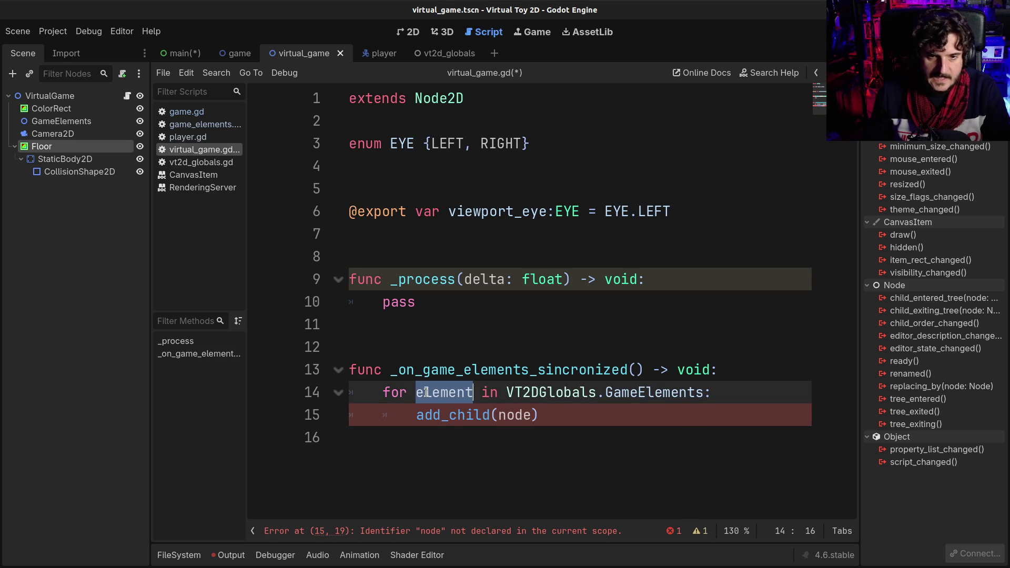
# Change add_child's argument to element.sprite and save the script
pyautogui.click(498, 415)
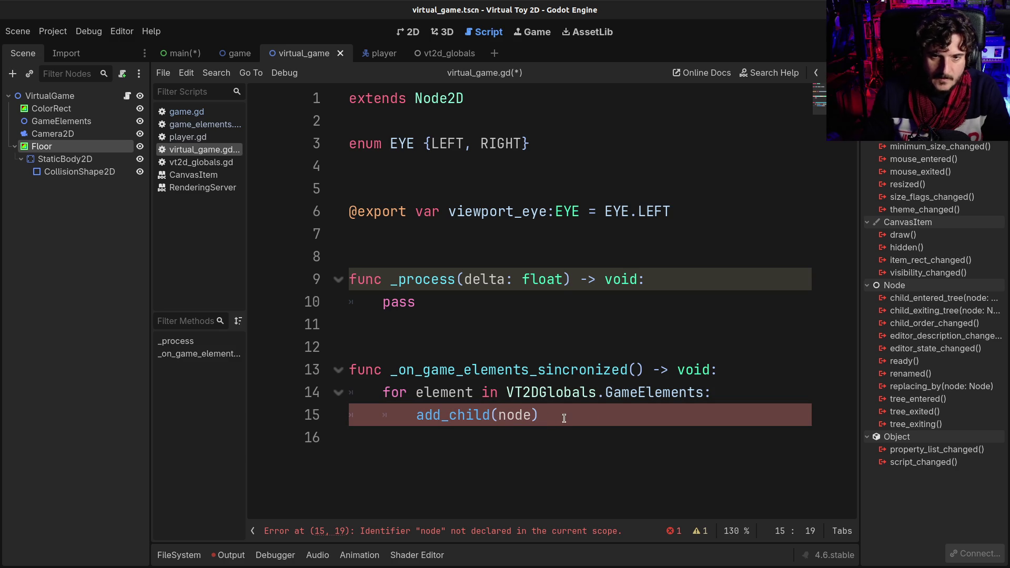
pyautogui.write('element.')
pyautogui.click(482, 390)
pyautogui.hotkey('ctrl', 's')
pyautogui.click(622, 415)
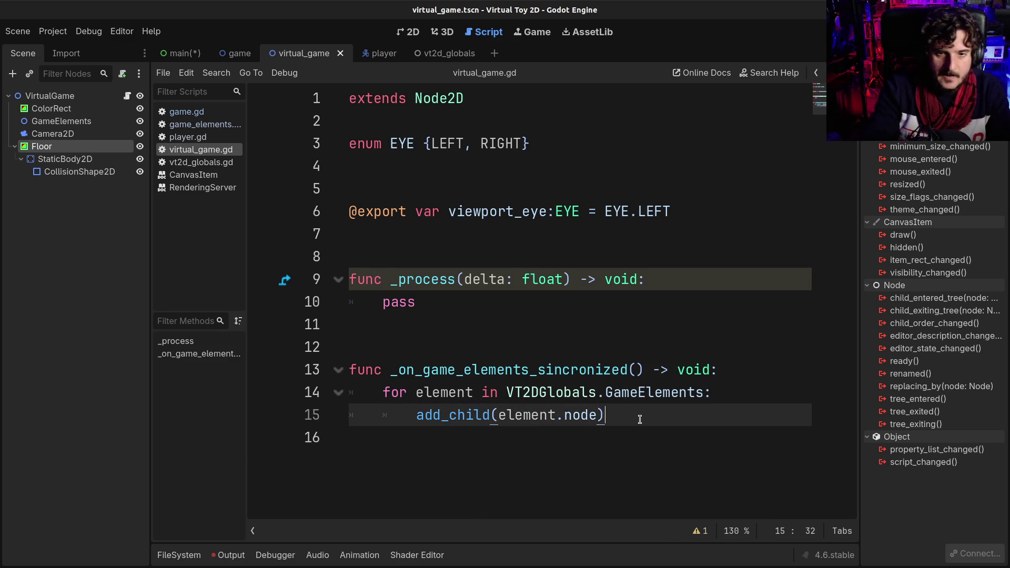
pyautogui.press('Return')
pyautogui.press('Return')
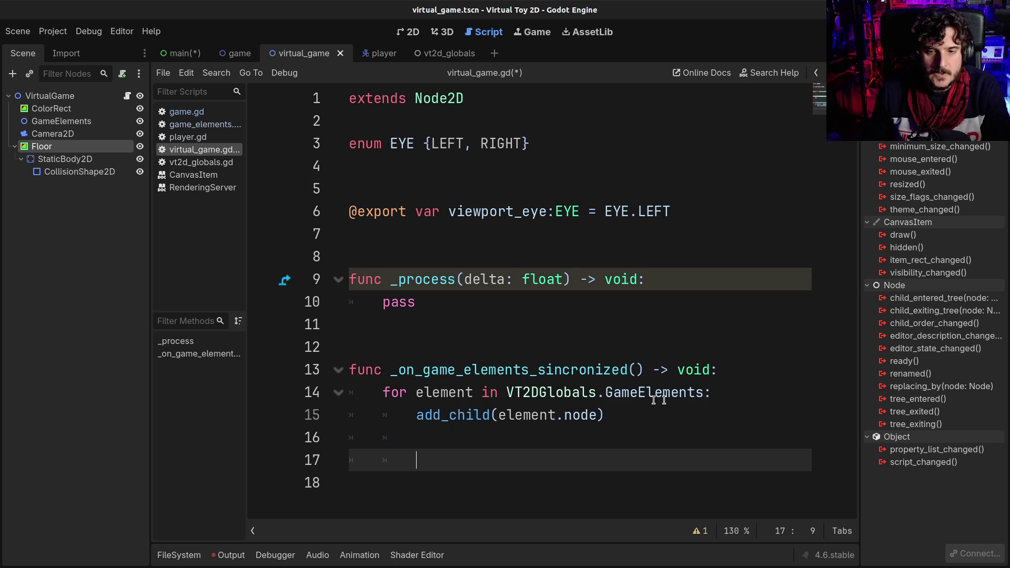
pyautogui.doubleClick(578, 415)
pyautogui.write('spr')
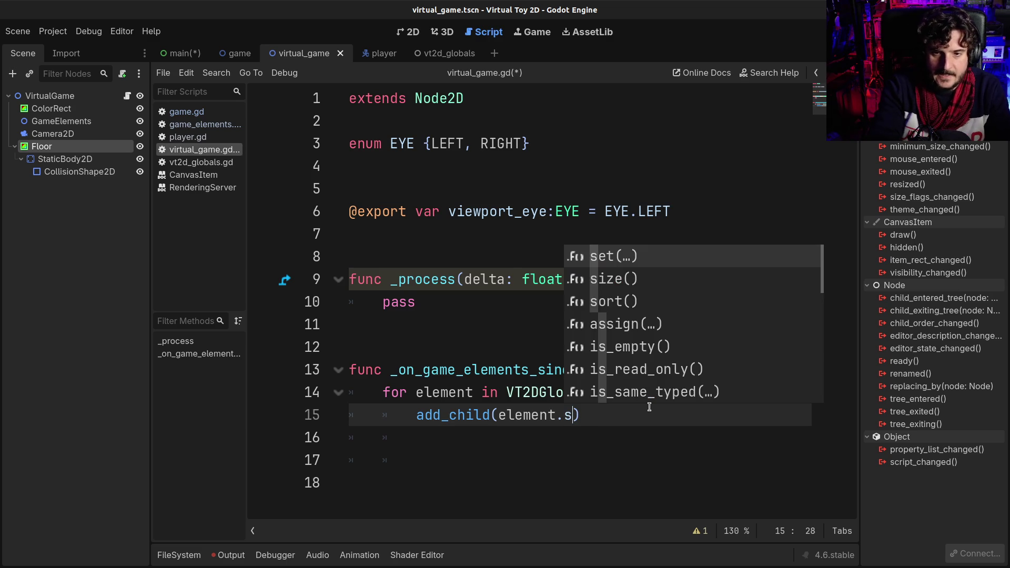
pyautogui.write('ite')
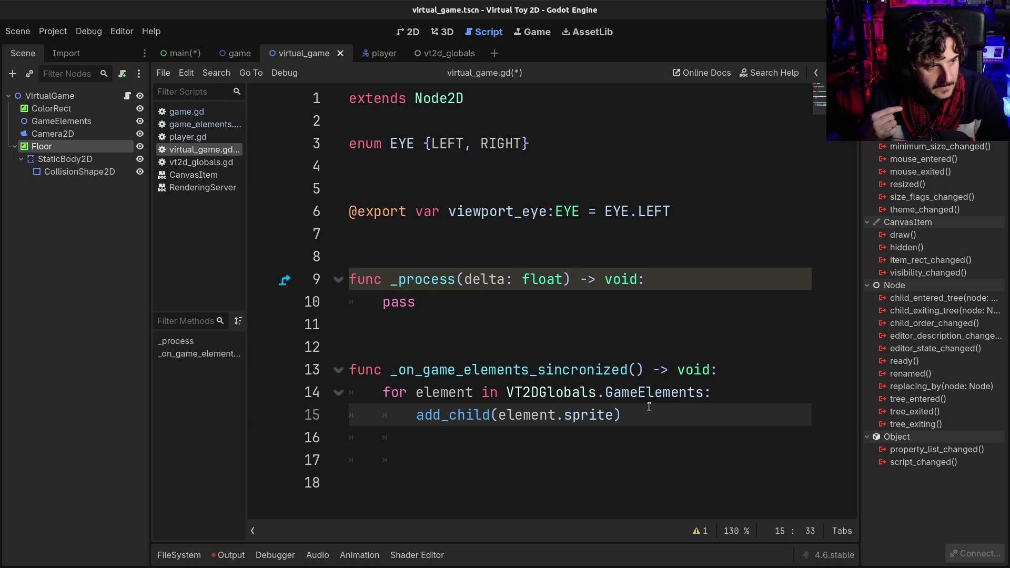
# Start a 'var GameElements' declaration on a new line above _process in virtual_game.gd
pyautogui.click(48, 99)
pyautogui.click(493, 171)
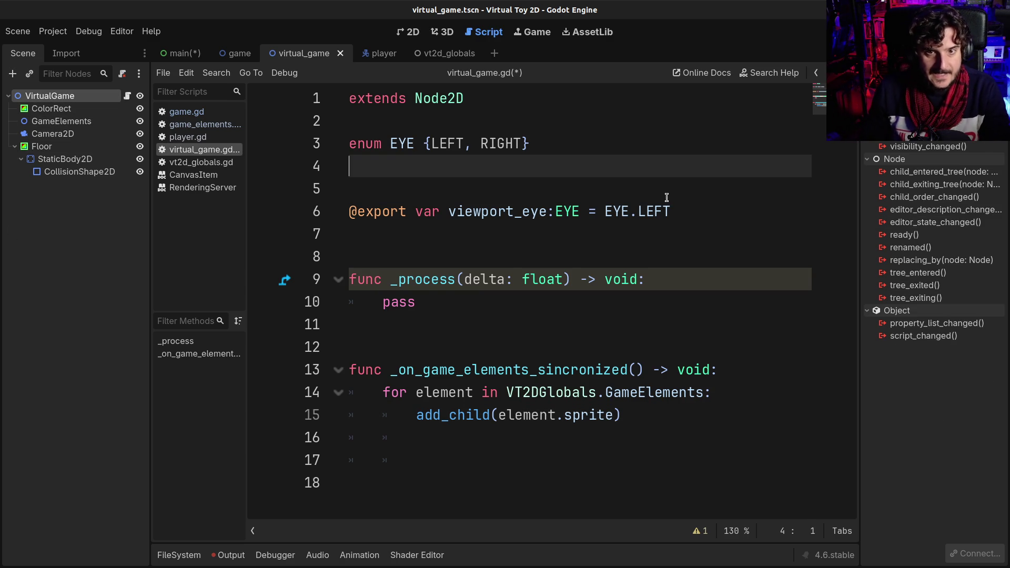
pyautogui.press('Down')
pyautogui.press('Down')
pyautogui.press('Down')
pyautogui.press('Return')
pyautogui.press('Return')
pyautogui.press('Return')
pyautogui.press('Up')
pyautogui.press('Up')
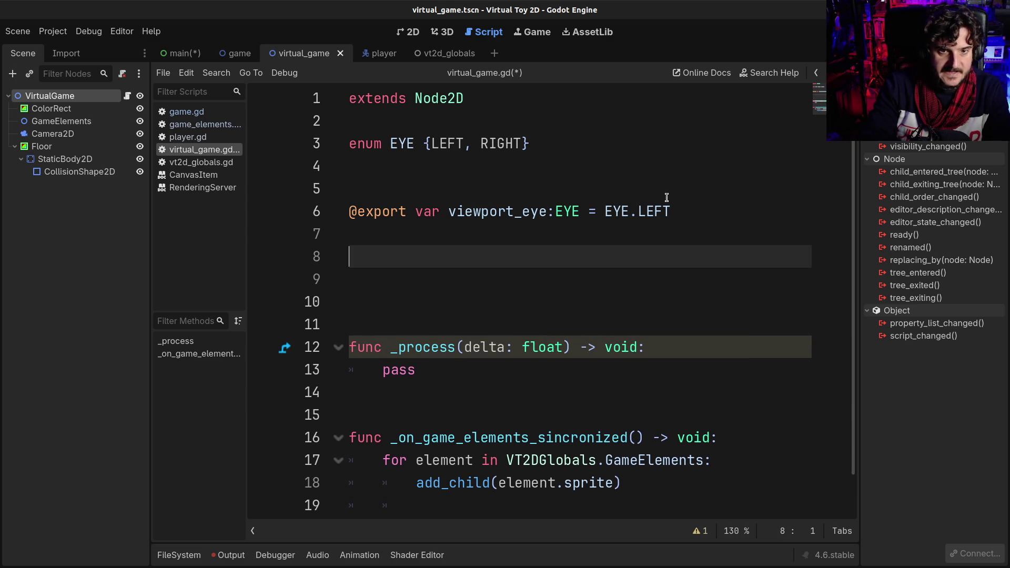
pyautogui.press('Return')
pyautogui.write('var pa')
pyautogui.press('BackSpace')
pyautogui.press('BackSpace')
pyautogui.write('game_')
pyautogui.press('BackSpace')
pyautogui.press('BackSpace')
pyautogui.press('BackSpace')
pyautogui.write('Game_')
pyautogui.press('BackSpace')
pyautogui.write('Elements')
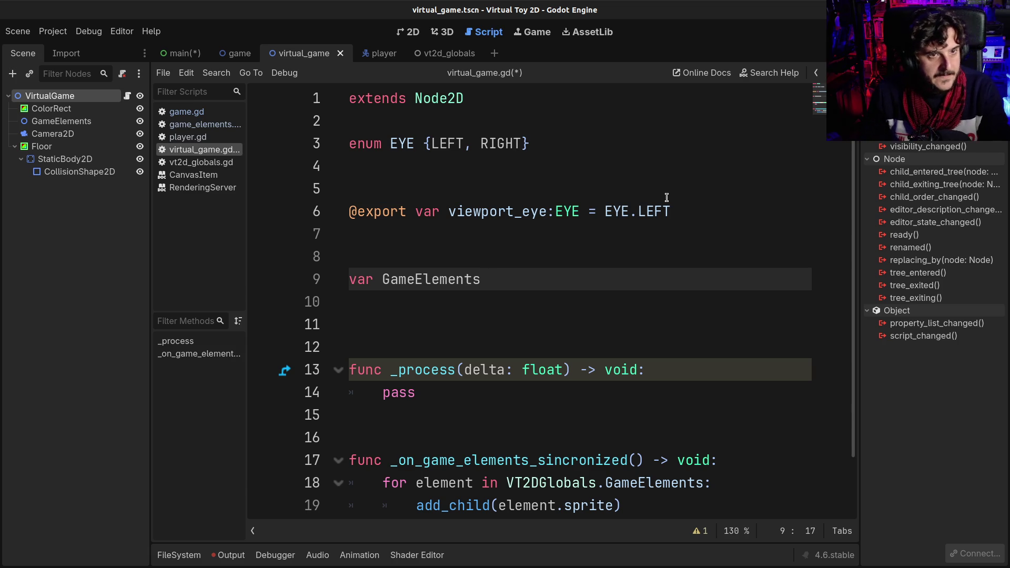
# Complete the declaration as 'GameElements:Array[Dictionary] = []' using autocomplete
pyautogui.moveTo(661, 216)
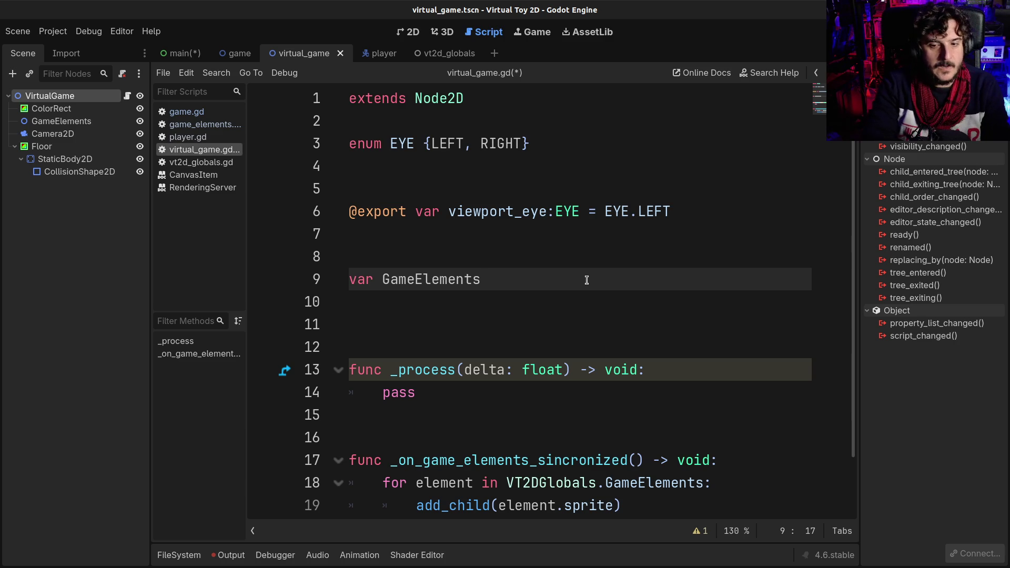
pyautogui.scroll(-1, 579, 452)
pyautogui.moveTo(487, 446); pyautogui.dragTo(619, 446)
pyautogui.click(620, 446)
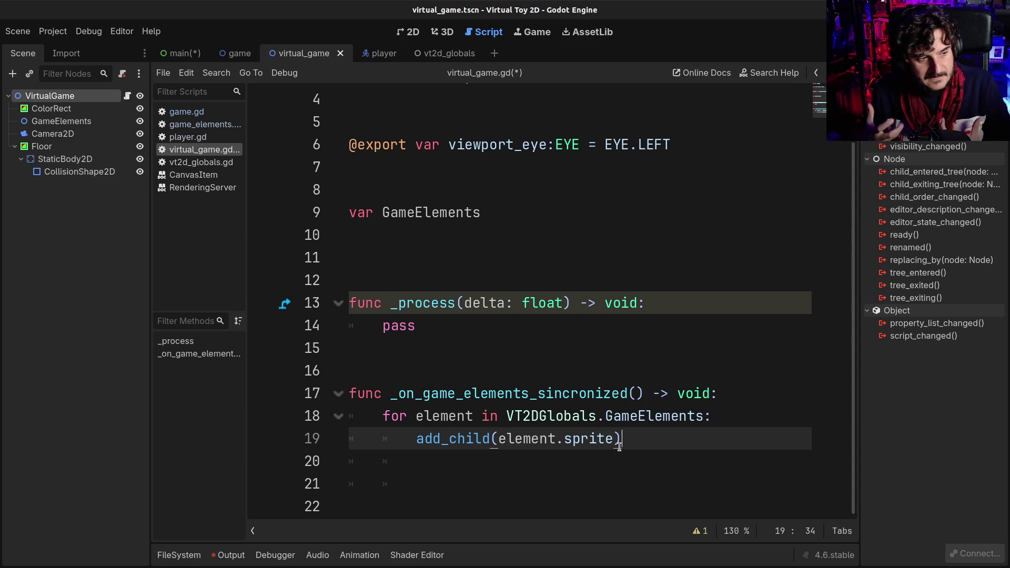
pyautogui.click(569, 220)
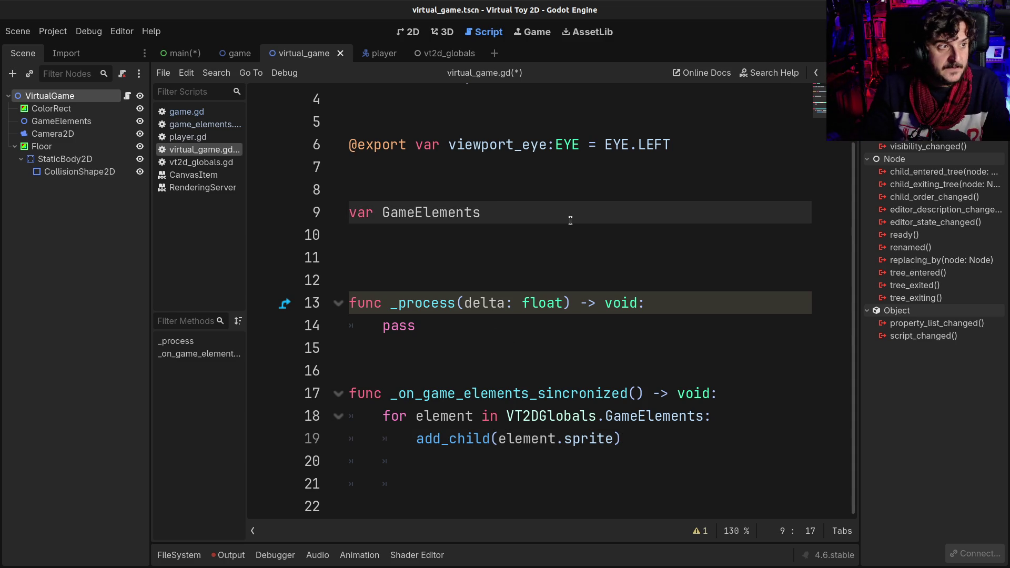
pyautogui.write('D')
pyautogui.press('BackSpace')
pyautogui.write('Arra')
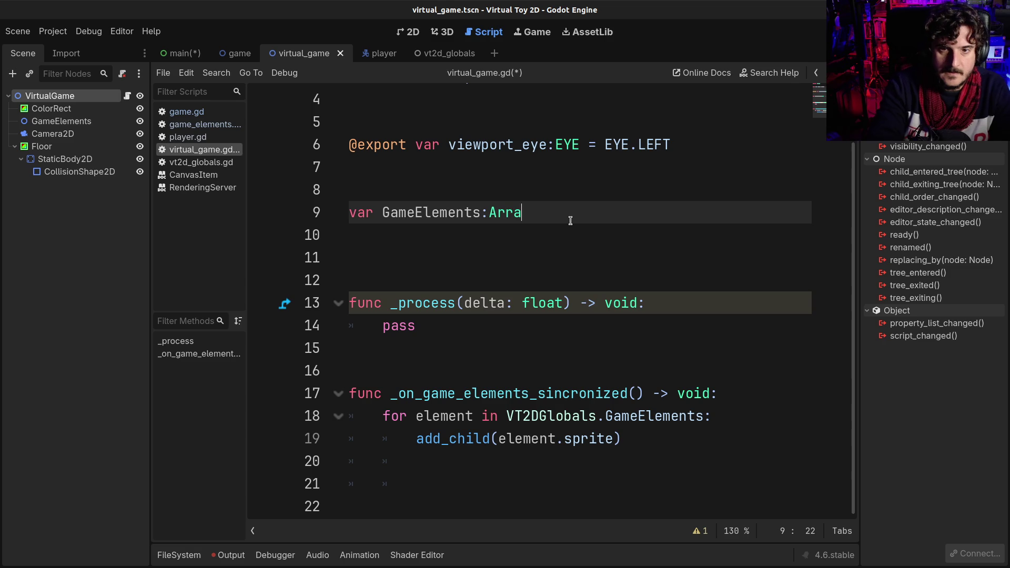
pyautogui.write('y')
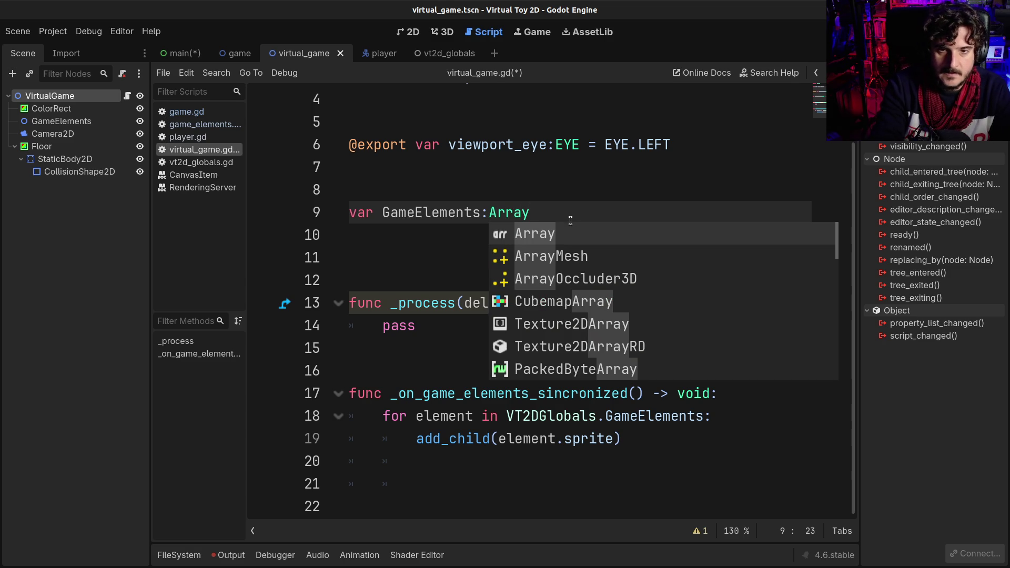
pyautogui.press('Return')
pyautogui.press('BackSpace')
pyautogui.write('[Di')
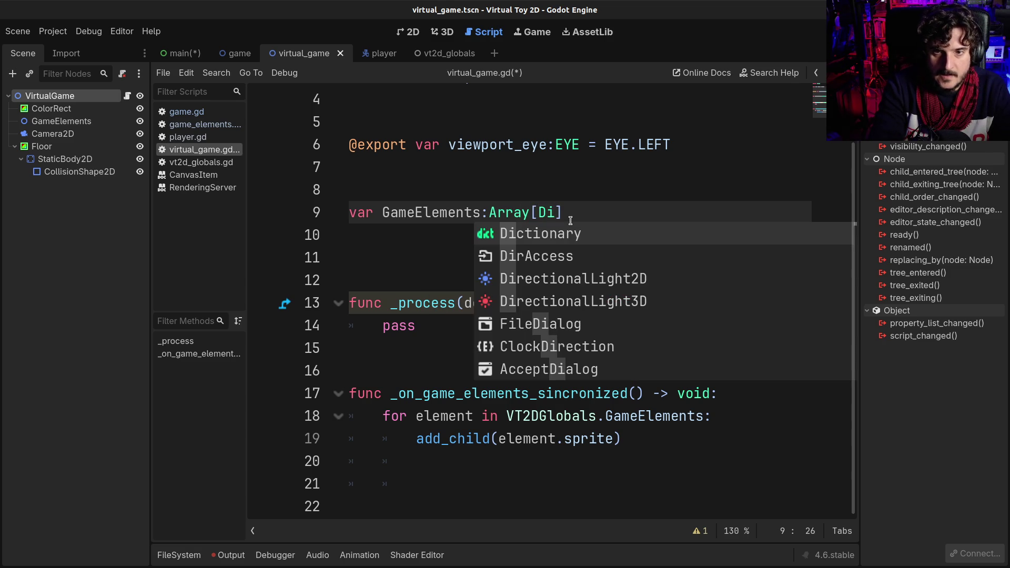
pyautogui.press('Return')
pyautogui.press('Right')
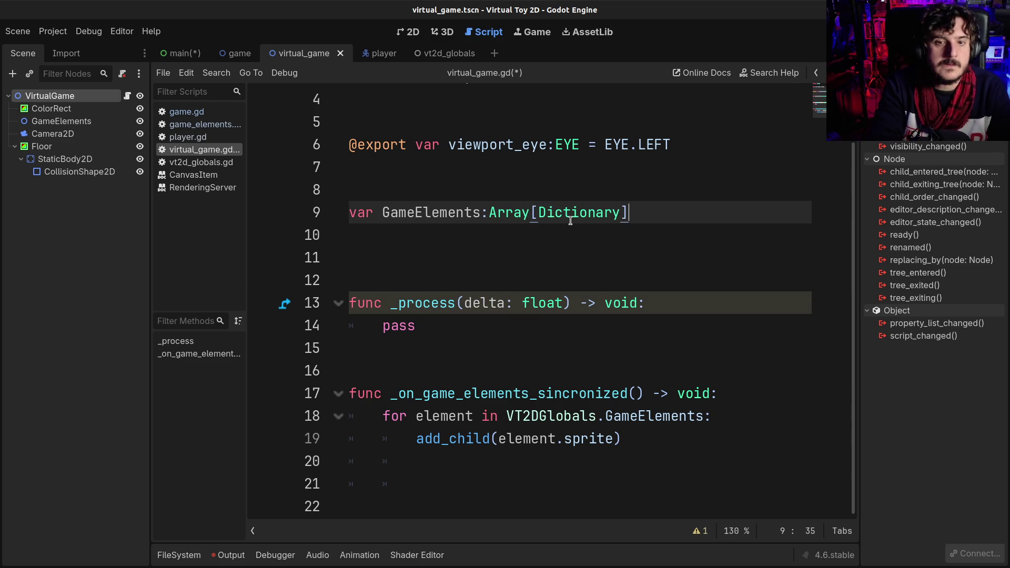
pyautogui.write('= []')
# Save virtual_game.gd and switch to vt2d_globals.gd
pyautogui.hotkey('ctrl', 's')
pyautogui.press('Up')
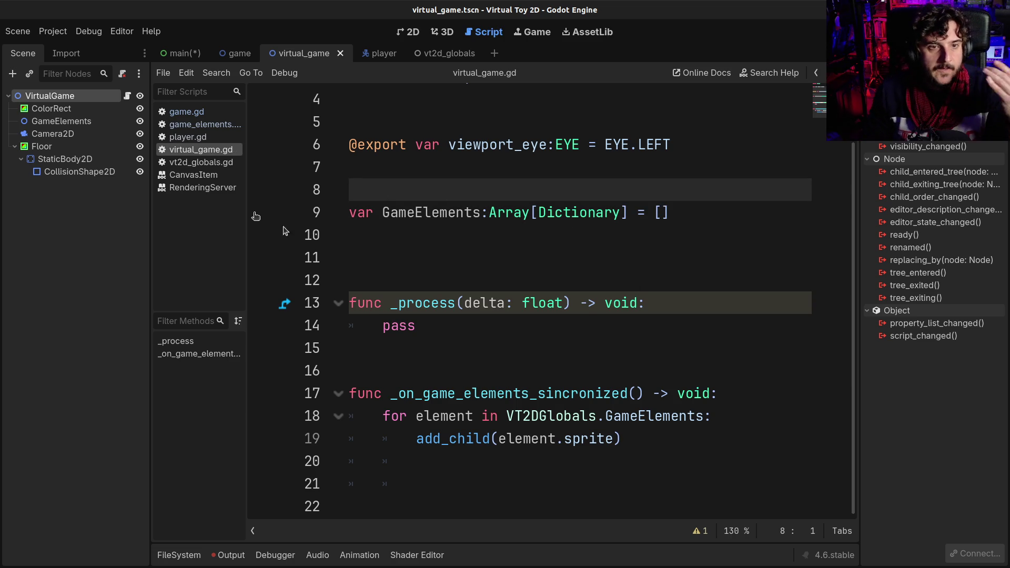
pyautogui.click(192, 162)
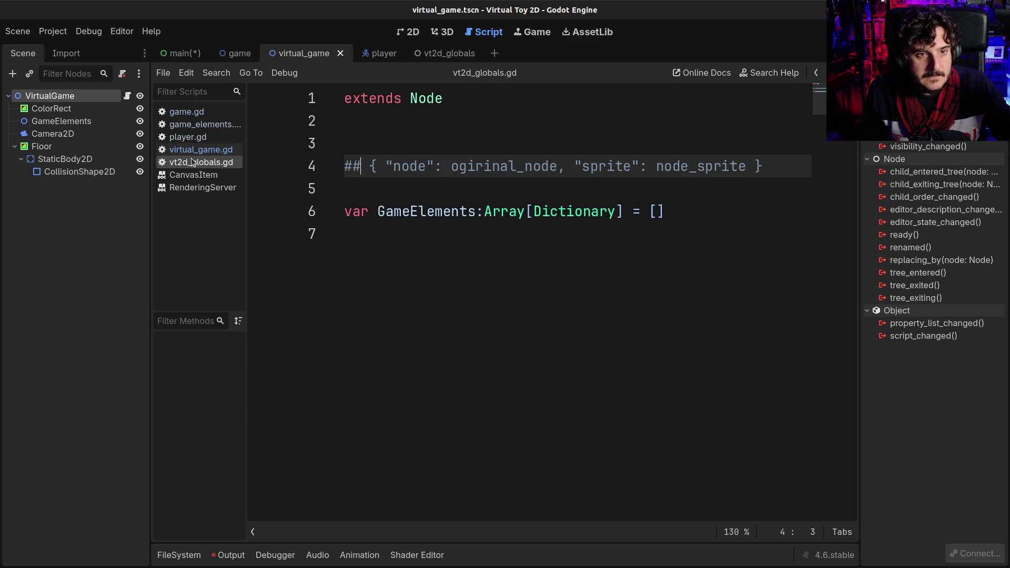
# Copy the dictionary-format comment from vt2d_globals.gd and paste it above GameElements
pyautogui.tripleClick(604, 166)
pyautogui.hotkey('ctrl', 'c')
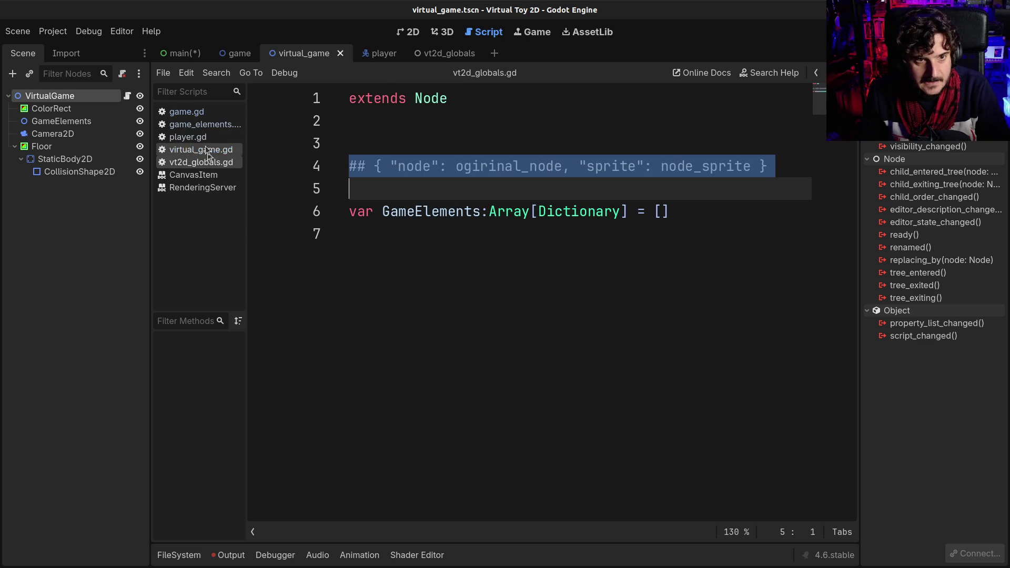
pyautogui.hotkey('alt', 'Left')
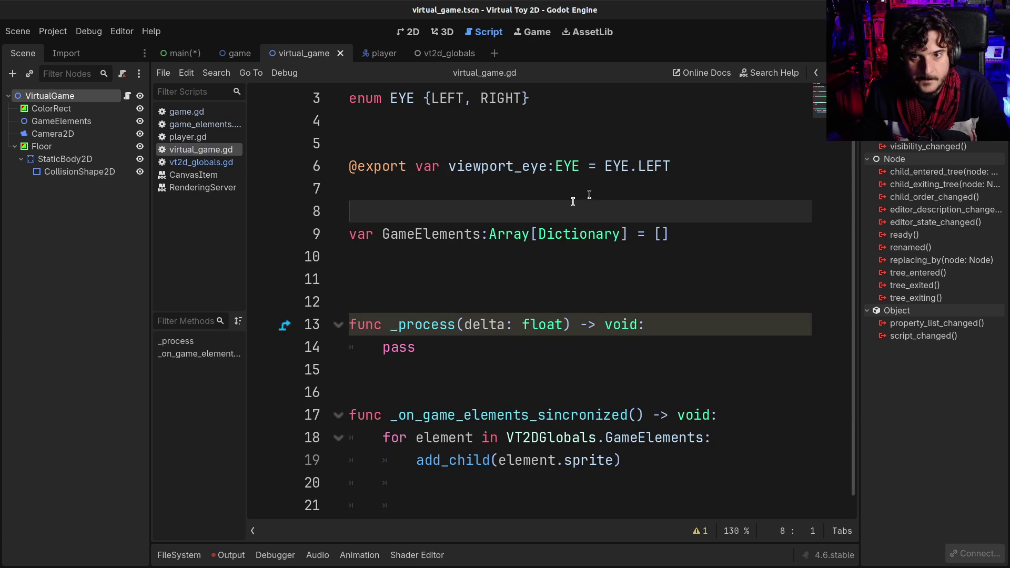
pyautogui.hotkey('ctrl', 'v')
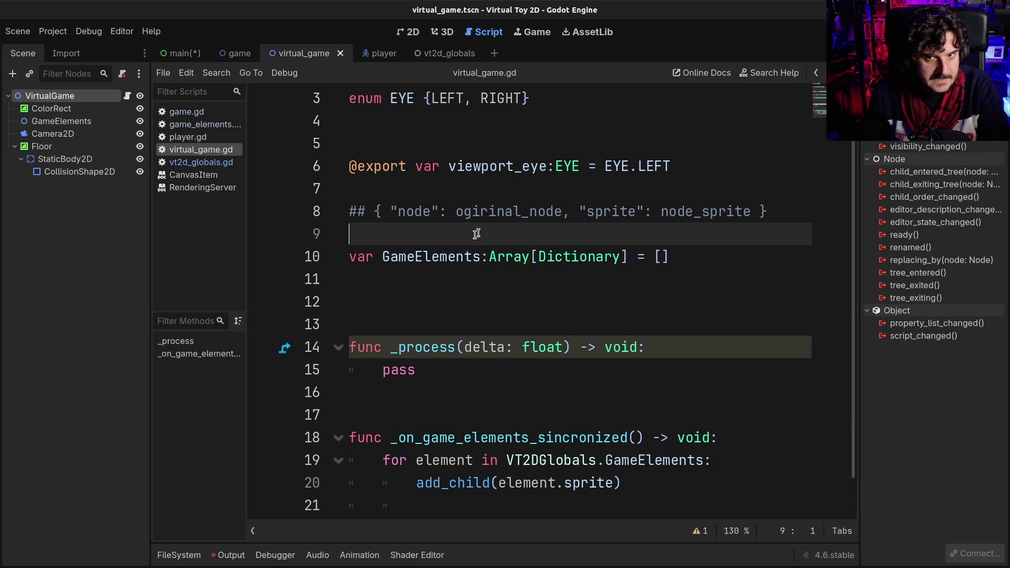
pyautogui.press('BackSpace')
pyautogui.doubleClick(487, 211)
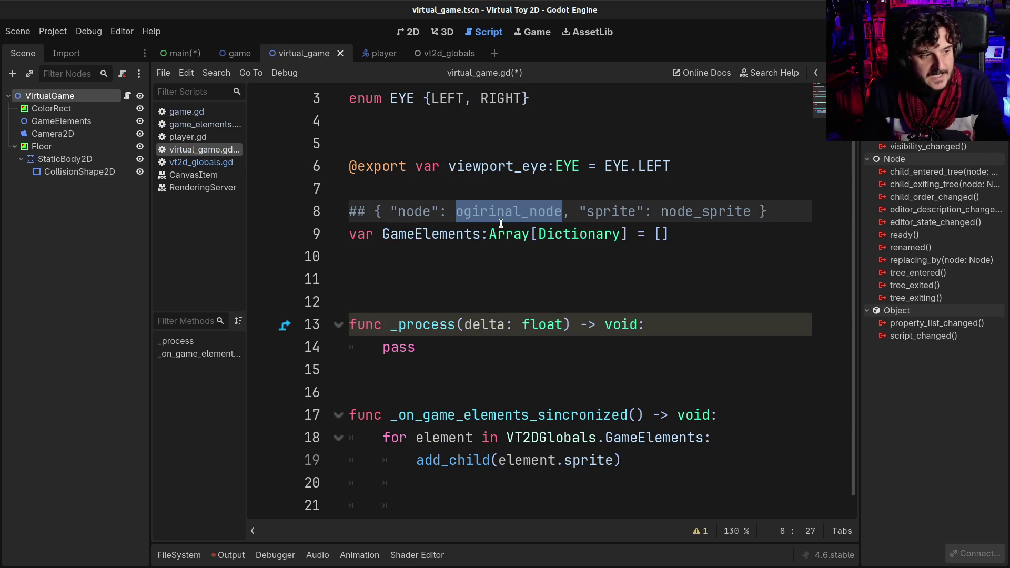
pyautogui.click(498, 211)
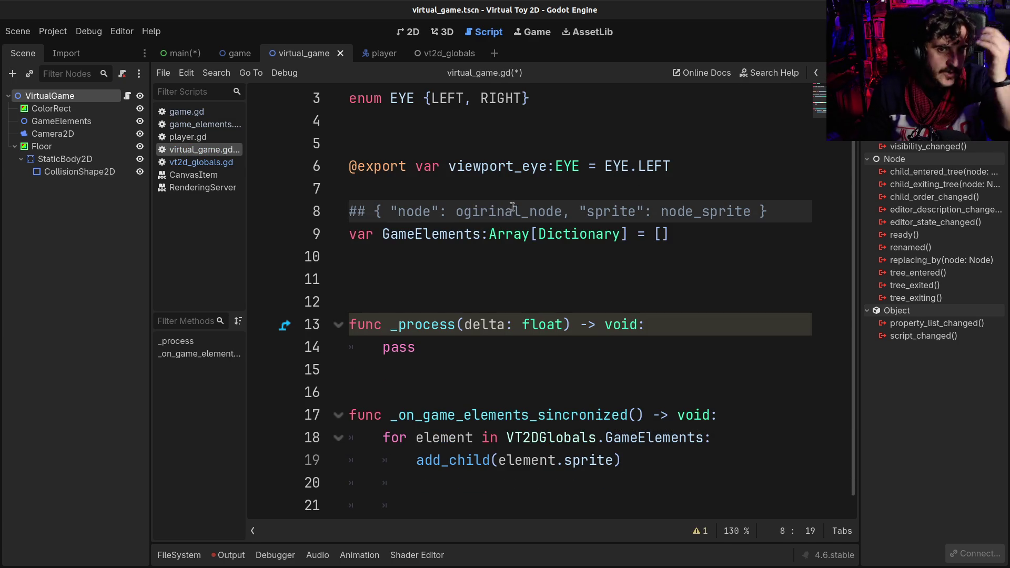
pyautogui.doubleClick(521, 209)
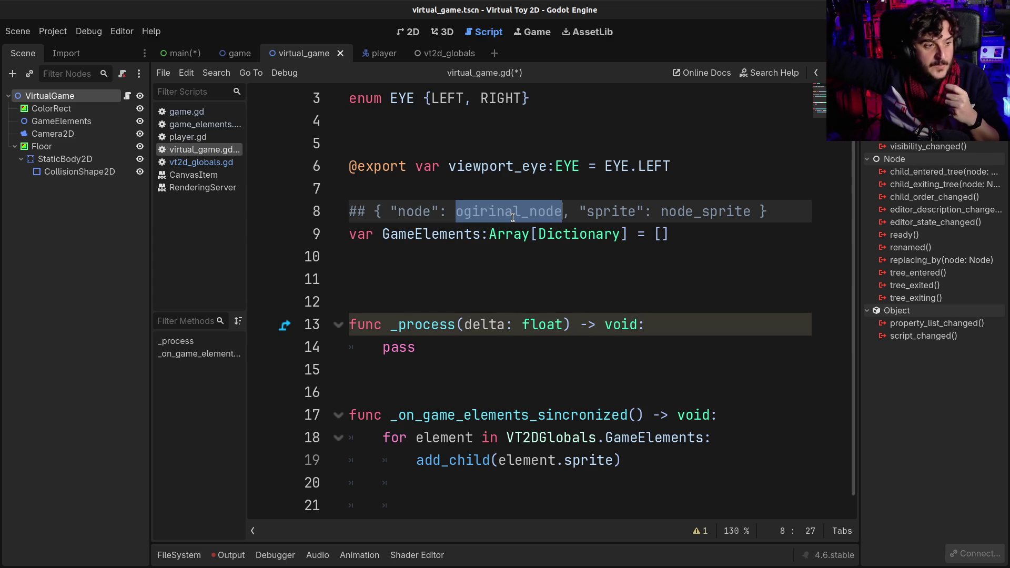
pyautogui.click(579, 203)
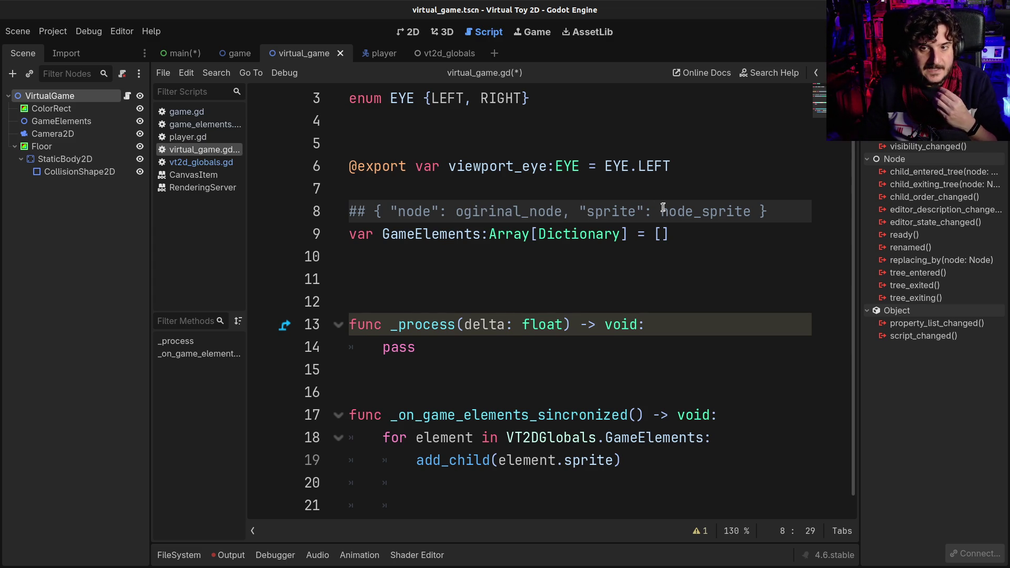
# Rename node_sprite to duplicated_sprite in the comment and widen the code area
pyautogui.moveTo(662, 210); pyautogui.dragTo(692, 212)
pyautogui.moveTo(949, 258)
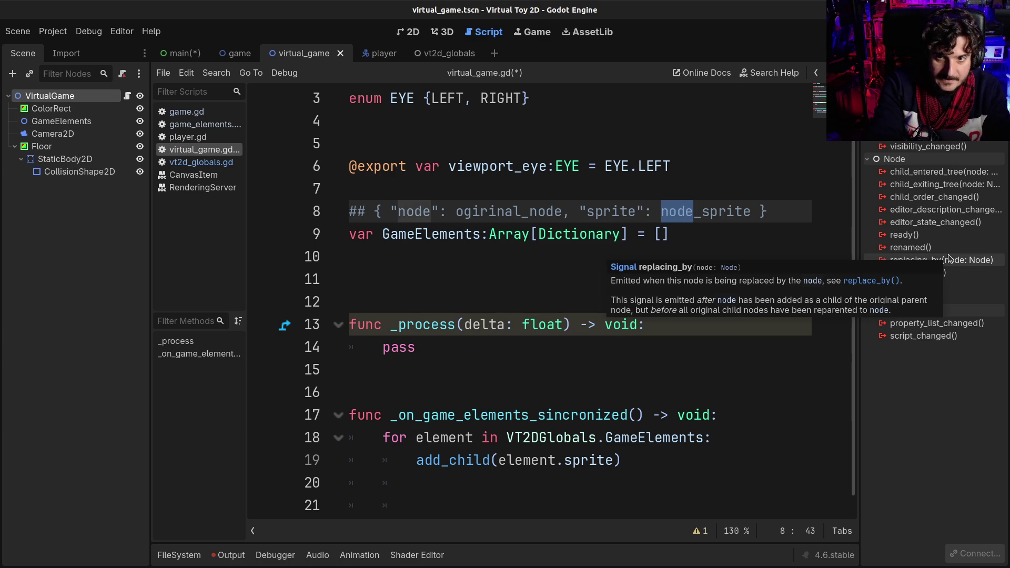
pyautogui.write('duplicatd')
pyautogui.press('BackSpace')
pyautogui.write('ed')
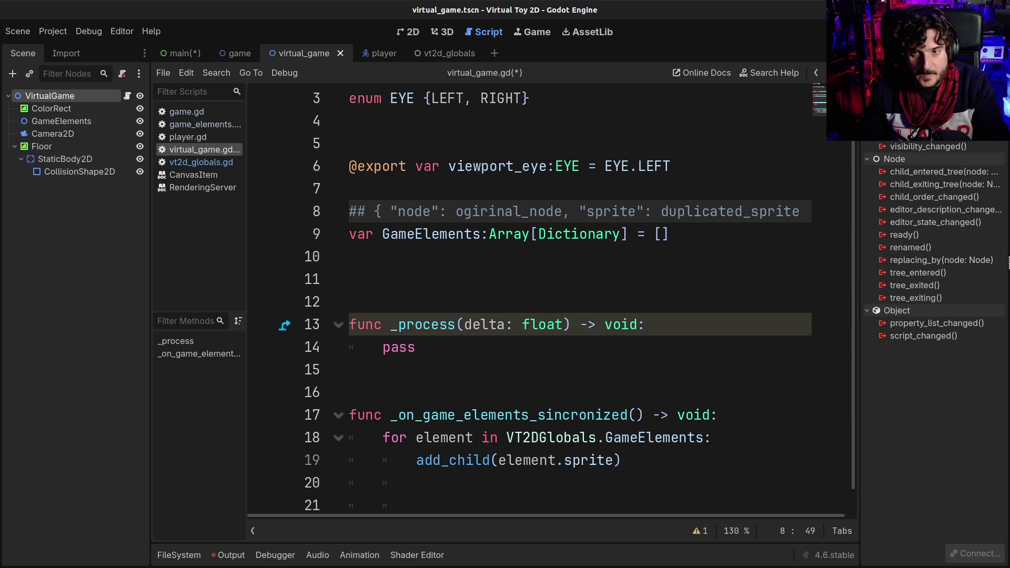
pyautogui.moveTo(857, 279); pyautogui.dragTo(889, 279)
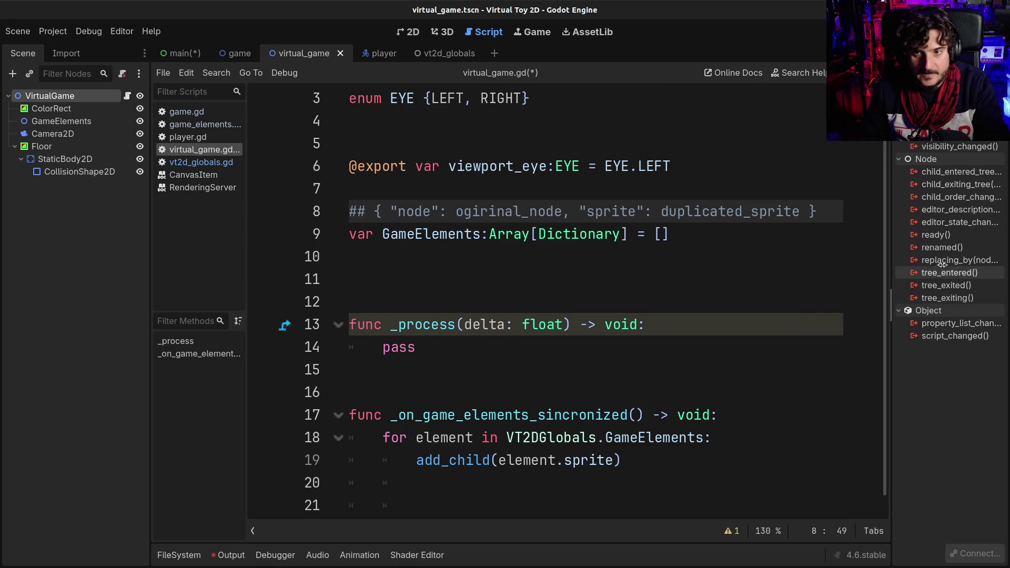
pyautogui.scroll(-1, 526, 253)
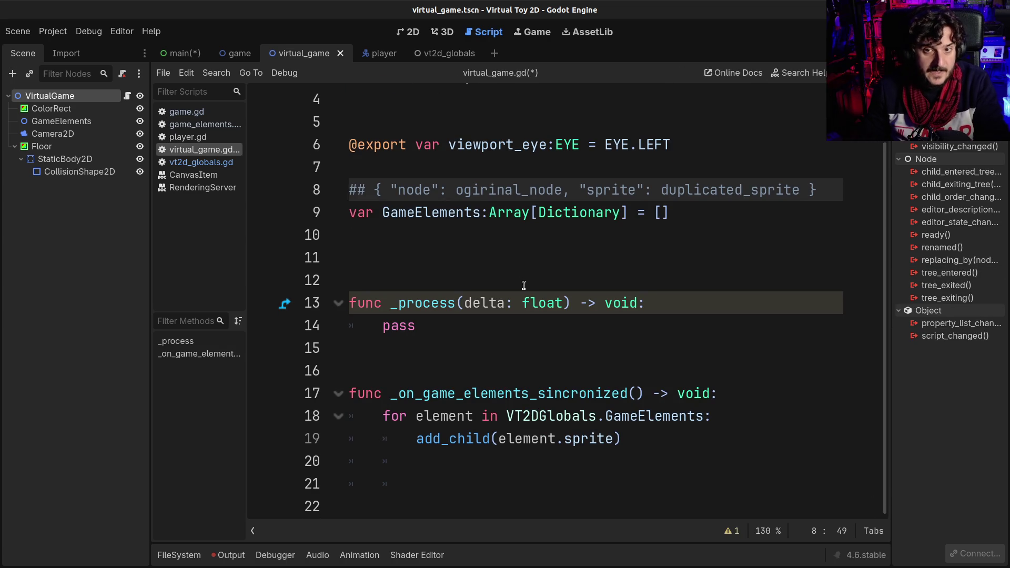
pyautogui.click(676, 190)
# Declare 'var sprite_dup:Sprite2D = element.sptie.duplicate()' at the top of the loop body
pyautogui.click(733, 414)
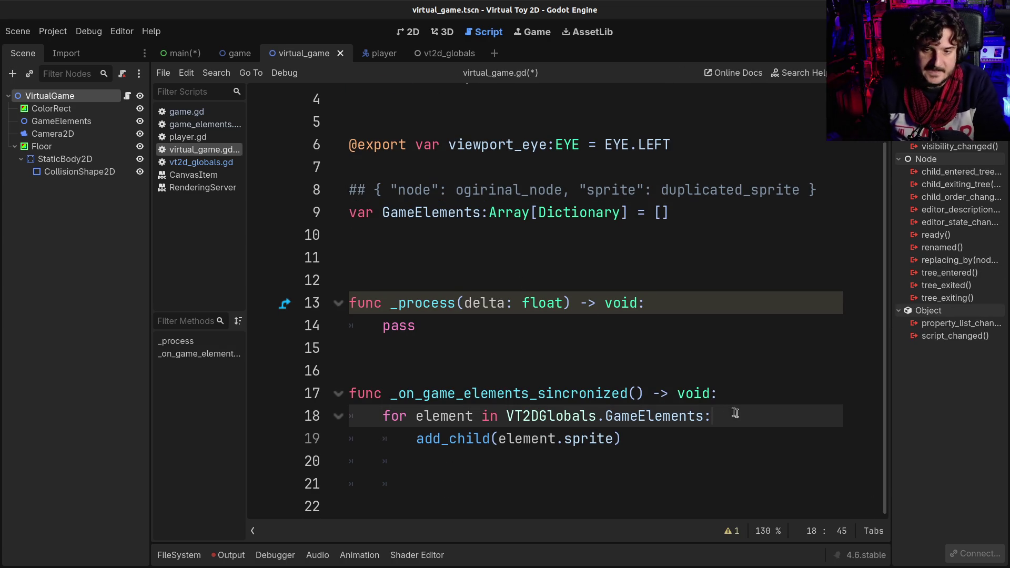
pyautogui.press('Return')
pyautogui.write('var ')
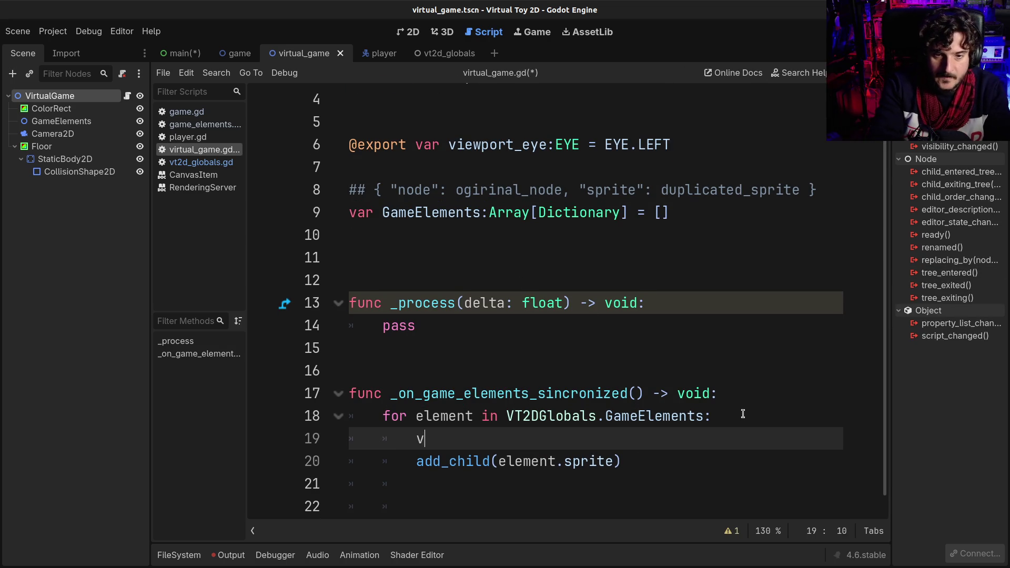
pyautogui.write('duplica')
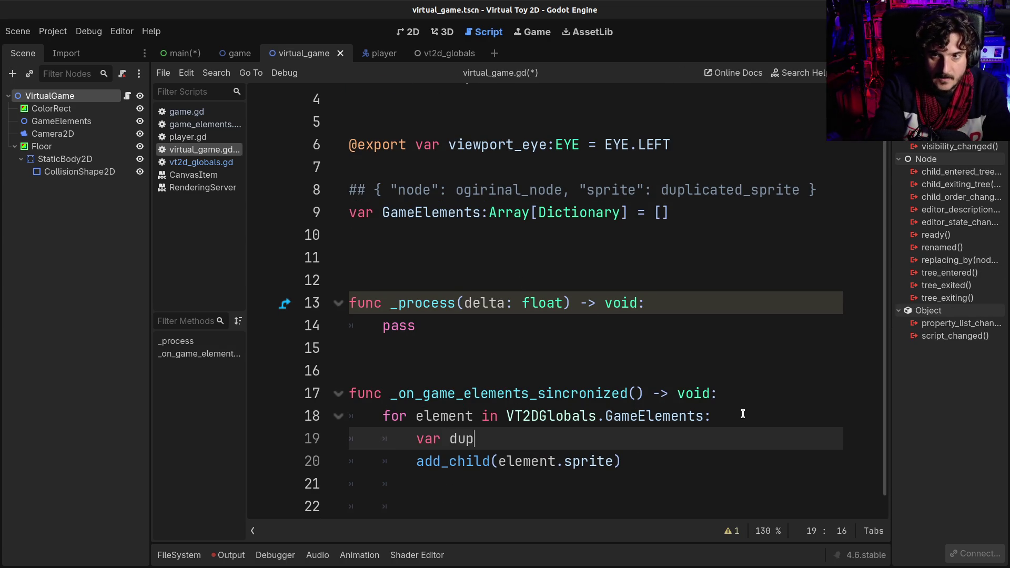
pyautogui.press('BackSpace')
pyautogui.press('BackSpace')
pyautogui.press('BackSpace')
pyautogui.write('_spr')
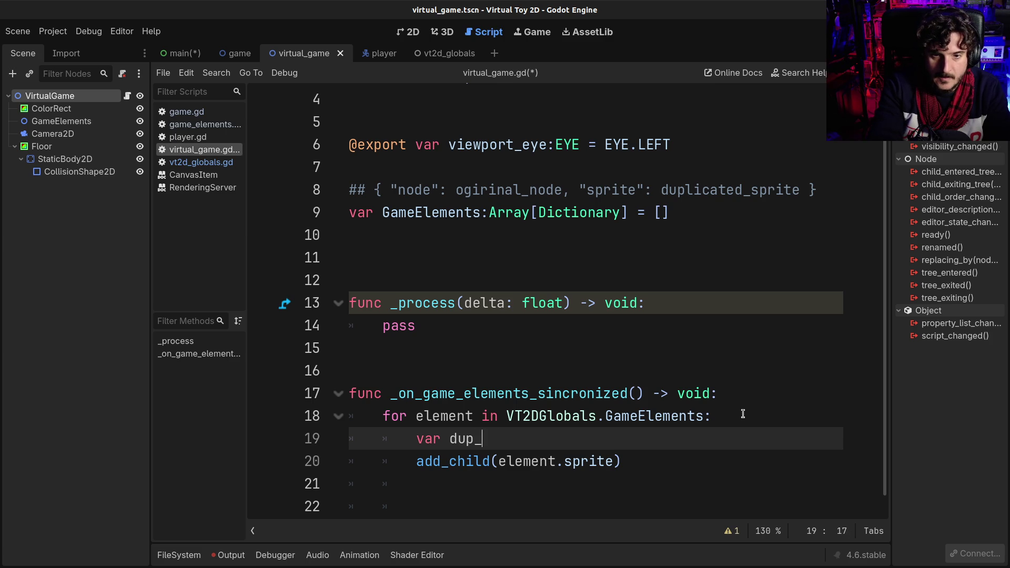
pyautogui.press('BackSpace')
pyautogui.press('BackSpace')
pyautogui.press('BackSpace')
pyautogui.press('BackSpace')
pyautogui.press('BackSpace')
pyautogui.write('sprite_dup ')
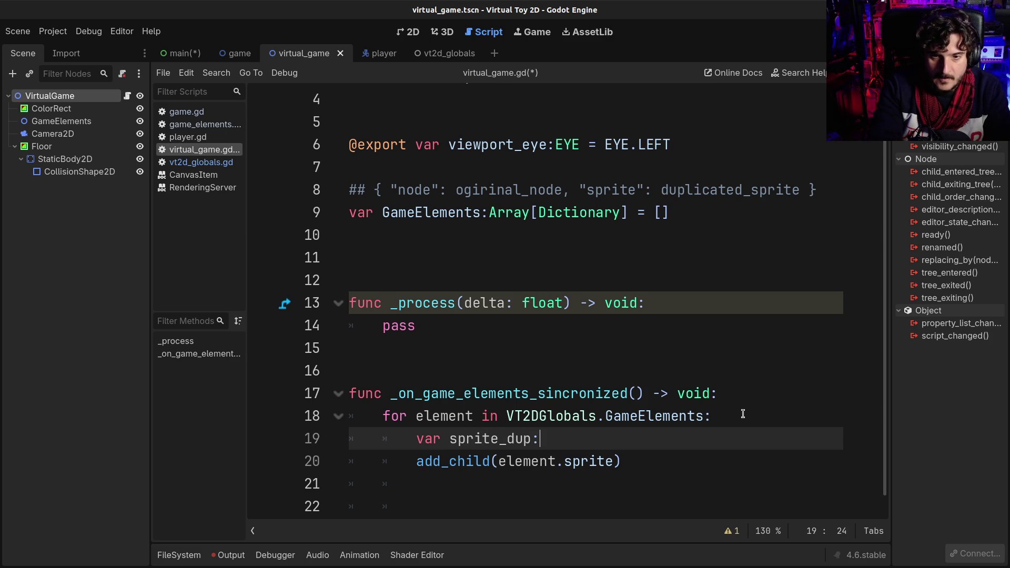
pyautogui.write('Sprite2')
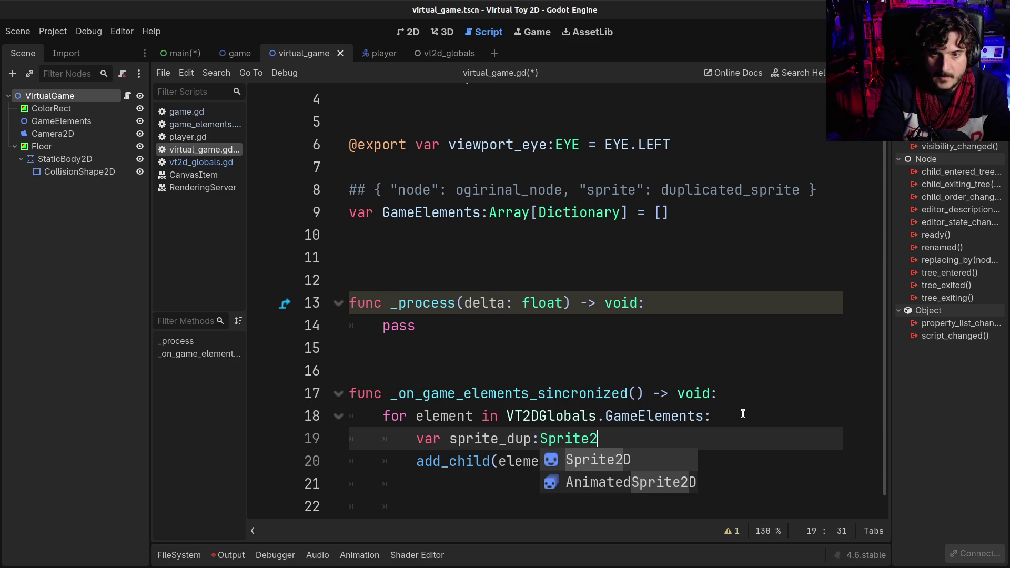
pyautogui.write('D = ')
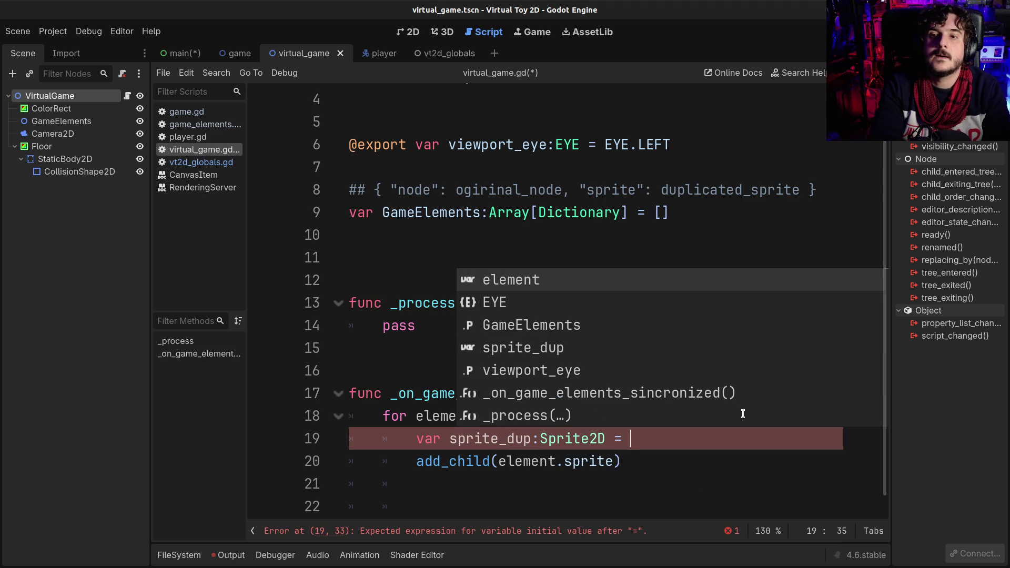
pyautogui.write('elemen')
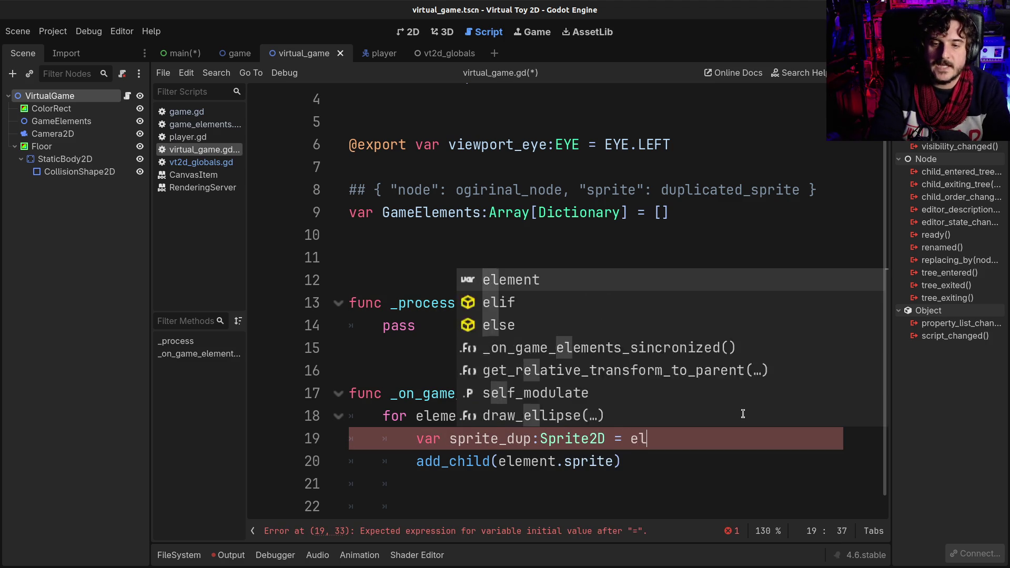
pyautogui.write('t.sptie.')
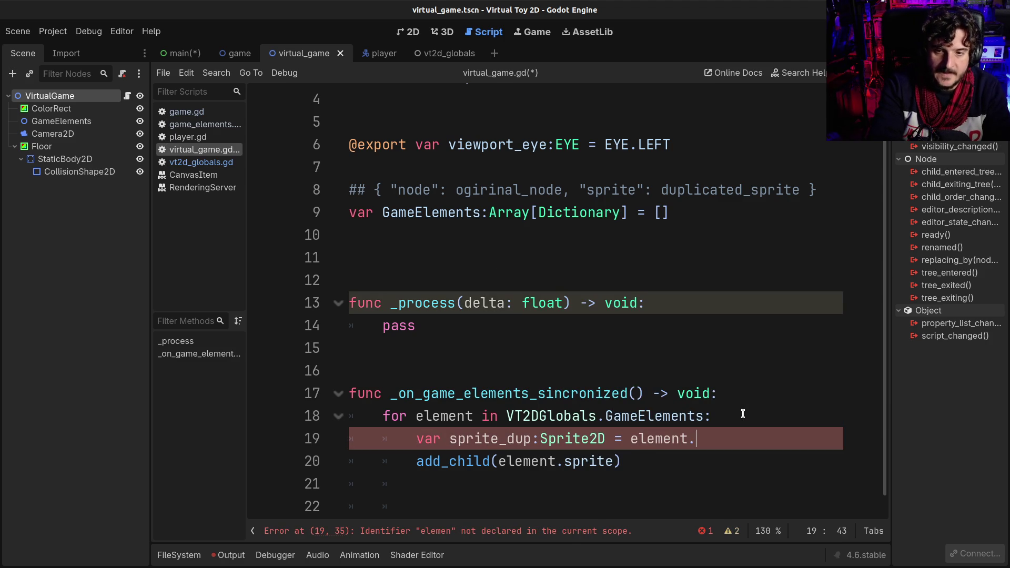
pyautogui.write('duplicate()')
pyautogui.press('Left')
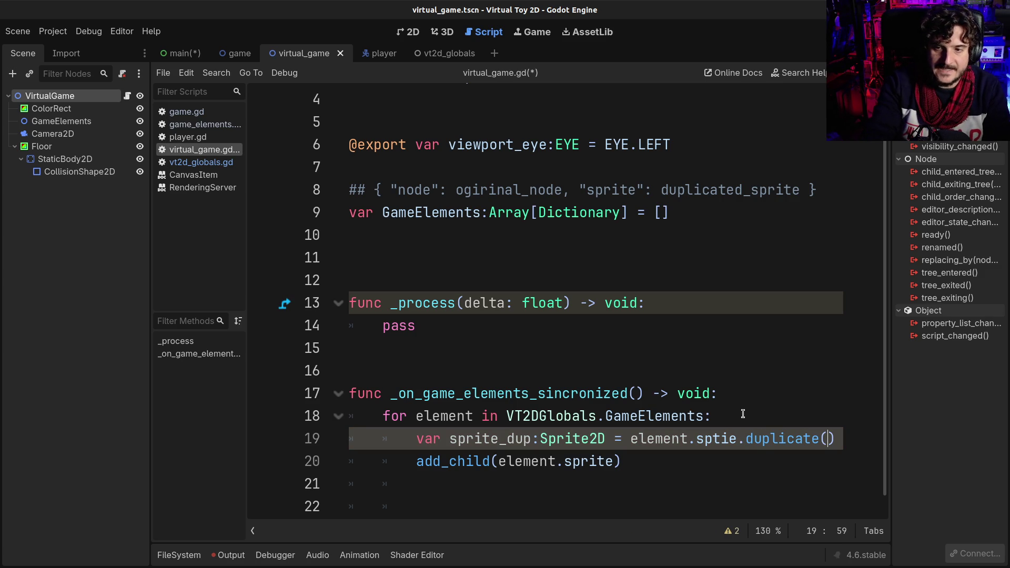
# Correct 'sptie' to 'sprite' and bring up Search Help for duplicate
pyautogui.click(776, 440)
pyautogui.scroll(-1, 764, 443)
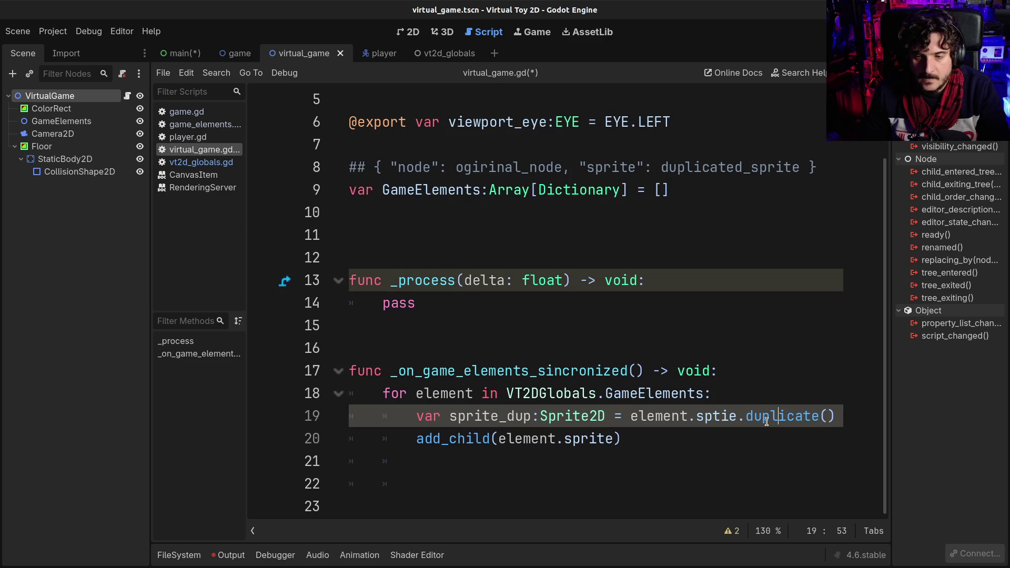
pyautogui.doubleClick(727, 417)
pyautogui.write('sprite')
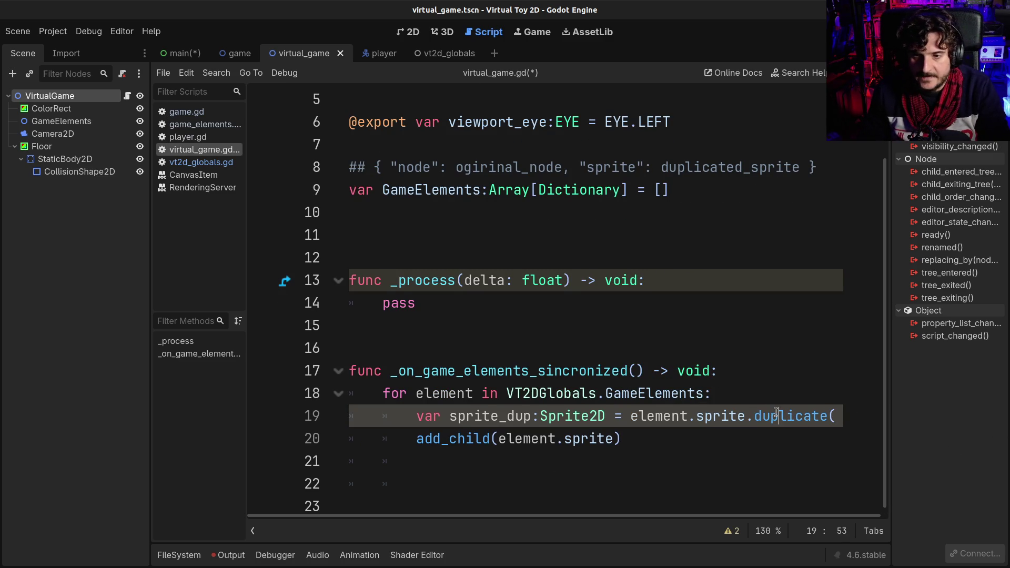
pyautogui.doubleClick(775, 414)
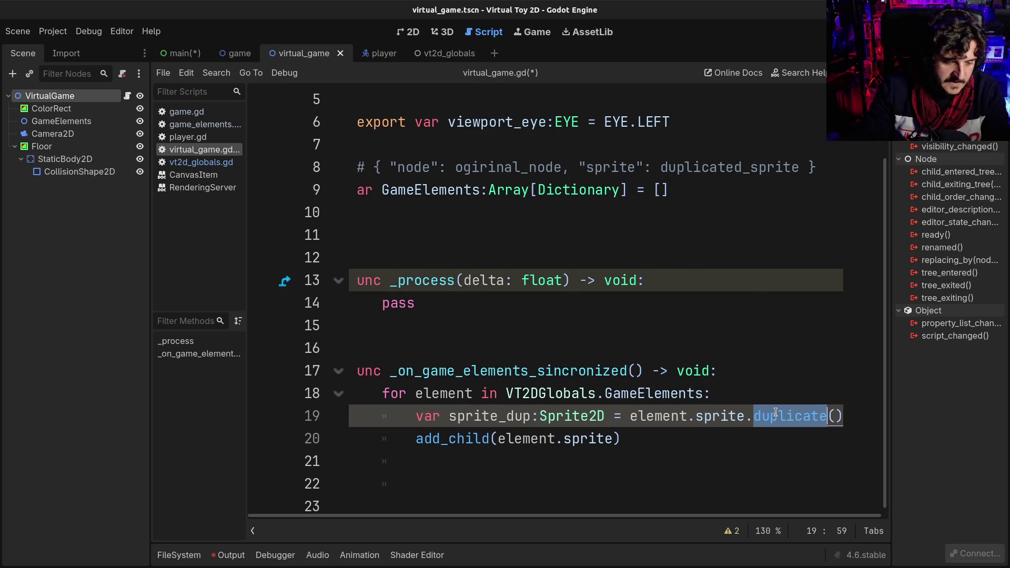
pyautogui.press('F1')
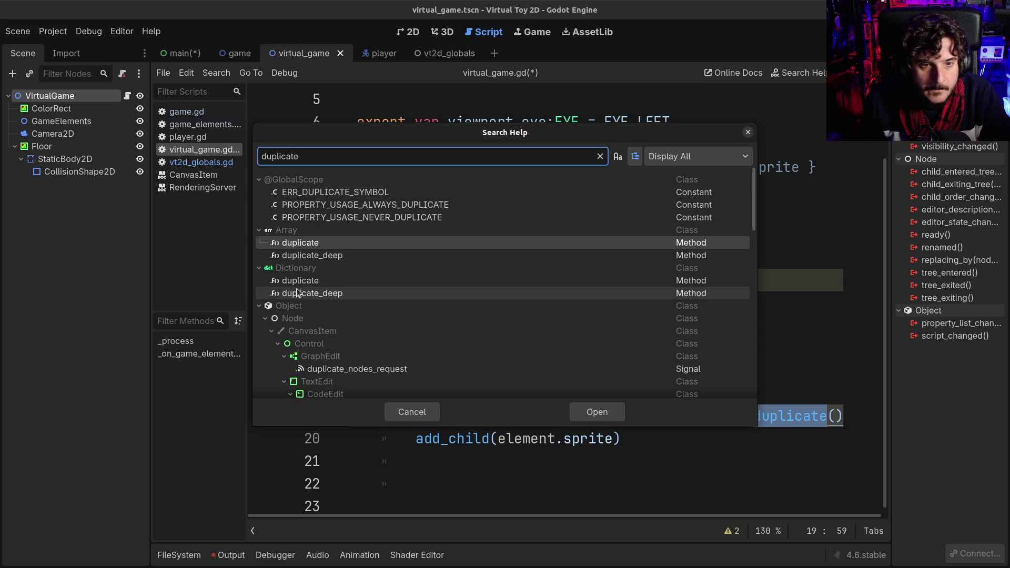
# Browse the 'duplicate' help results, including Resource.duplicate, then cancel without opening any
pyautogui.scroll(-10, 326, 284)
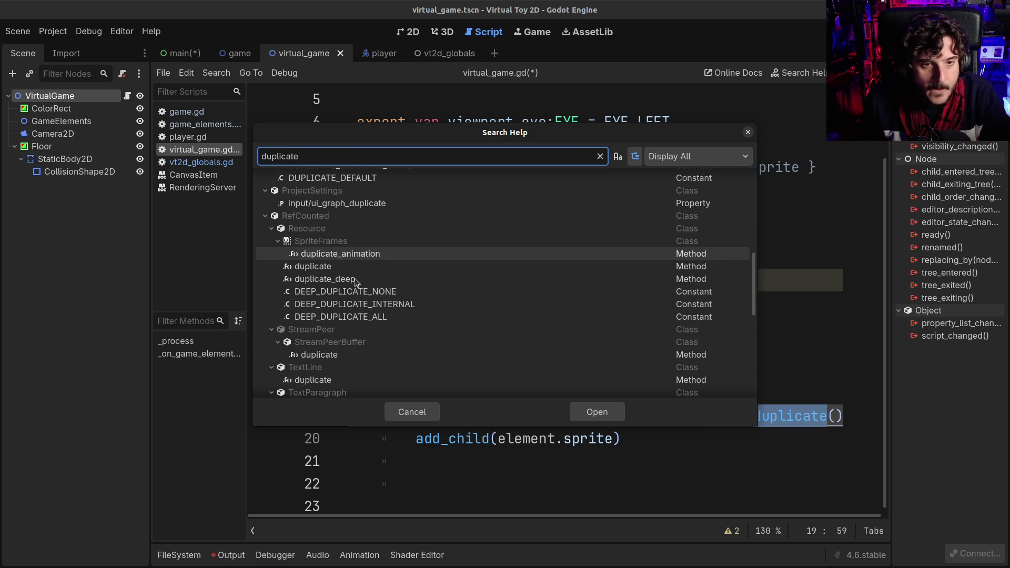
pyautogui.click(316, 266)
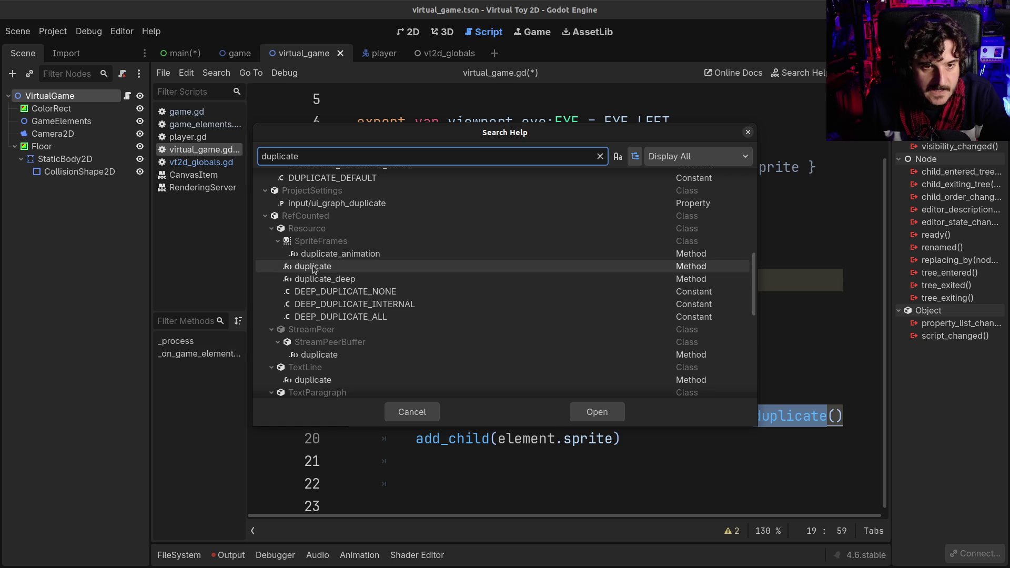
pyautogui.scroll(-3, 317, 295)
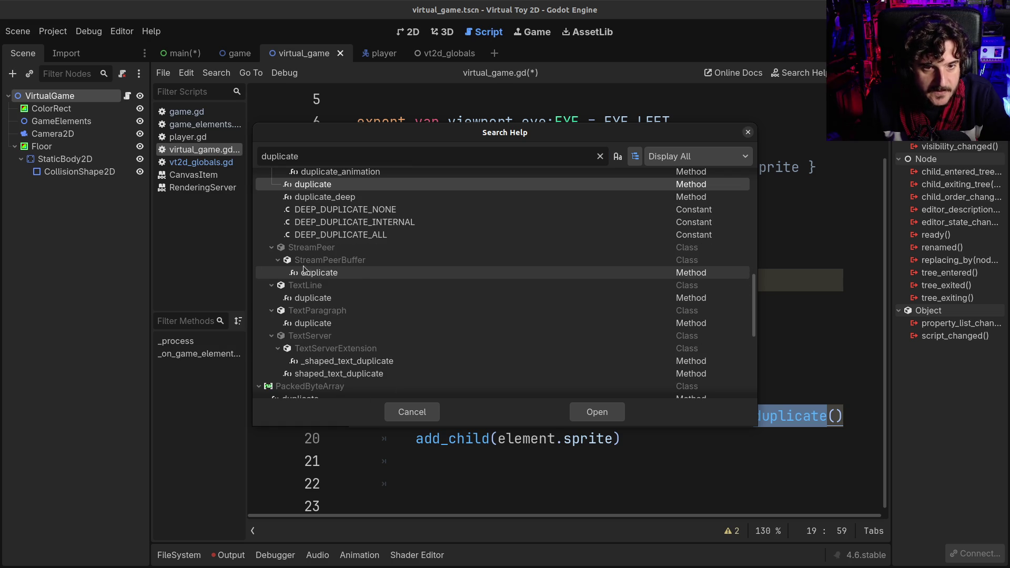
pyautogui.scroll(-9, 303, 266)
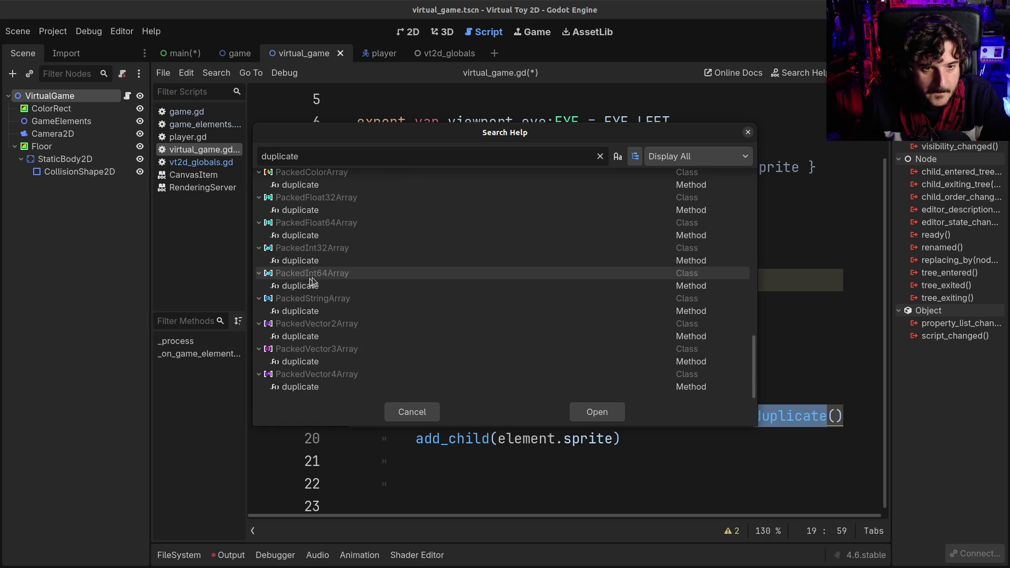
pyautogui.scroll(5, 326, 269)
pyautogui.scroll(1, 334, 252)
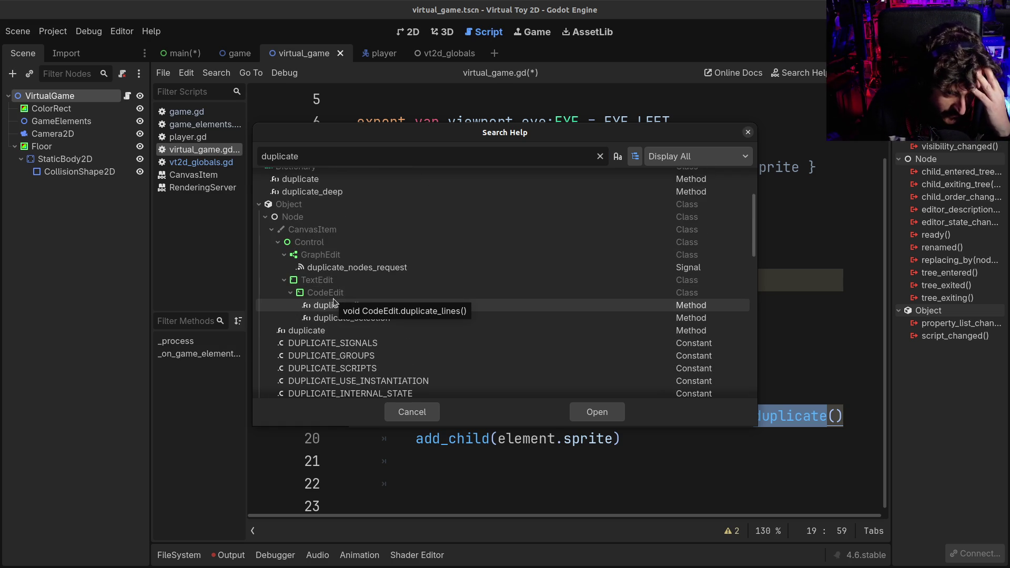
pyautogui.scroll(4, 315, 283)
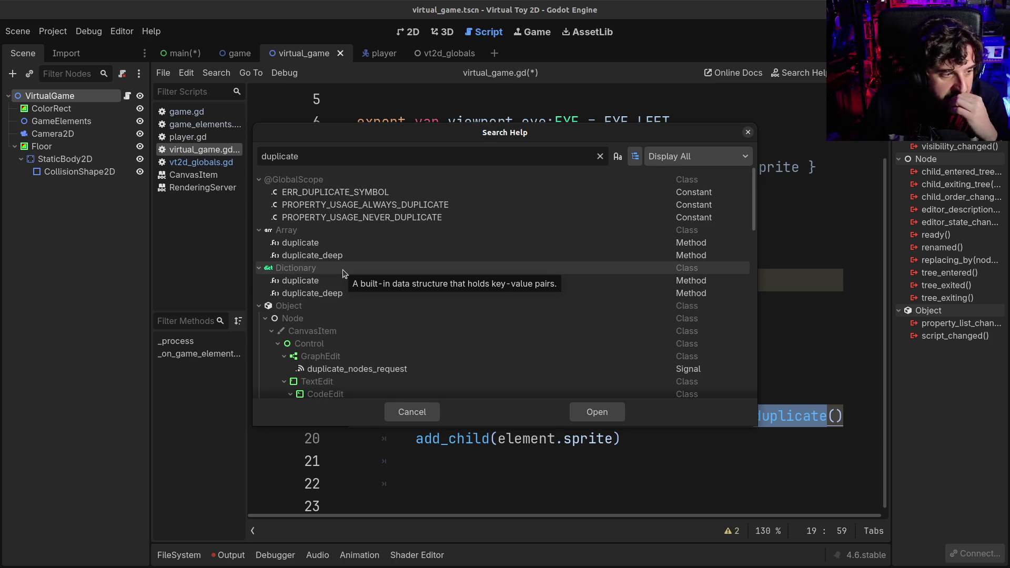
pyautogui.scroll(-5, 335, 279)
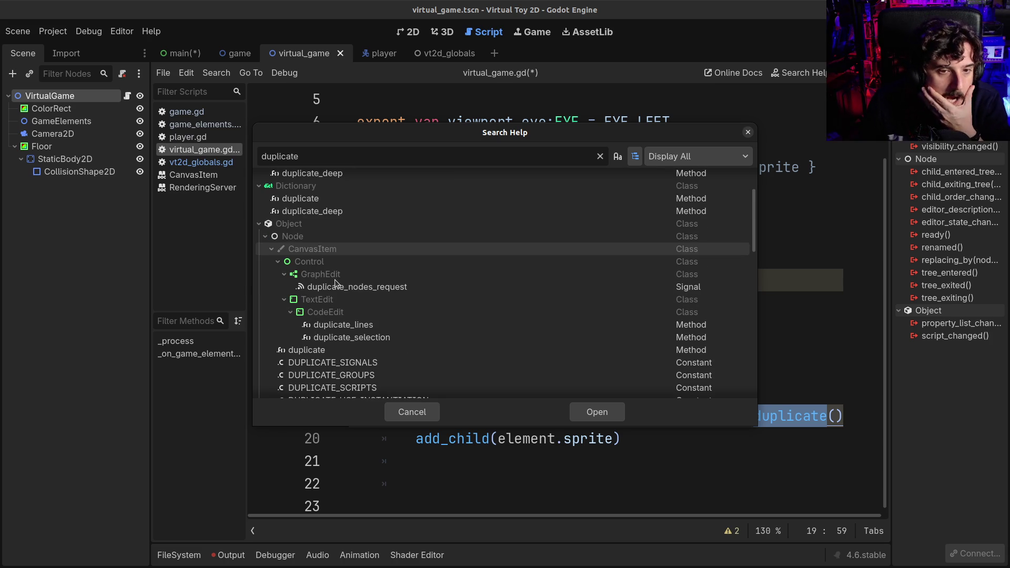
pyautogui.scroll(-4, 335, 284)
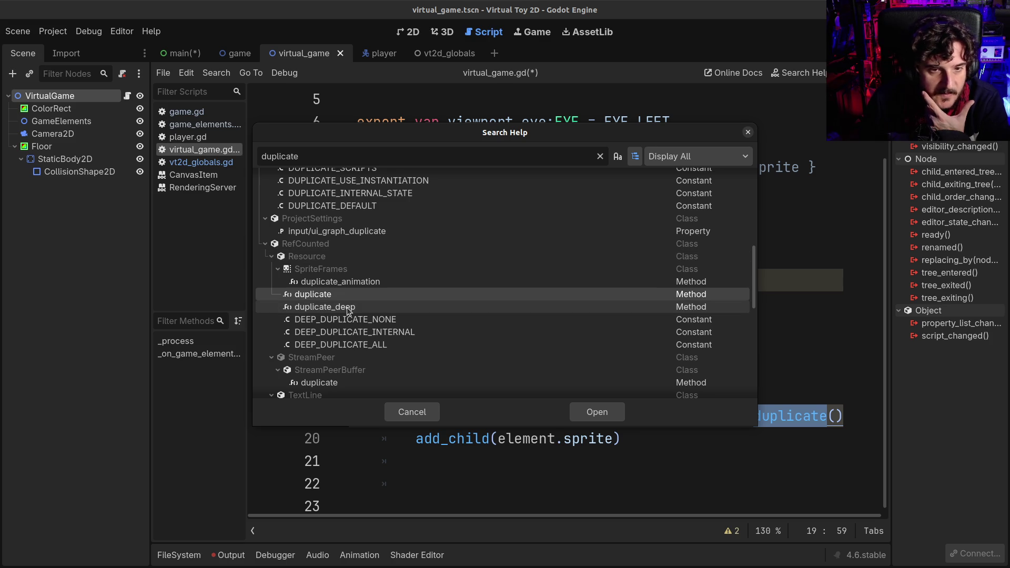
pyautogui.click(425, 418)
pyautogui.click(620, 436)
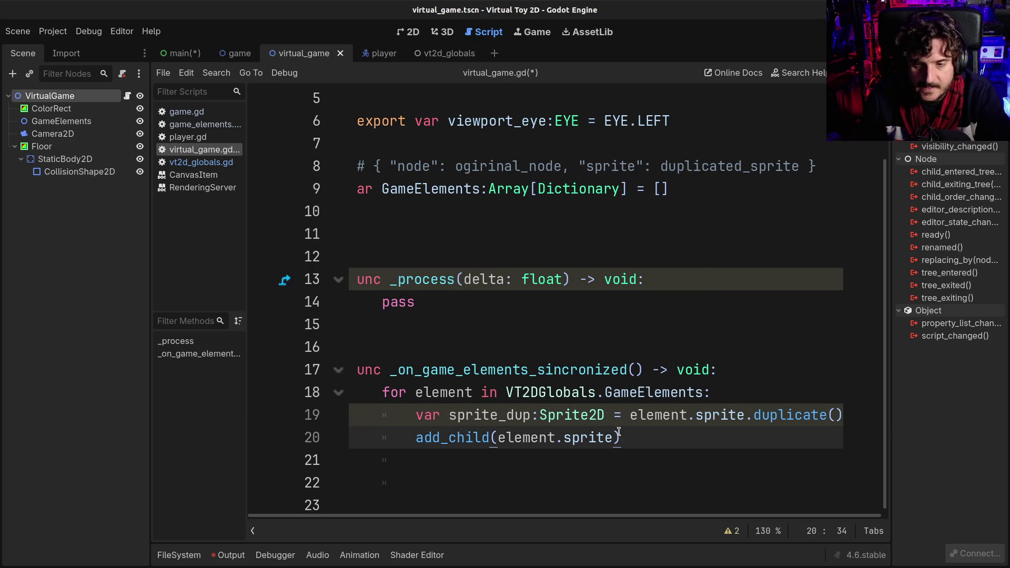
# Replace element.sprite with sprite_dup in the add_child call and save
pyautogui.click(537, 437)
pyautogui.doubleClick(475, 416)
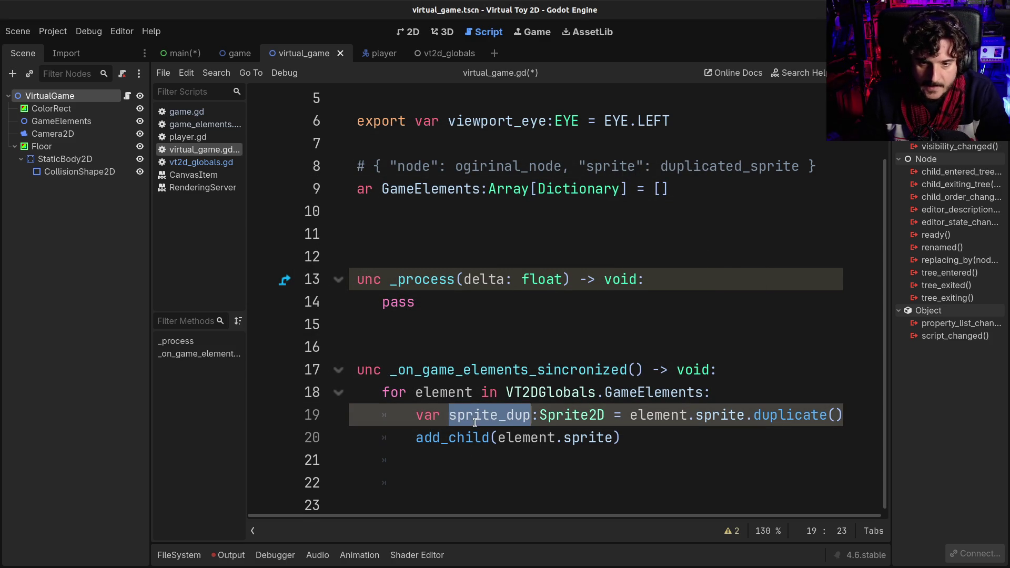
pyautogui.moveTo(505, 438); pyautogui.dragTo(618, 437)
pyautogui.click(497, 438)
pyautogui.write('sprite_dup')
pyautogui.press('Home')
pyautogui.press('Return')
pyautogui.hotkey('ctrl', 's')
pyautogui.scroll(-1, 684, 463)
# Add a GameElements.push_back dictionary with "node": element.node and a "sprite" key
pyautogui.click(625, 454)
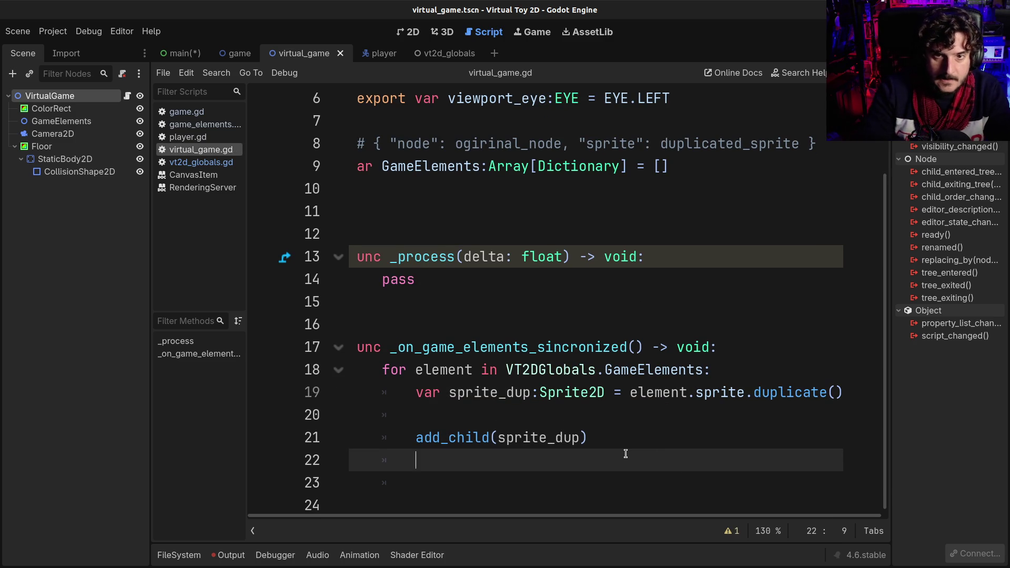
pyautogui.press('Return')
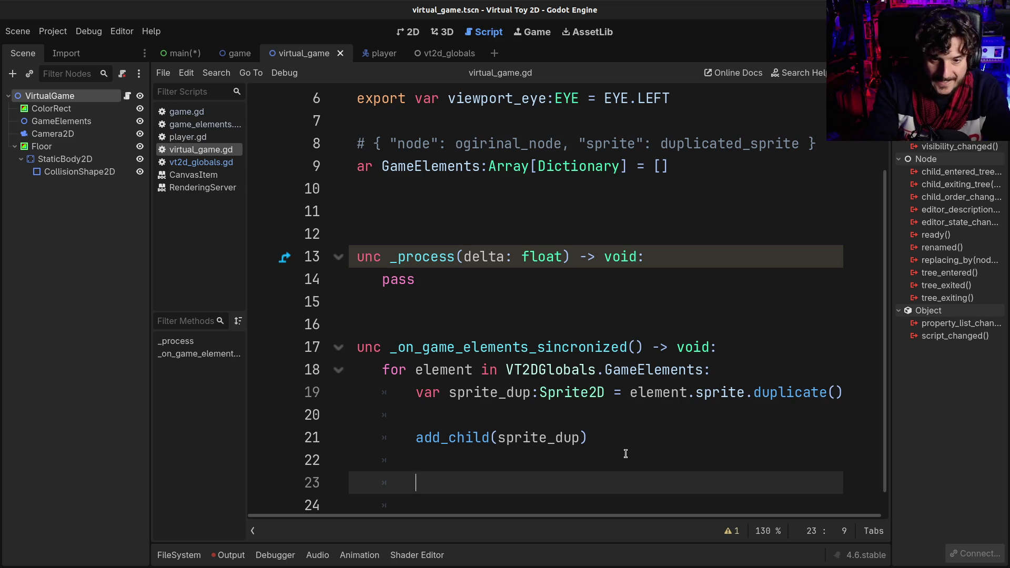
pyautogui.write('Game')
pyautogui.press('Return')
pyautogui.write('.pu')
pyautogui.press('Return')
pyautogui.write('{')
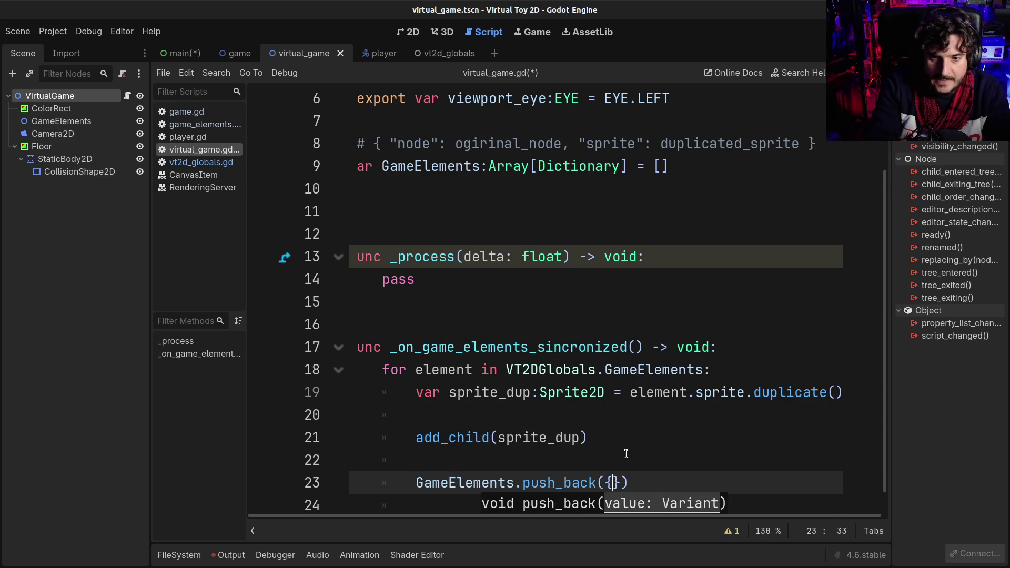
pyautogui.press('Return')
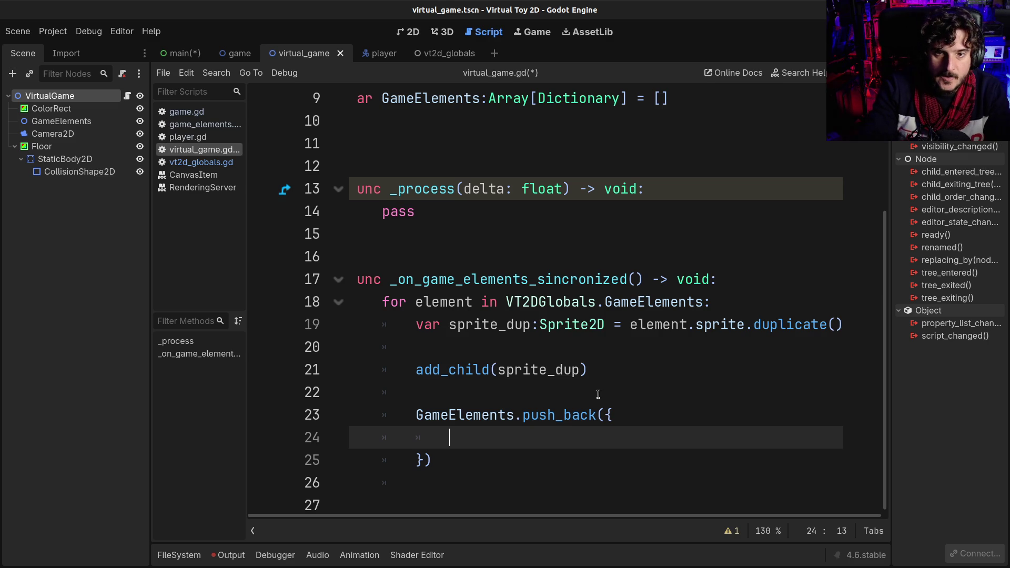
pyautogui.write('"node": ')
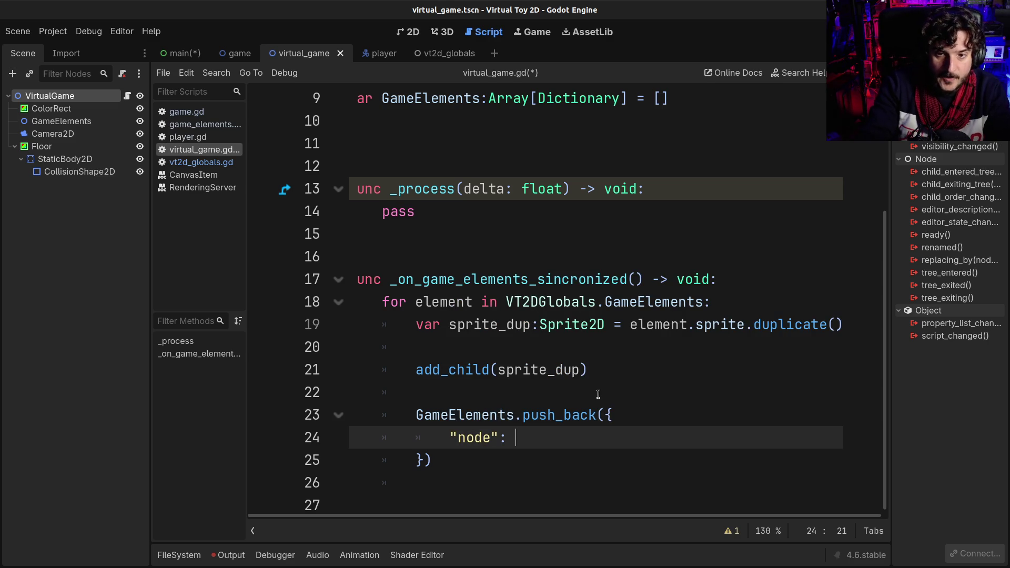
pyautogui.write('element.n')
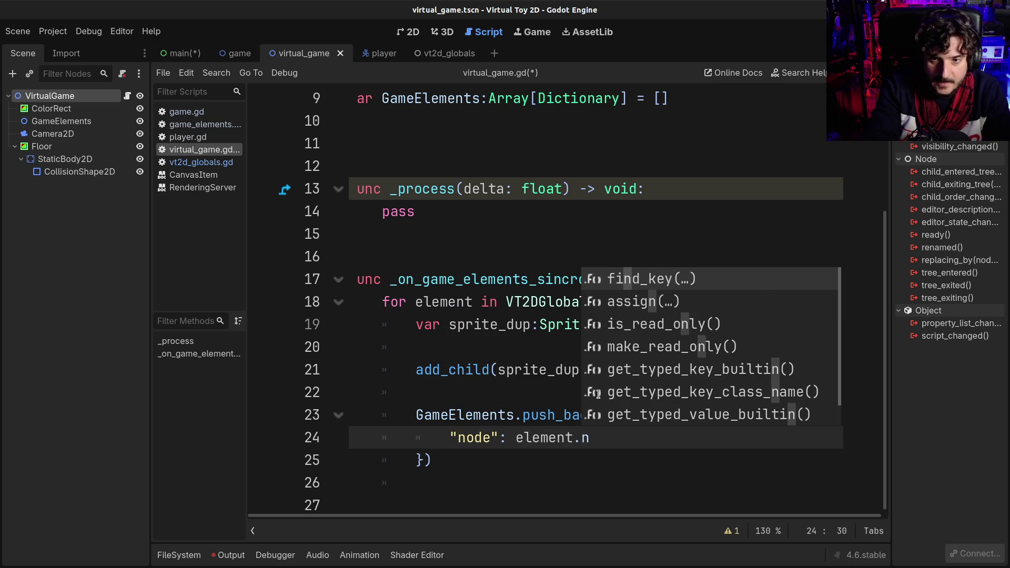
pyautogui.write('ode')
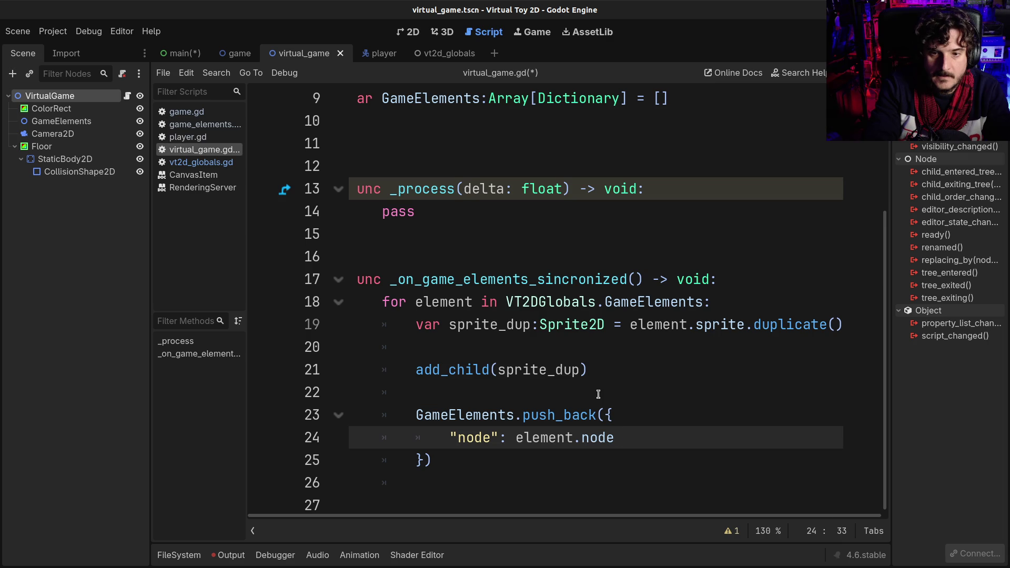
pyautogui.write(',')
pyautogui.press('Return')
pyautogui.write('"sp')
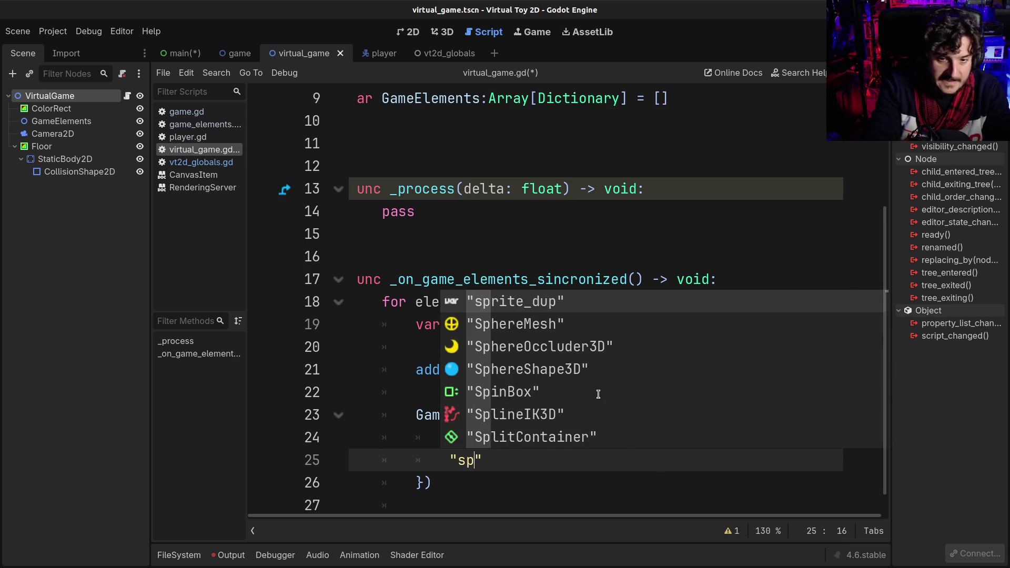
pyautogui.write('rite"')
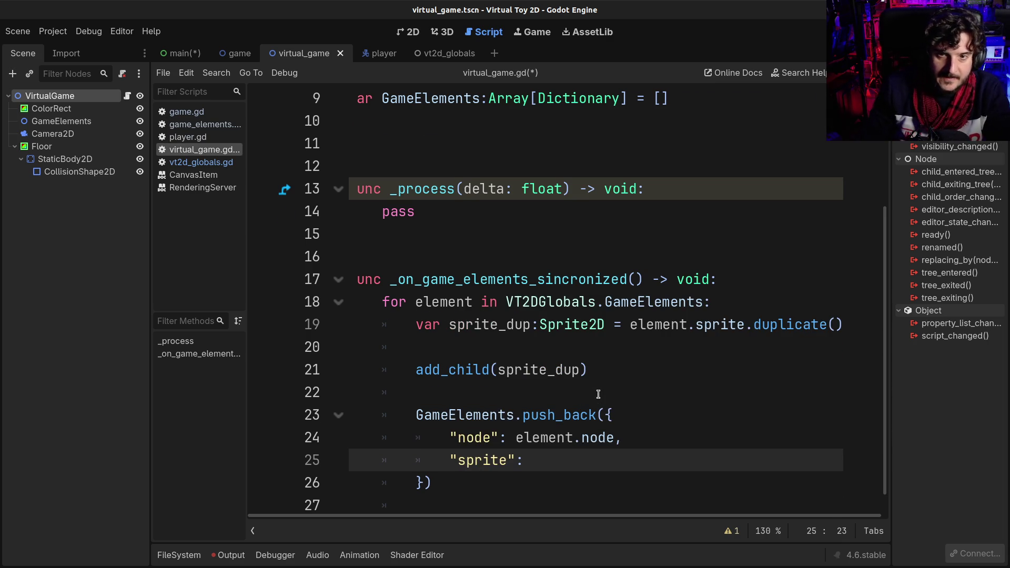
# Paste sprite_dup as the "sprite" value, save, and check both sprite_dup usages
pyautogui.scroll(3, 605, 342)
pyautogui.scroll(-3, 697, 265)
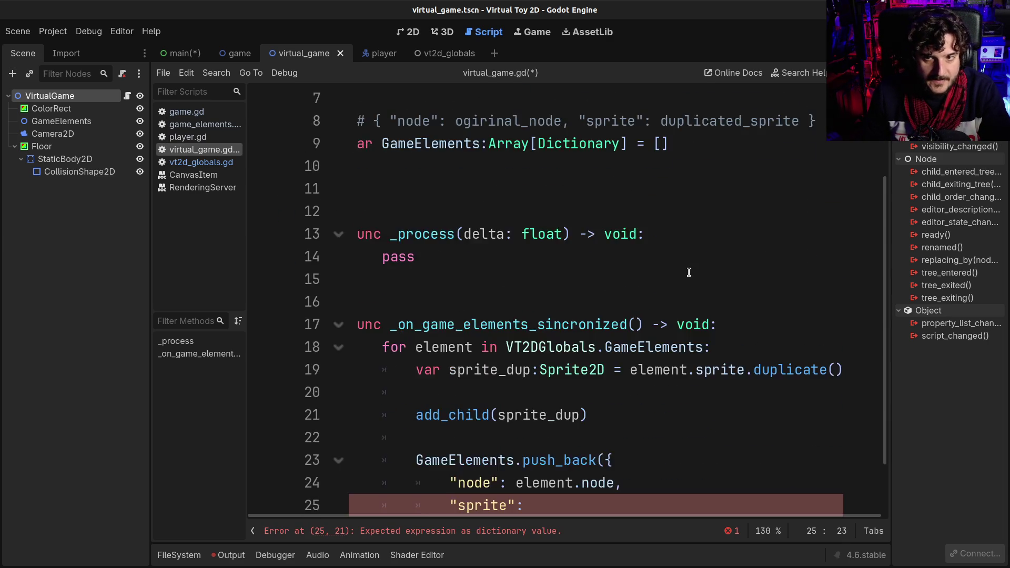
pyautogui.doubleClick(496, 302)
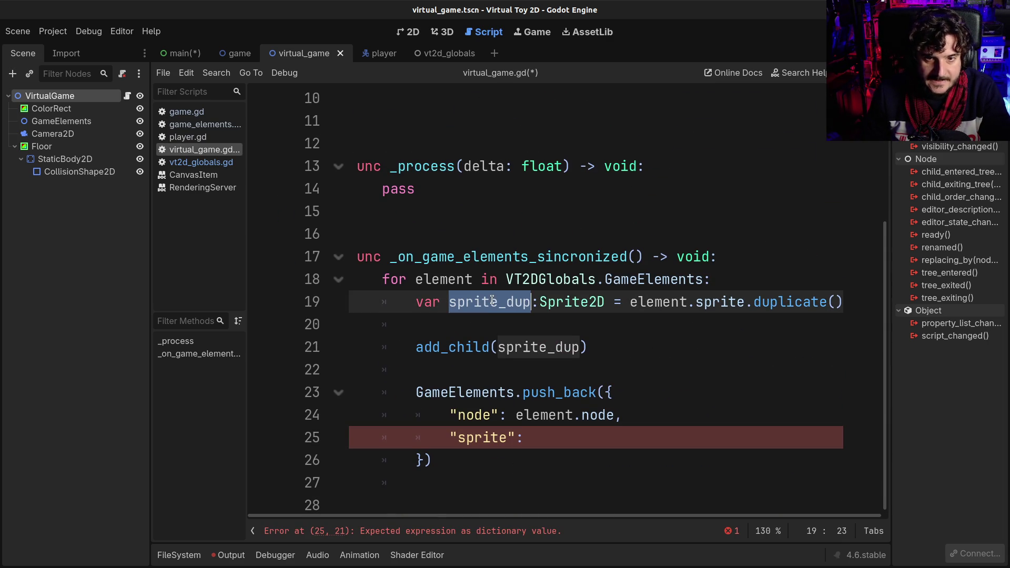
pyautogui.hotkey('ctrl', 'c')
pyautogui.click(536, 437)
pyautogui.hotkey('ctrl', 'v')
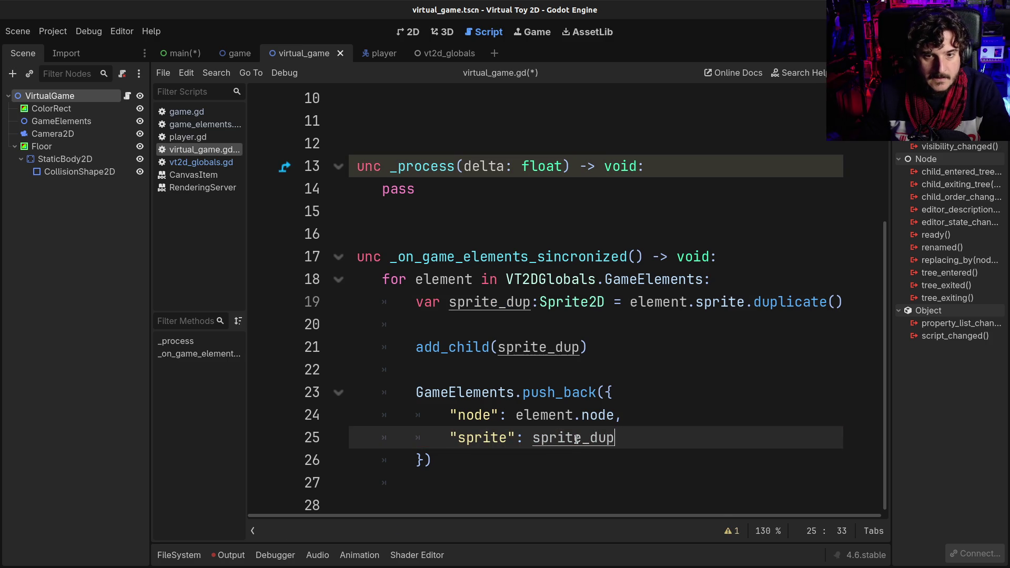
pyautogui.hotkey('ctrl', 's')
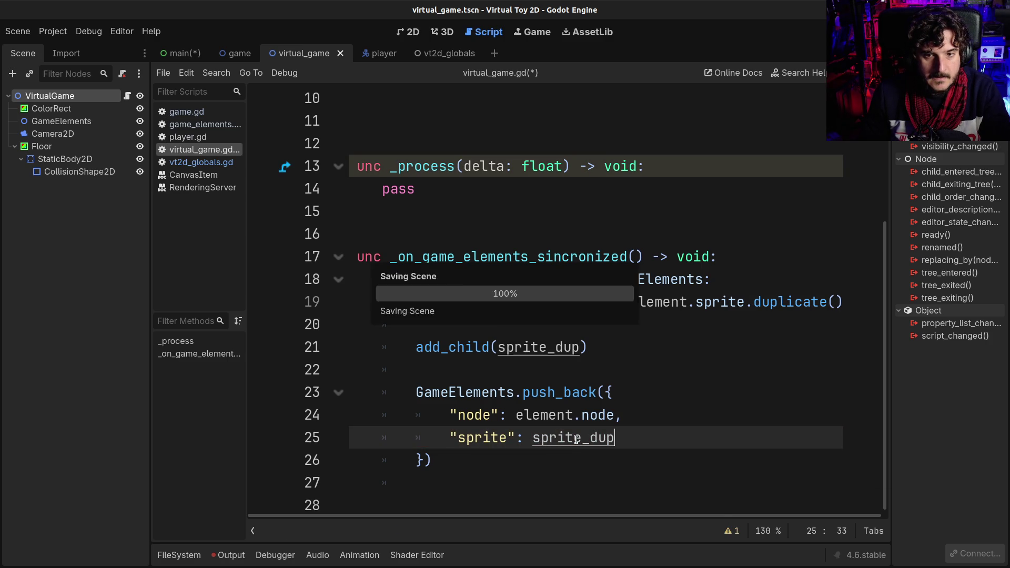
pyautogui.doubleClick(533, 348)
pyautogui.doubleClick(552, 430)
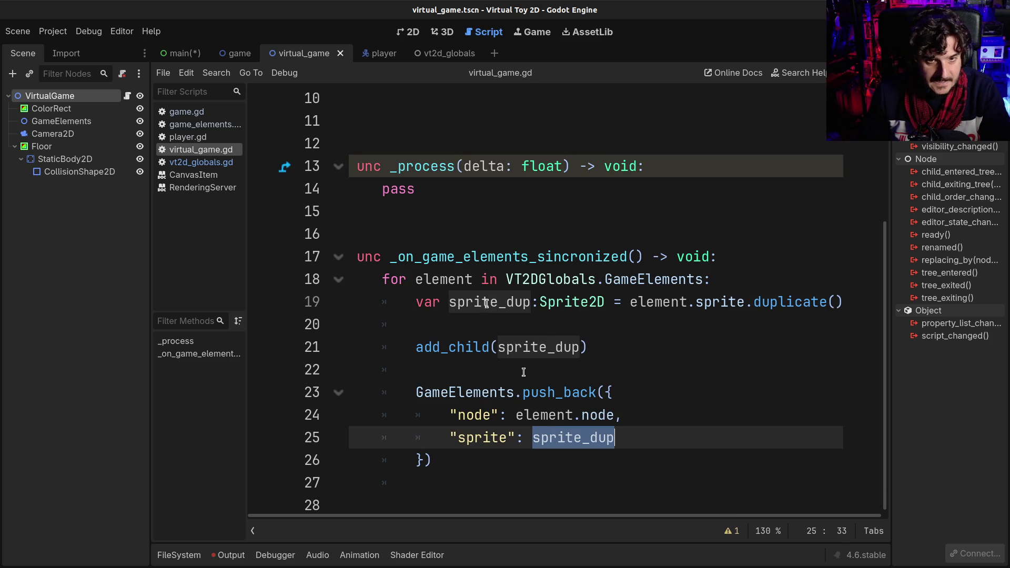
pyautogui.doubleClick(396, 191)
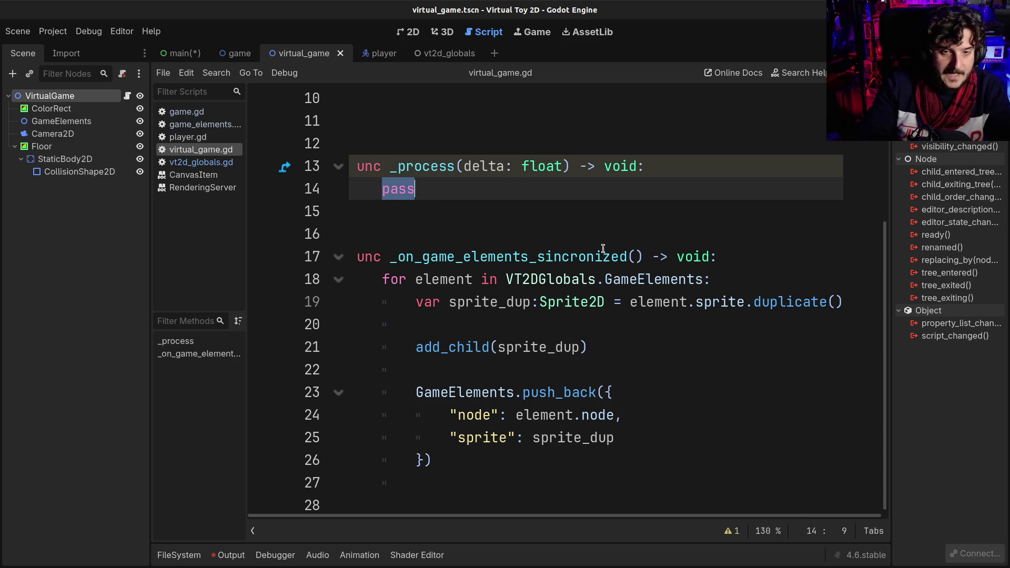
# Replace pass in _process with a 'for element in GameElements:' loop
pyautogui.write('for ')
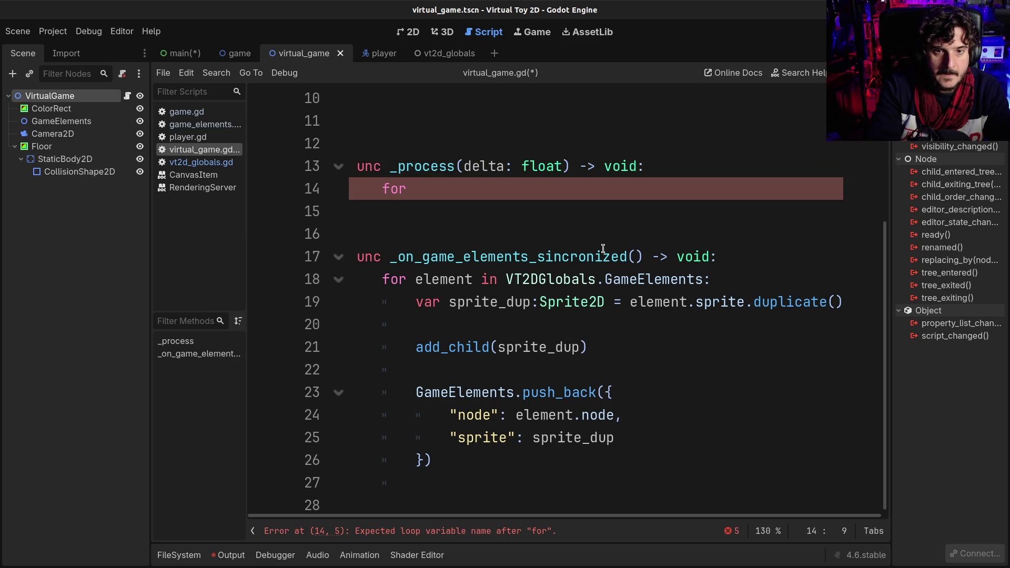
pyautogui.write('node in G')
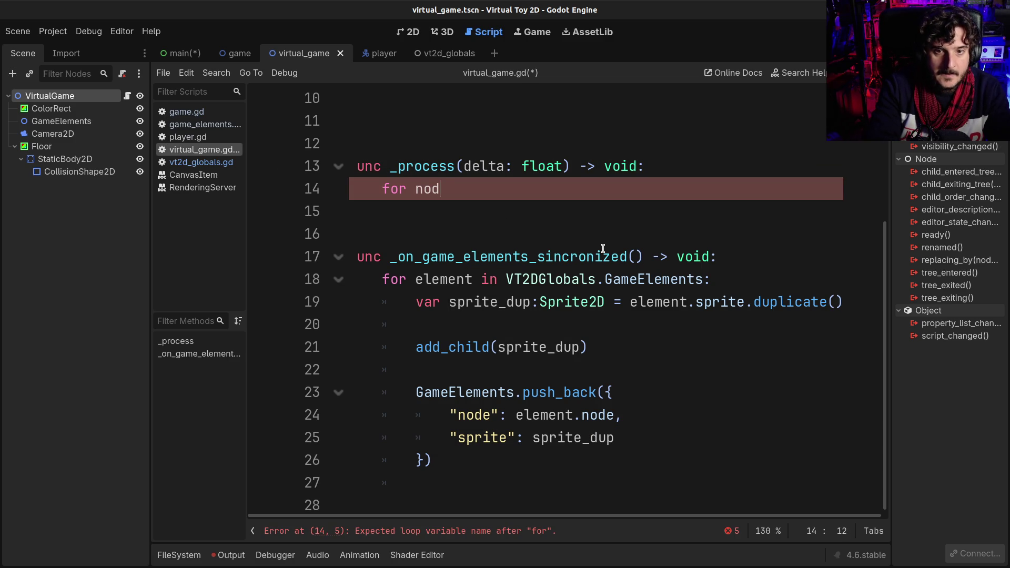
pyautogui.write('ameElements')
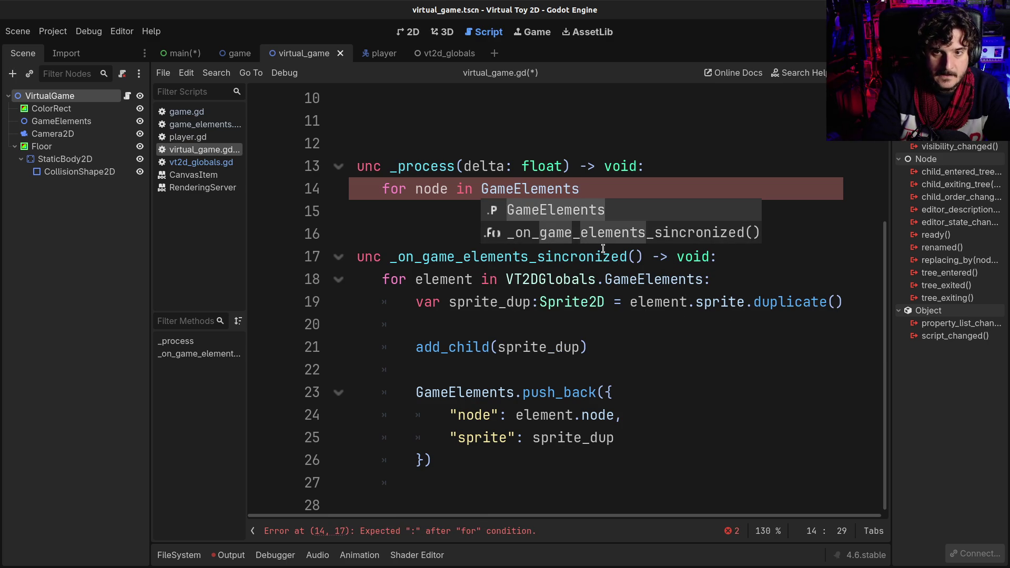
pyautogui.write(':')
pyautogui.doubleClick(427, 198)
pyautogui.write('element')
pyautogui.press('End')
pyautogui.press('Return')
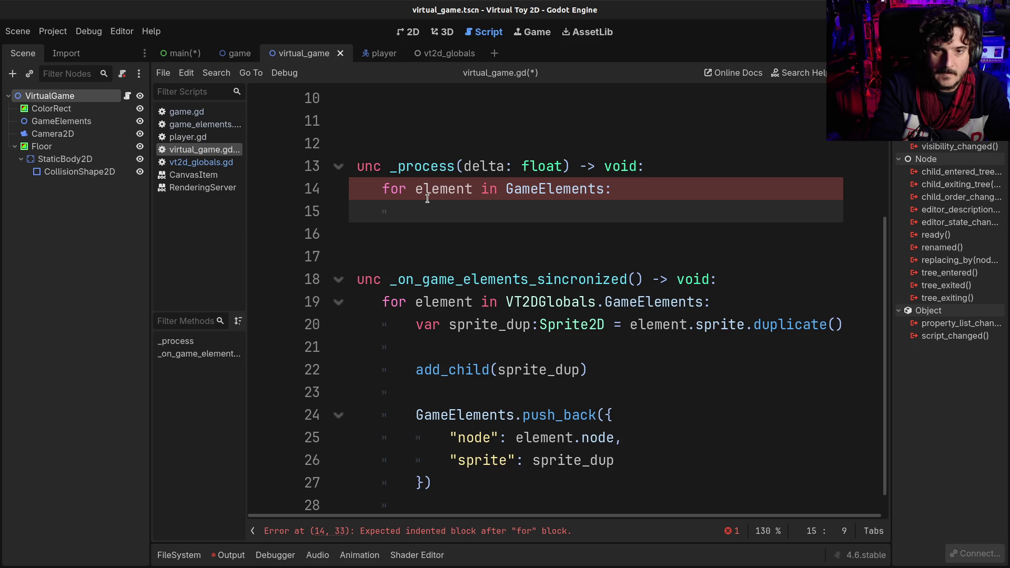
# Write the loop body assigning element.node.position to the sprite's global_position
pyautogui.write('element.')
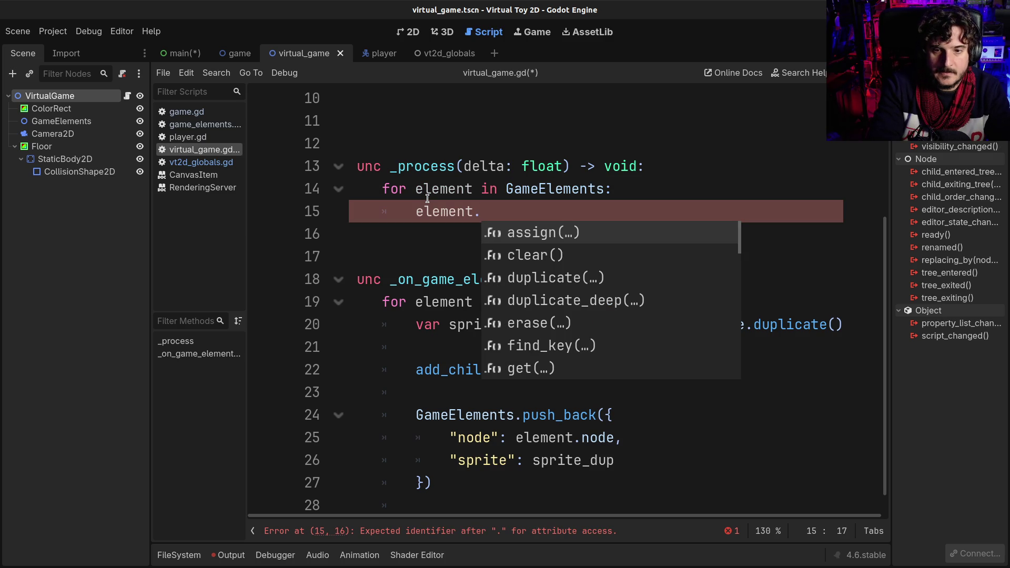
pyautogui.write('node.po')
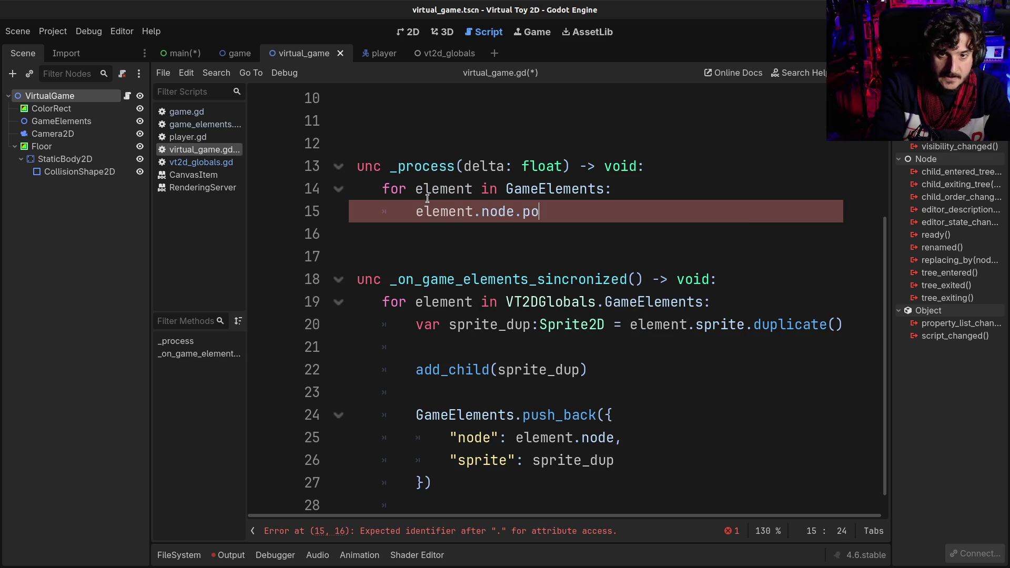
pyautogui.write('sition')
pyautogui.press('Home')
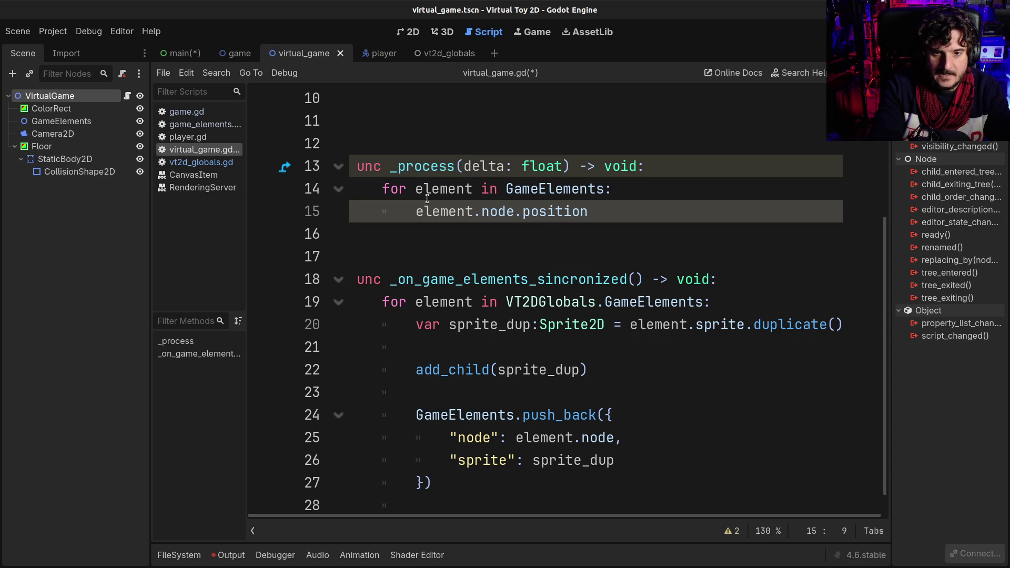
pyautogui.write('elemnt.')
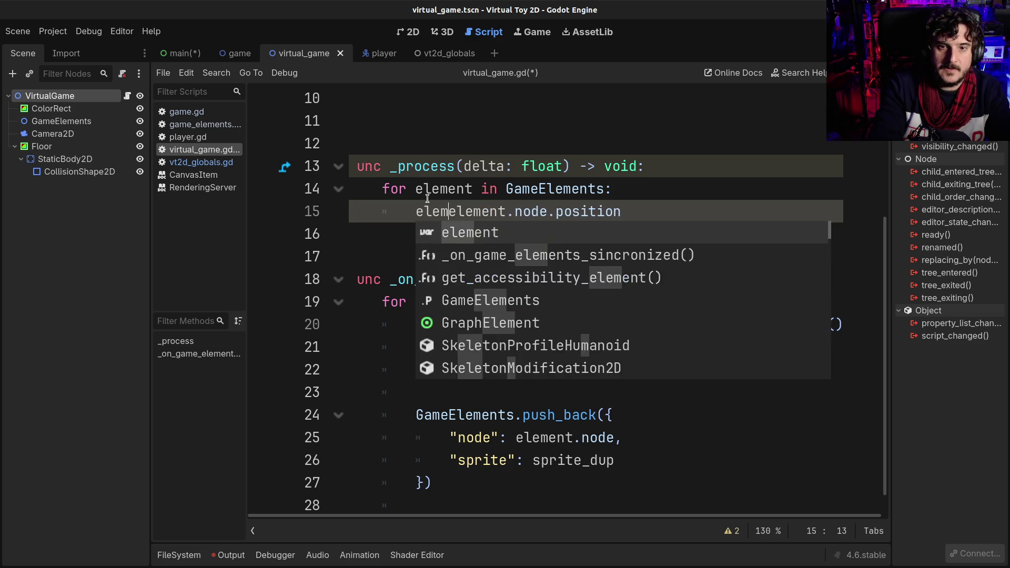
pyautogui.write('sprite.position =')
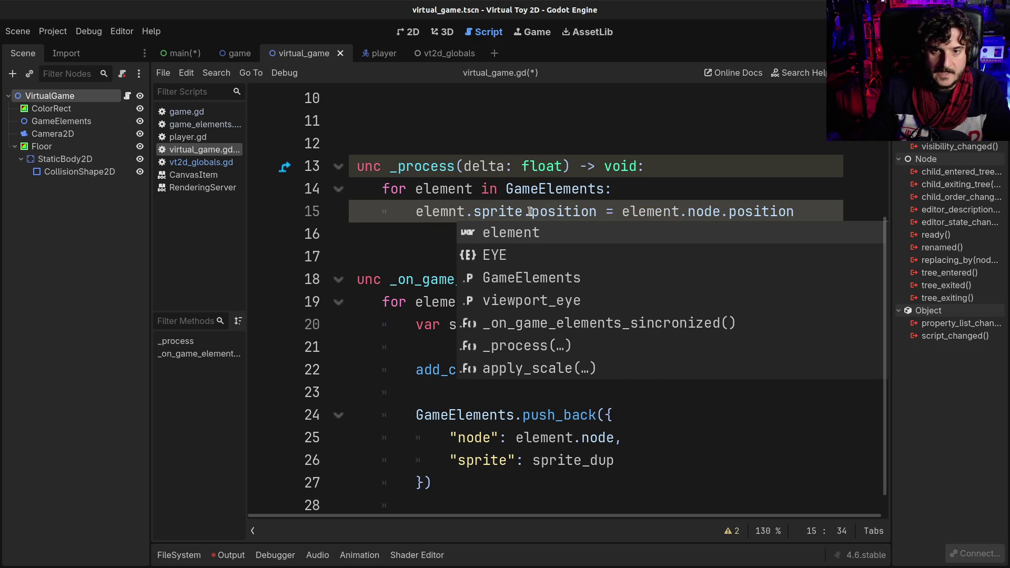
pyautogui.click(532, 213)
pyautogui.write('glbo')
pyautogui.press('BackSpace')
pyautogui.press('BackSpace')
pyautogui.write('obal_')
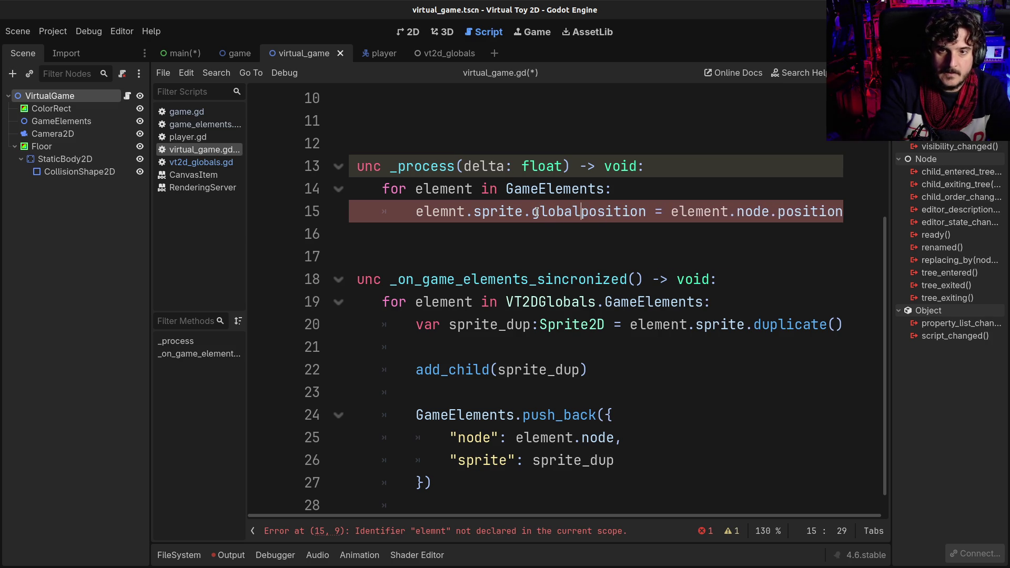
# Use global_position on the node side too and correct 'elemnt' to 'element'
pyautogui.doubleClick(547, 211)
pyautogui.hotkey('ctrl', 'c')
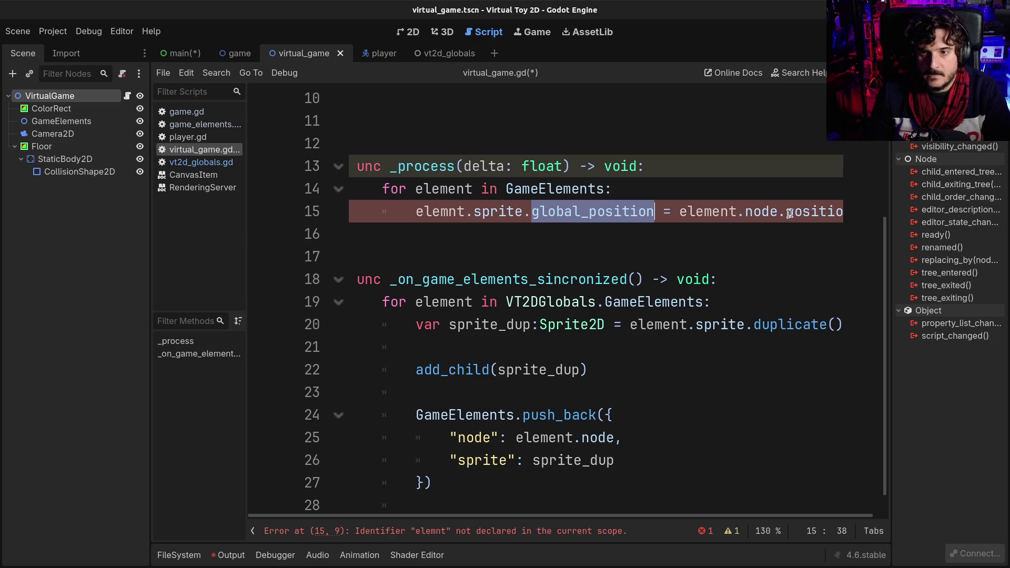
pyautogui.doubleClick(786, 213)
pyautogui.hotkey('ctrl', 'v')
pyautogui.click(390, 211)
pyautogui.write('e')
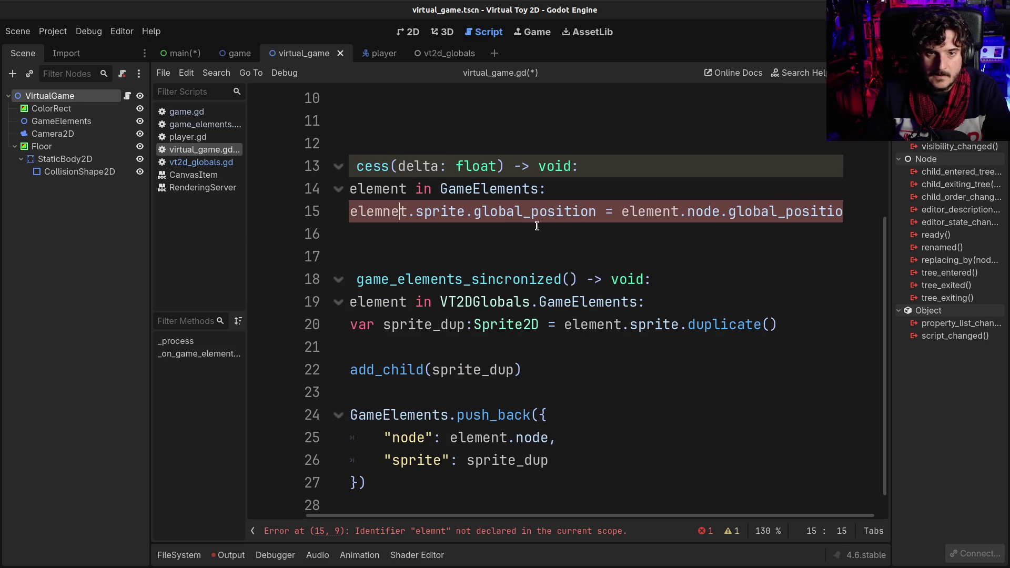
pyautogui.press('BackSpace')
pyautogui.press('BackSpace')
pyautogui.write('en')
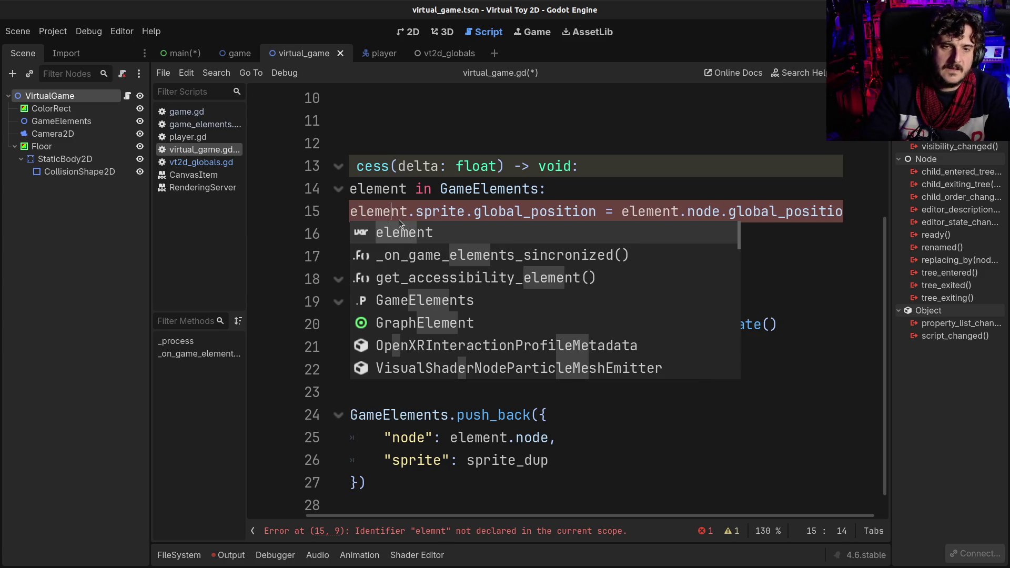
pyautogui.click(506, 198)
# Save virtual_game.gd and switch to the main scene
pyautogui.hscroll(-5, 534, 516)
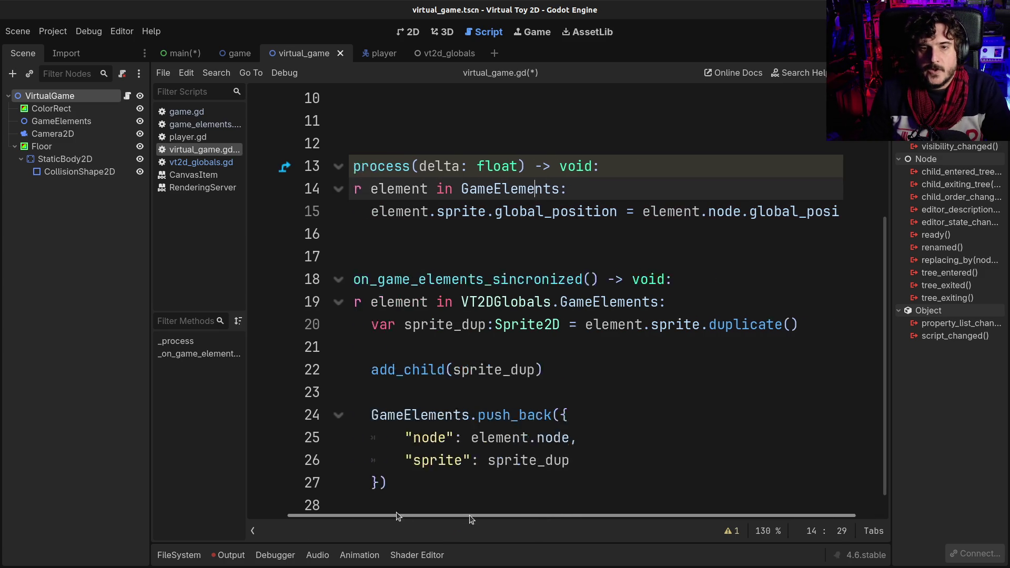
pyautogui.click(482, 189)
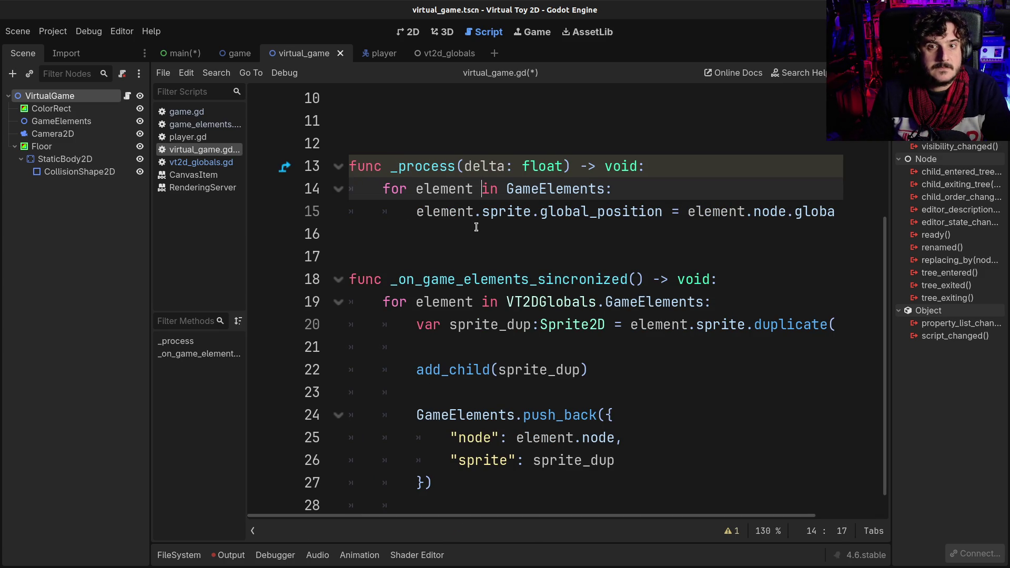
pyautogui.click(476, 233)
pyautogui.hotkey('ctrl', 's')
pyautogui.click(164, 55)
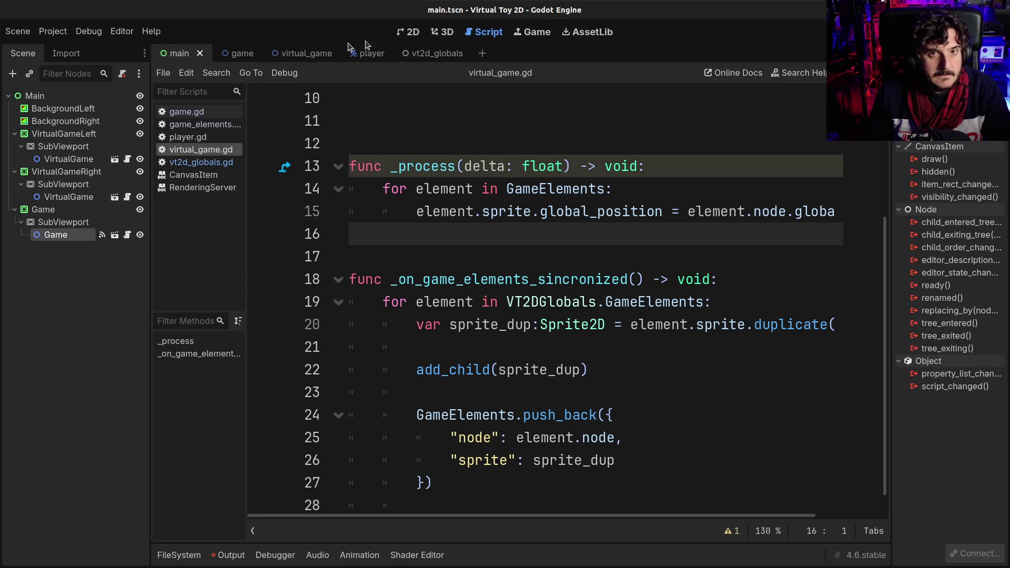
# Strip both 'global_' prefixes on line 15 to read element.sprite.position = element.node.position, and save
pyautogui.click(406, 37)
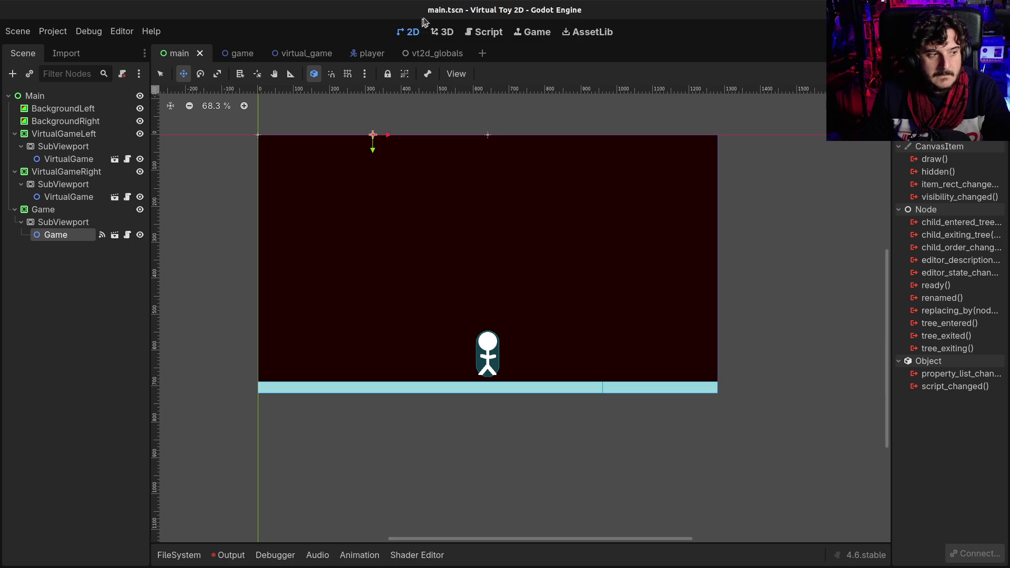
pyautogui.click(485, 33)
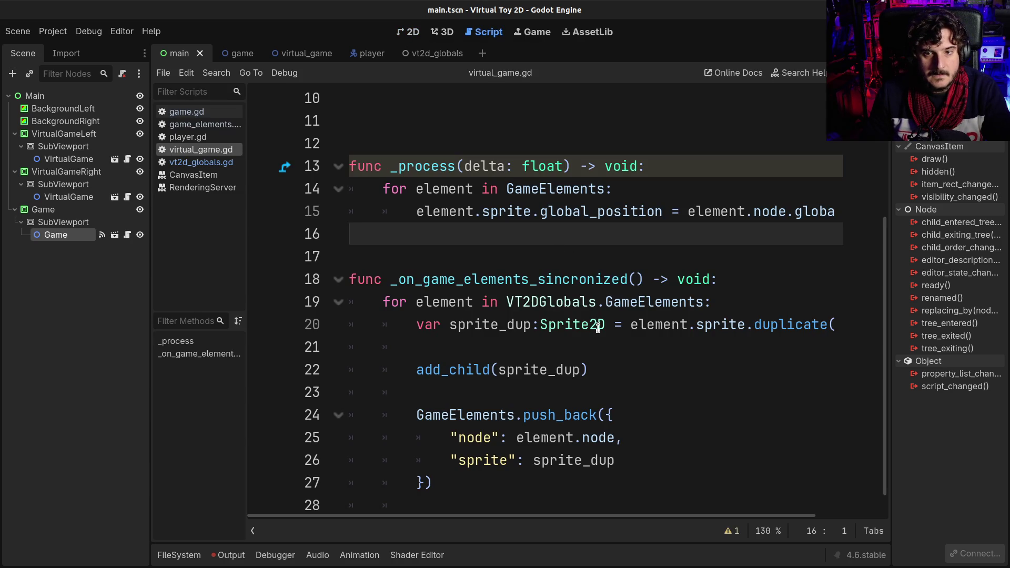
pyautogui.moveTo(597, 333)
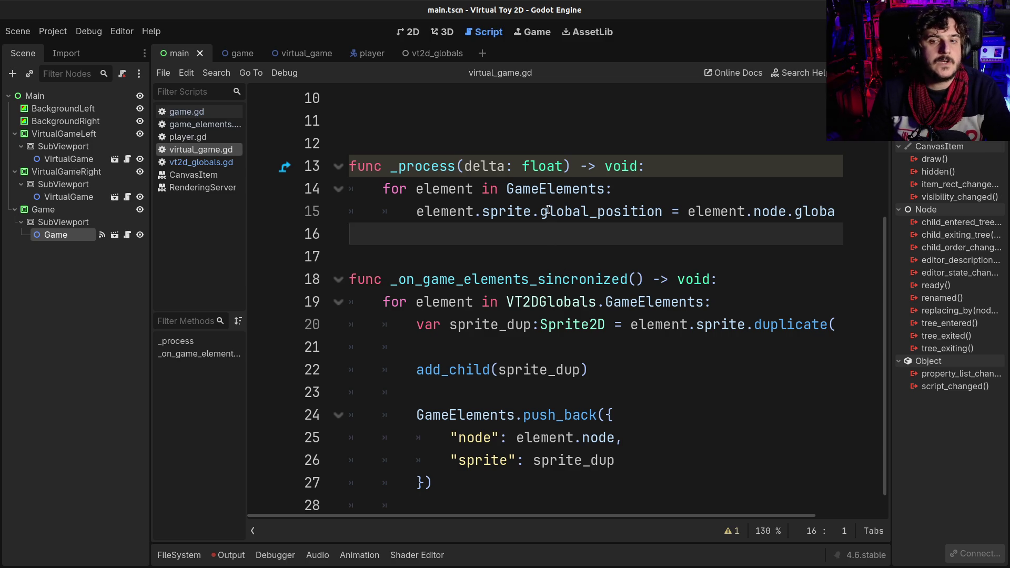
pyautogui.moveTo(541, 210); pyautogui.dragTo(597, 212)
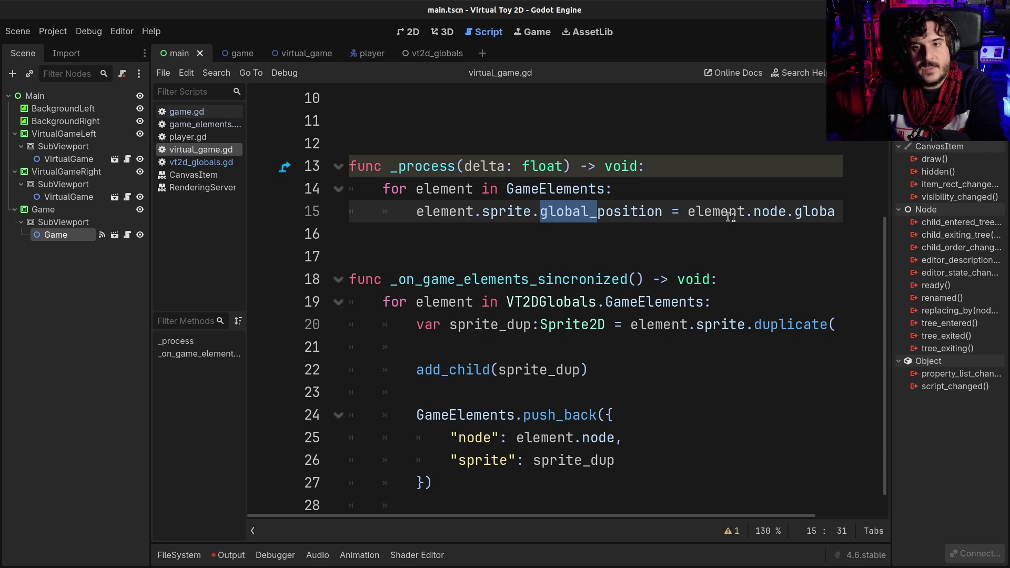
pyautogui.press('BackSpace')
pyautogui.click(738, 211)
pyautogui.moveTo(743, 211); pyautogui.dragTo(794, 212)
pyautogui.press('BackSpace')
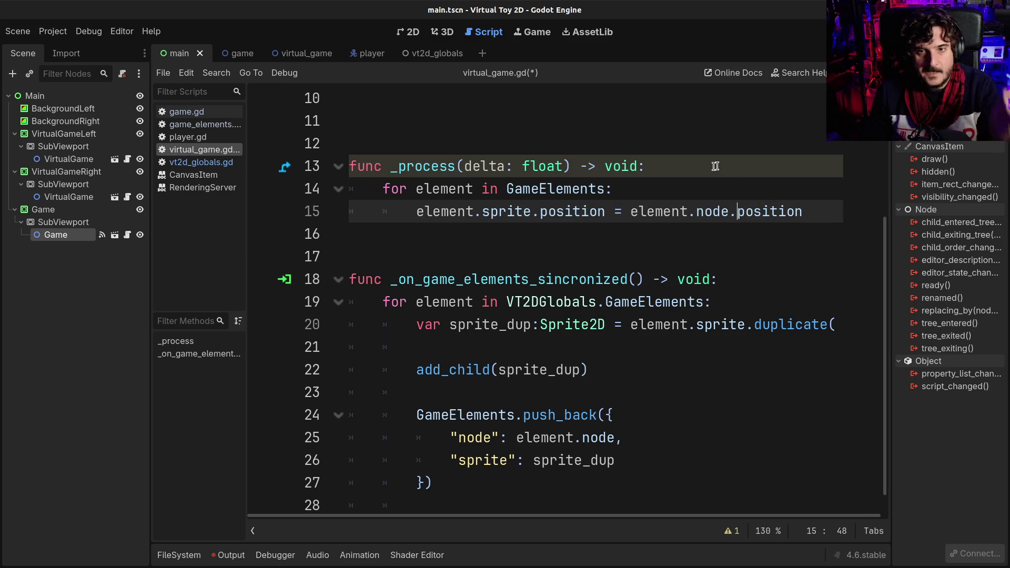
pyautogui.hotkey('ctrl', 's')
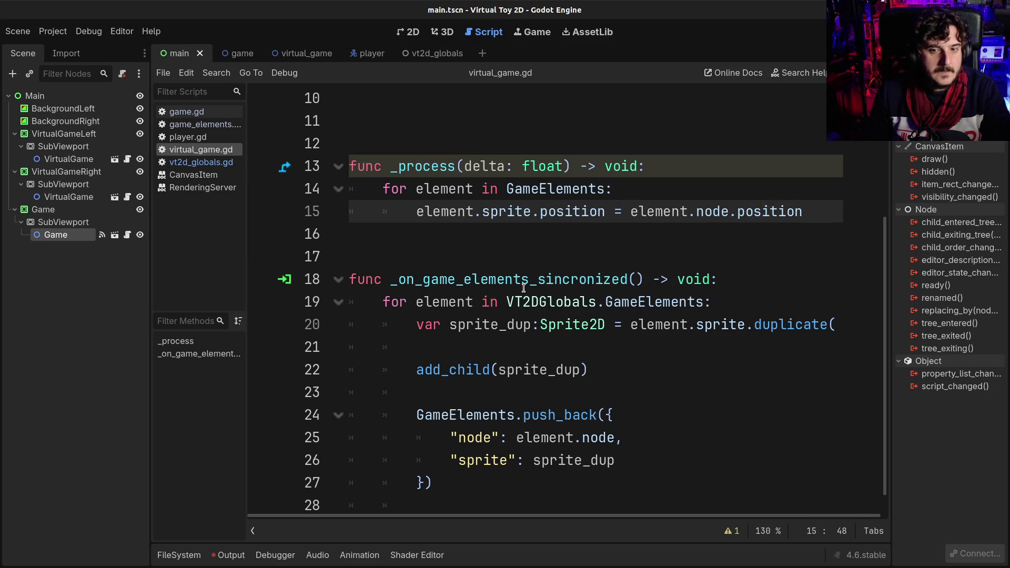
# Review the edited _process loop across lines 15–19
pyautogui.click(524, 284)
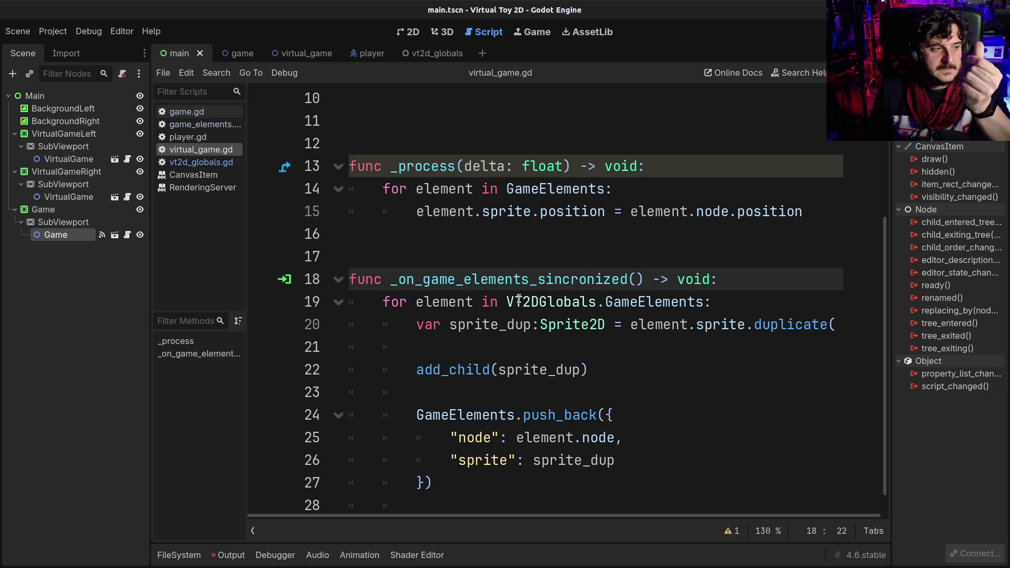
pyautogui.click(511, 305)
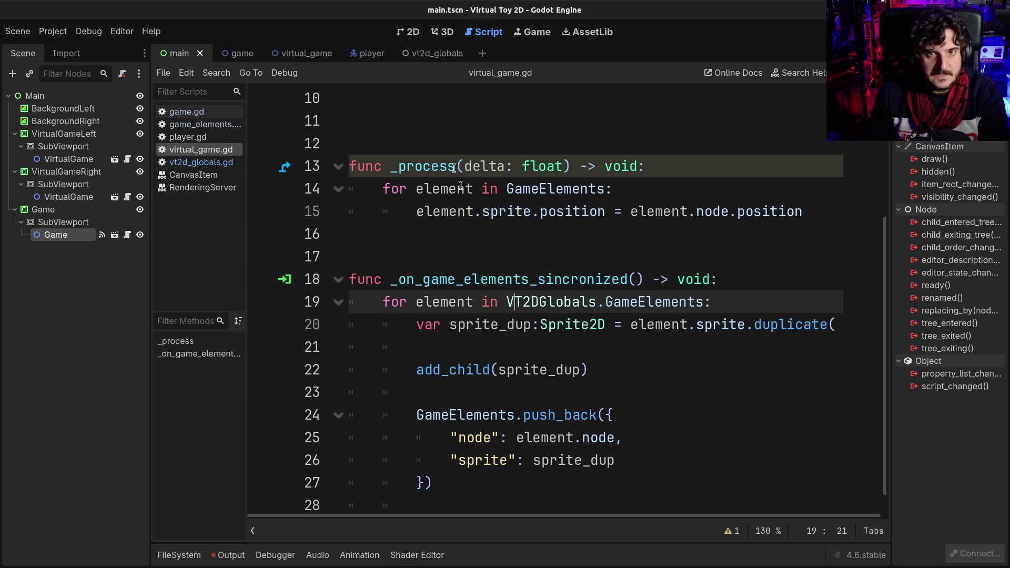
pyautogui.click(467, 225)
pyautogui.moveTo(472, 210); pyautogui.dragTo(655, 211)
pyautogui.click(655, 211)
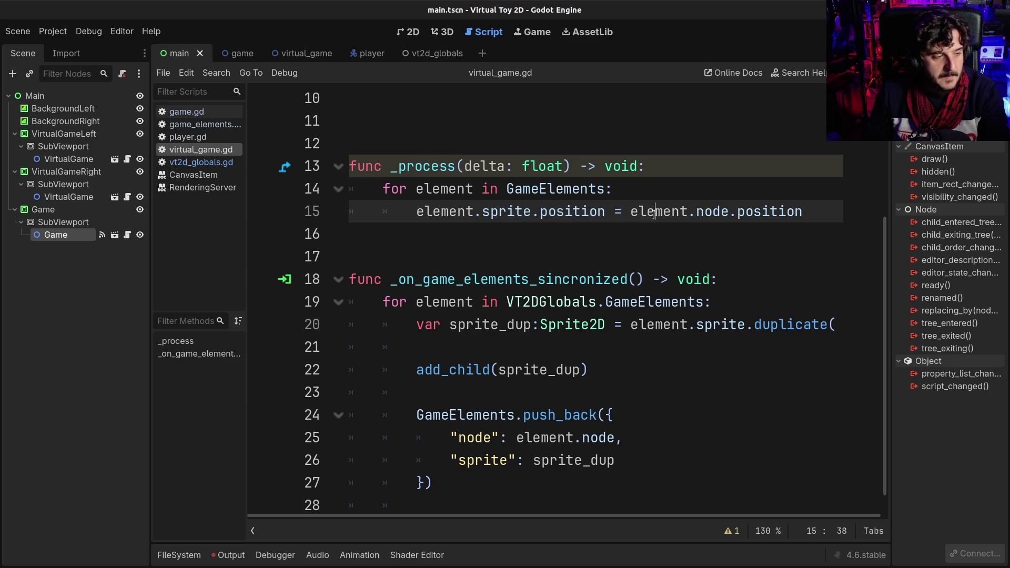
# After the run errors, delete 'VT2DGlobals.Player = self' from player.gd's _ready and rerun the game
pyautogui.click(412, 33)
pyautogui.press('F5')
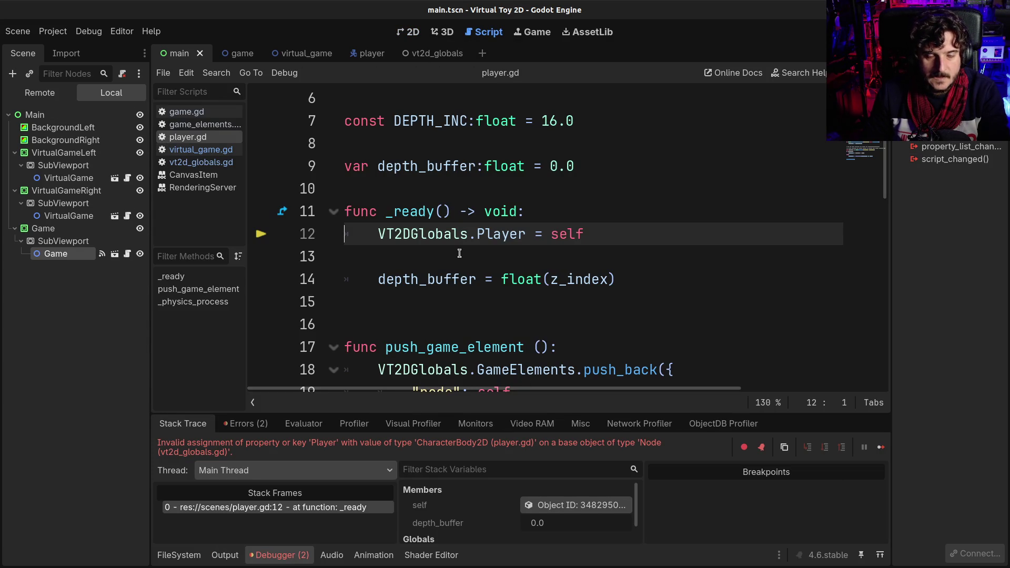
pyautogui.moveTo(592, 234); pyautogui.dragTo(347, 234)
pyautogui.press('Delete')
pyautogui.press('Delete')
pyautogui.press('Delete')
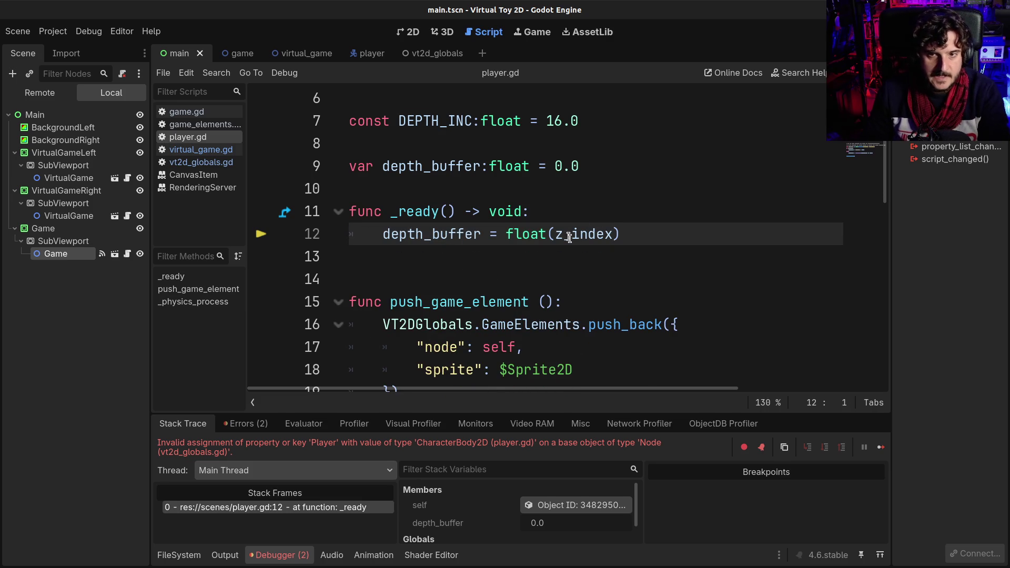
pyautogui.press('F8')
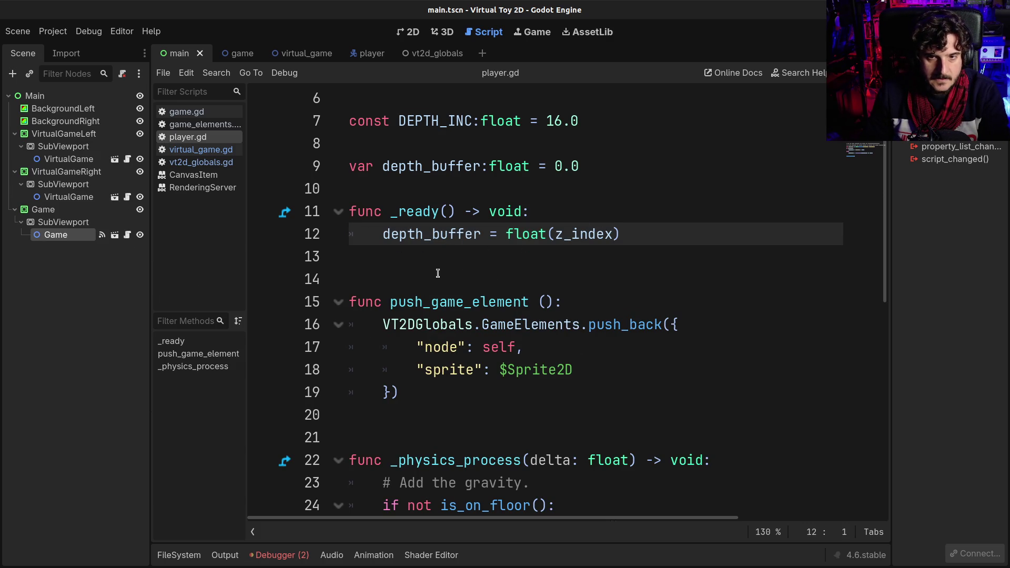
pyautogui.press('F5')
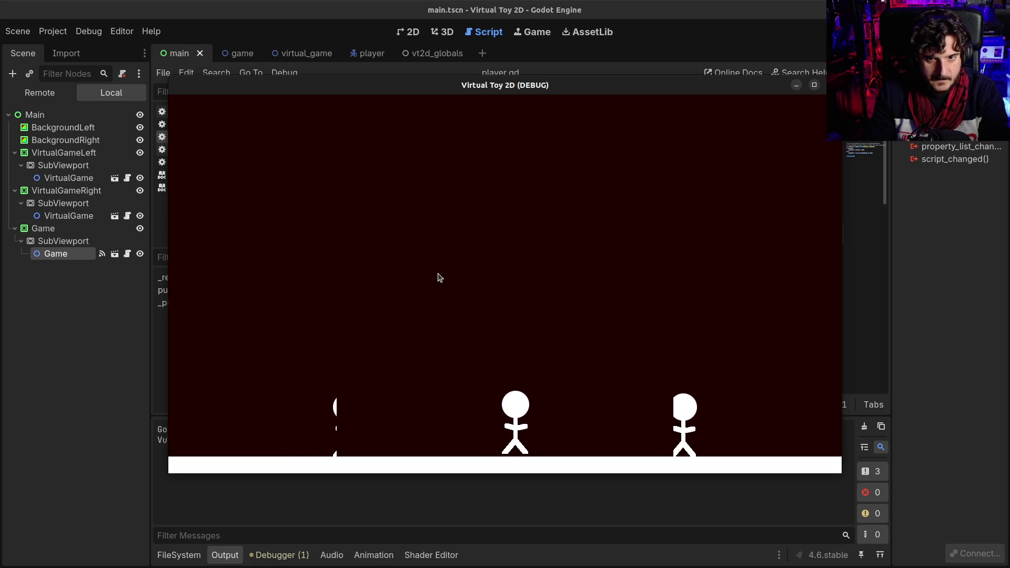
# Close the running game, hide the Game node, and select the VirtualGame nodes under VirtualGameRight and VirtualGameLeft
pyautogui.click(796, 86)
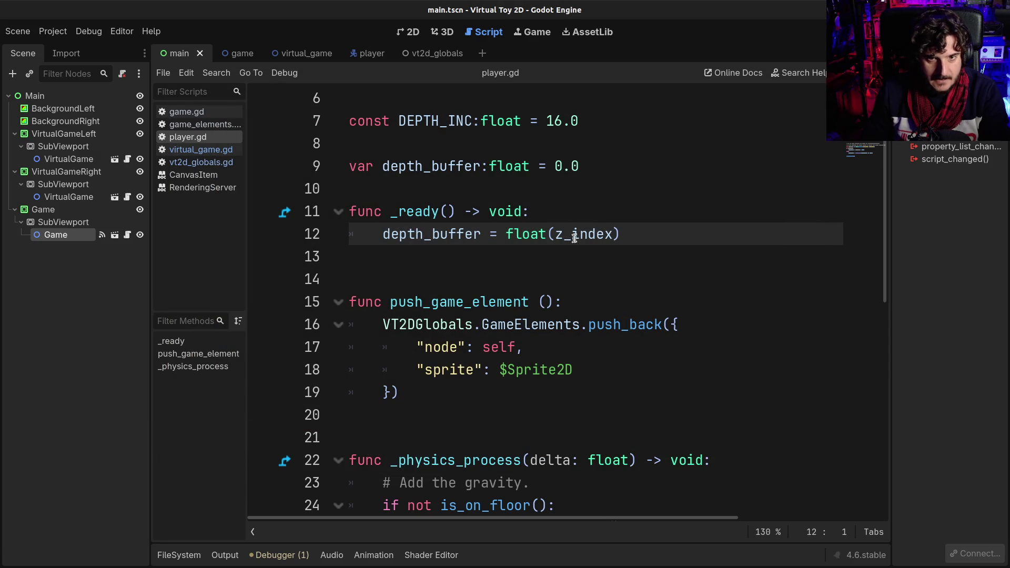
pyautogui.moveTo(546, 246)
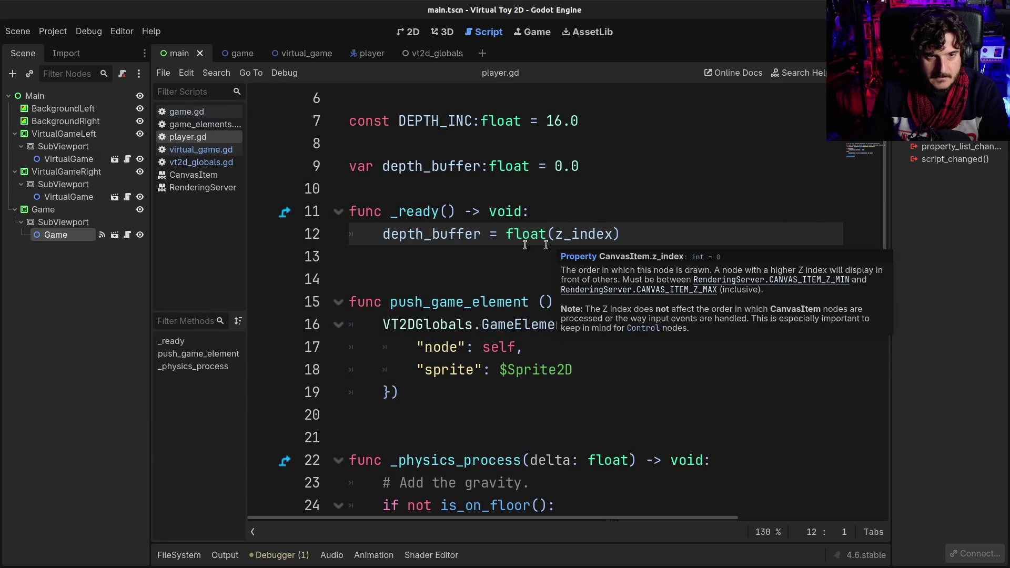
pyautogui.click(140, 210)
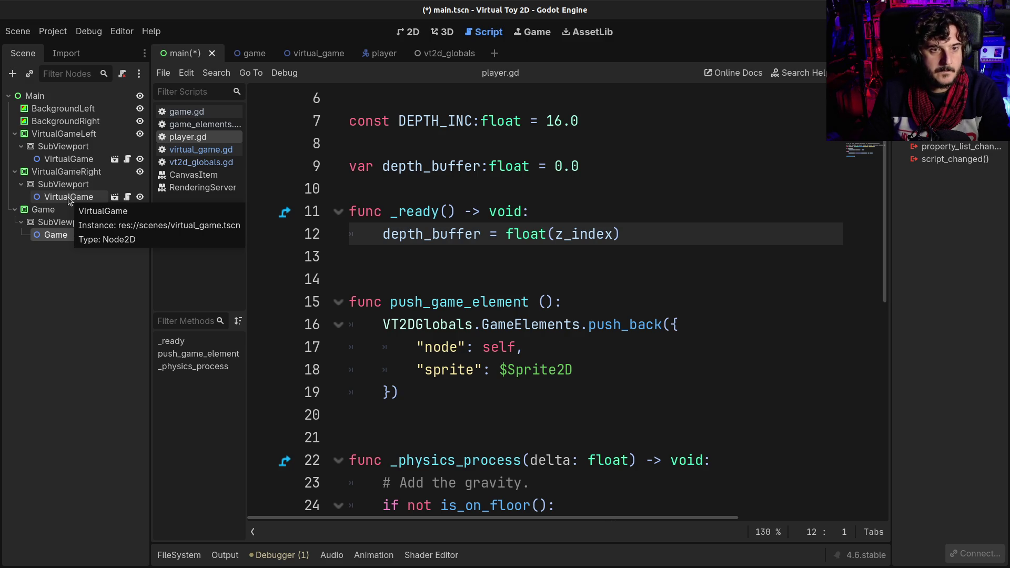
pyautogui.click(68, 196)
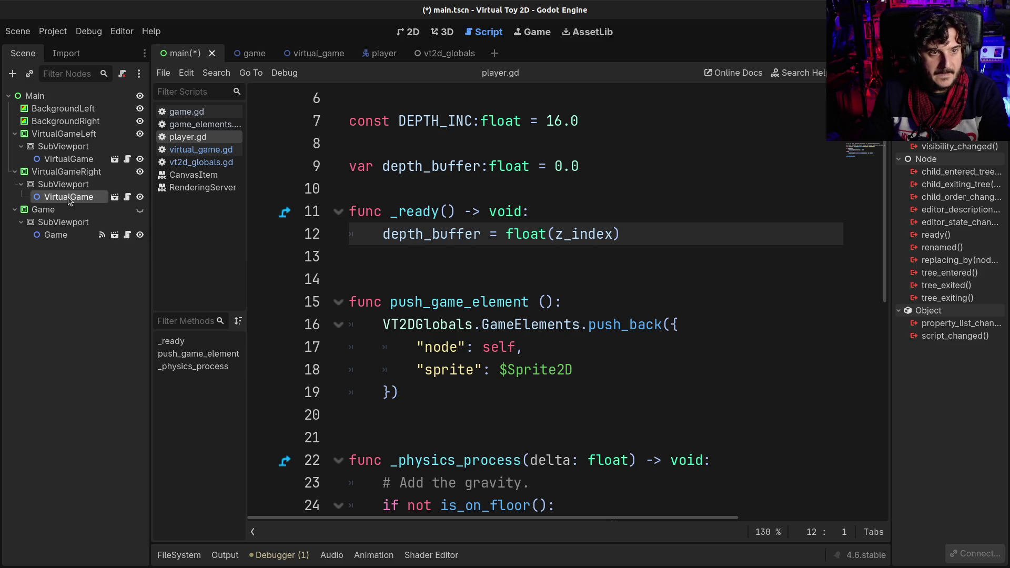
pyautogui.click(68, 159)
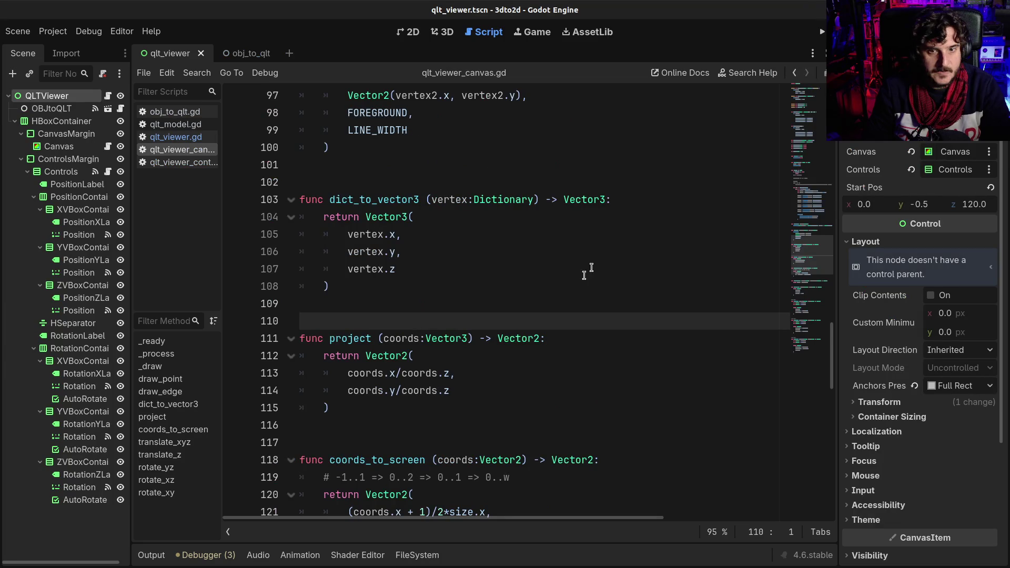
# Inspect the project() return block and its /coords.z divisor in the 3dto2d canvas script
pyautogui.moveTo(396, 410)
pyautogui.mouseDown()
pyautogui.moveTo(308, 391)
pyautogui.moveTo(256, 356)
pyautogui.mouseUp()
pyautogui.click(445, 379)
pyautogui.moveTo(397, 373); pyautogui.dragTo(474, 374)
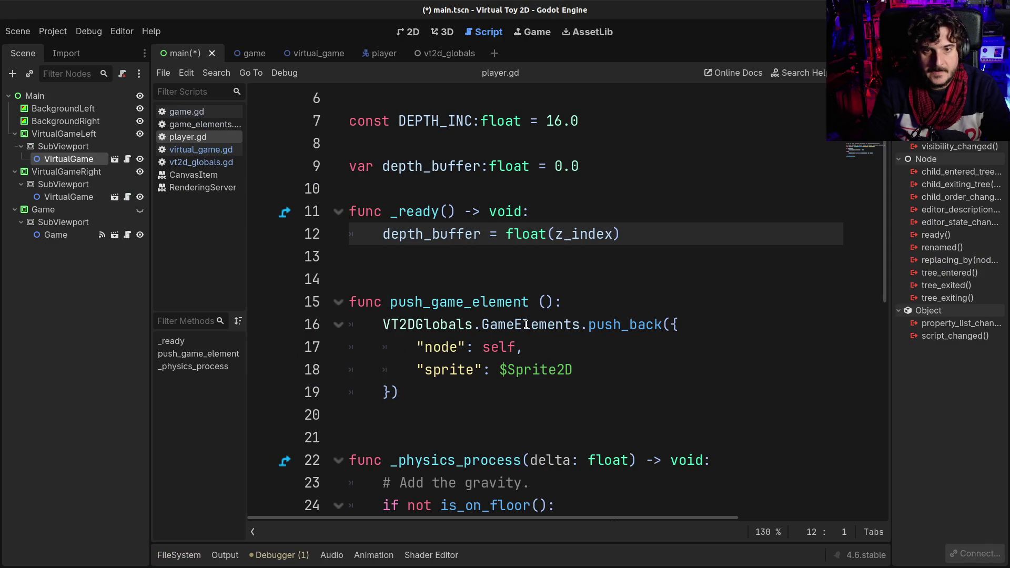
pyautogui.scroll(-2, 525, 323)
pyautogui.scroll(2, 525, 324)
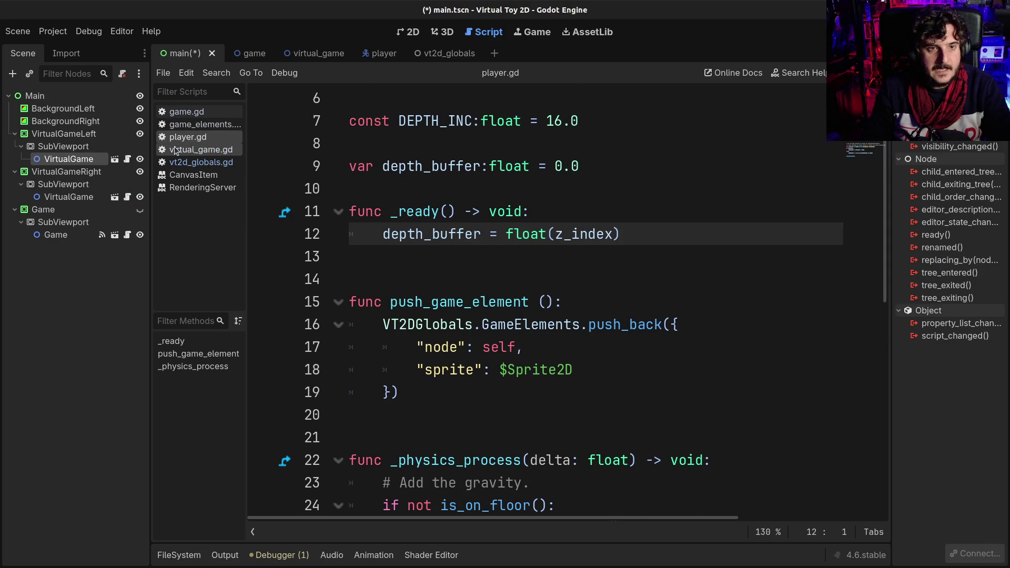
# In virtual_game.gd, look over the _process loop and find the empty line after it
pyautogui.click(201, 150)
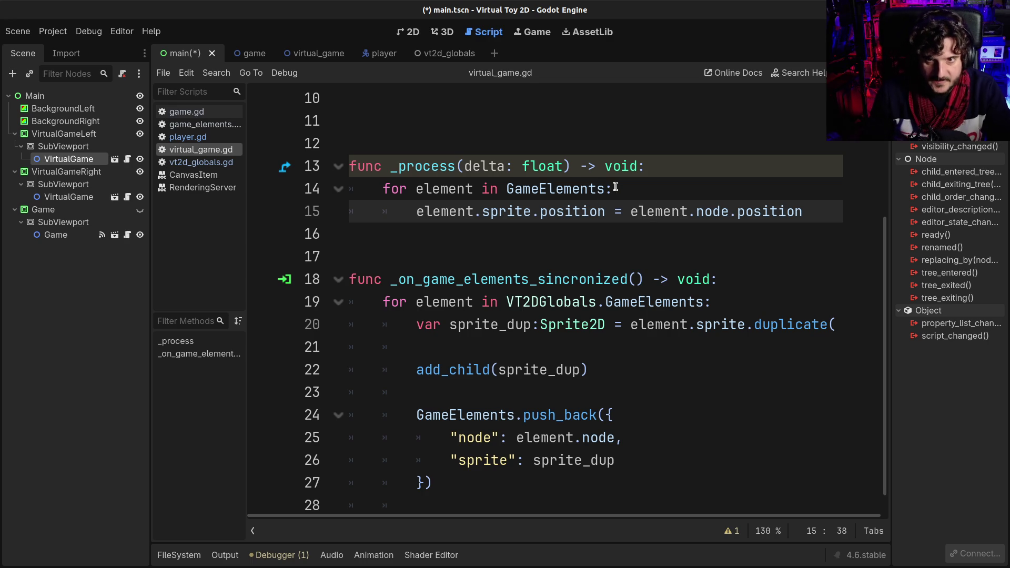
pyautogui.click(631, 195)
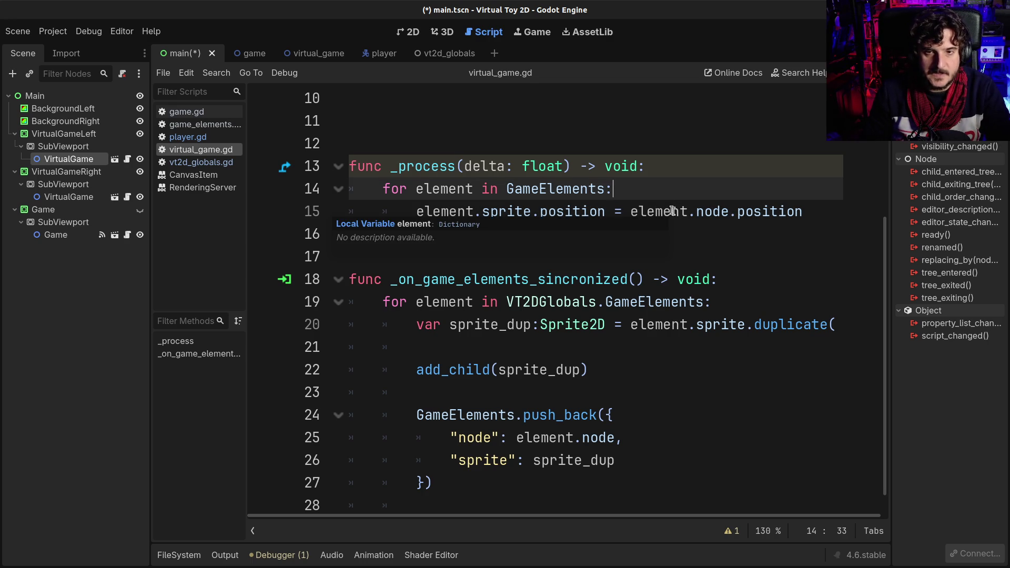
pyautogui.scroll(2, 647, 199)
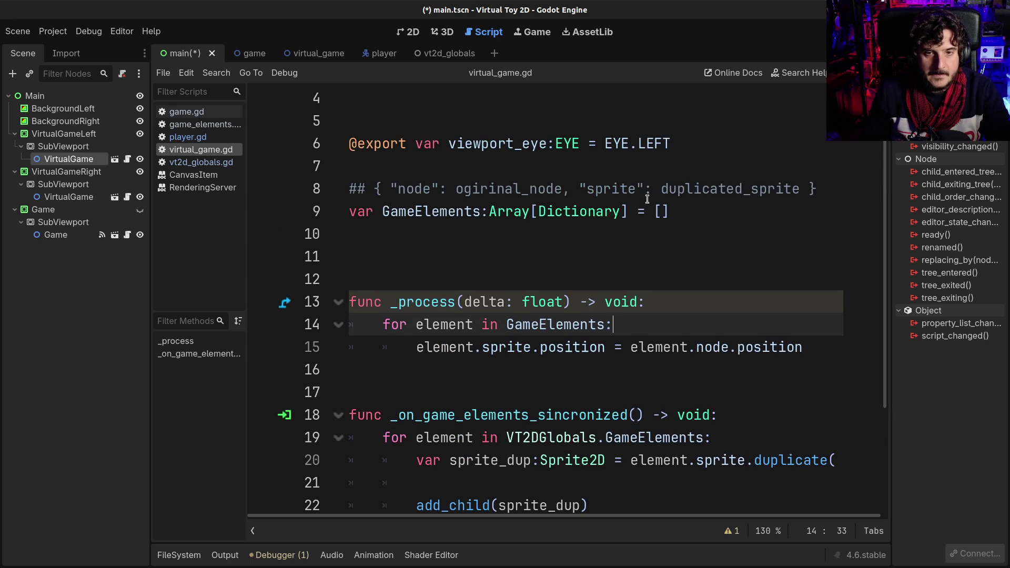
pyautogui.scroll(-1, 639, 210)
pyautogui.scroll(-1, 623, 221)
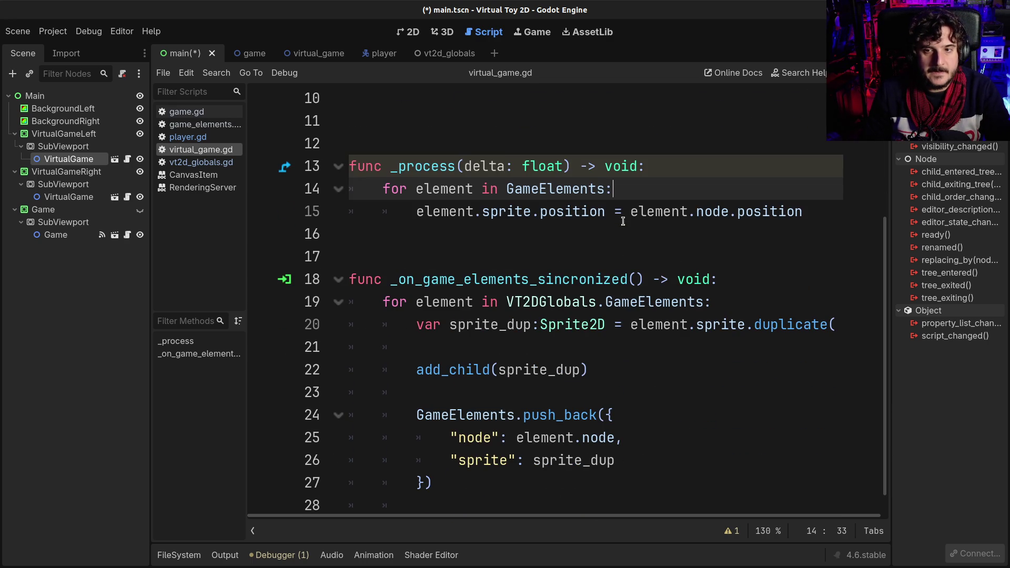
pyautogui.moveTo(630, 212); pyautogui.dragTo(730, 208)
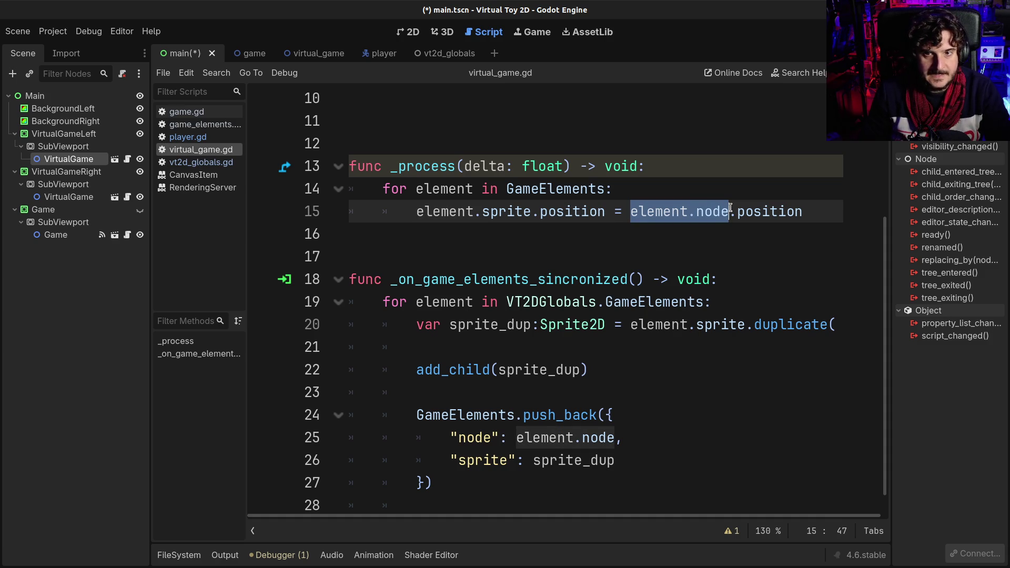
pyautogui.scroll(2, 495, 169)
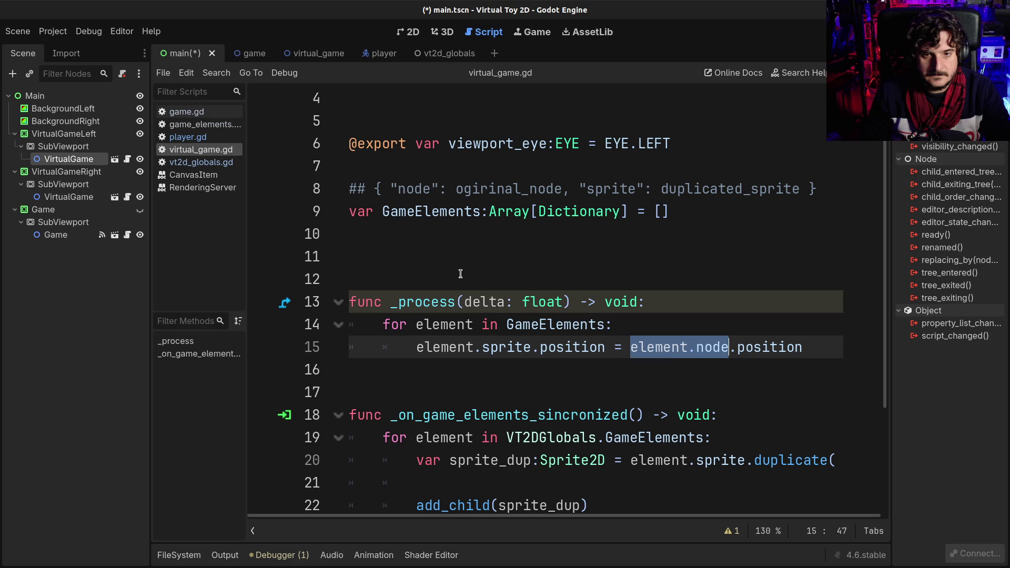
pyautogui.click(460, 273)
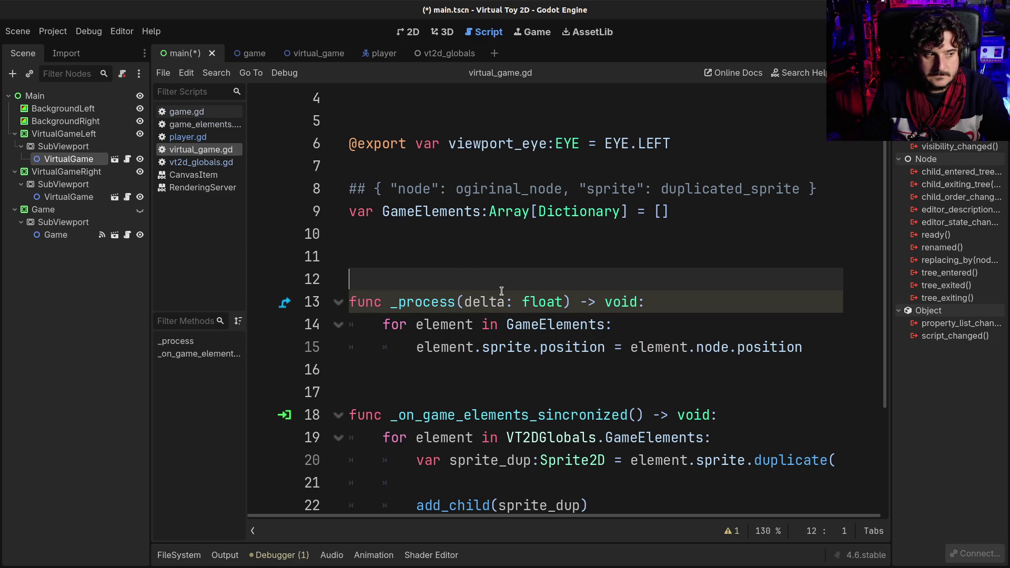
pyautogui.scroll(-1, 539, 276)
pyautogui.click(621, 258)
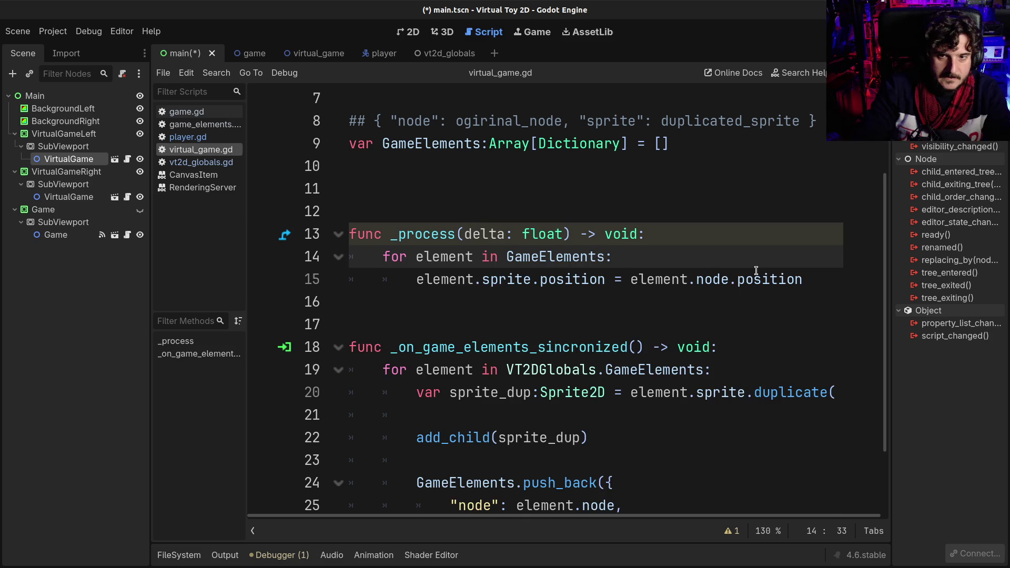
pyautogui.press('Return')
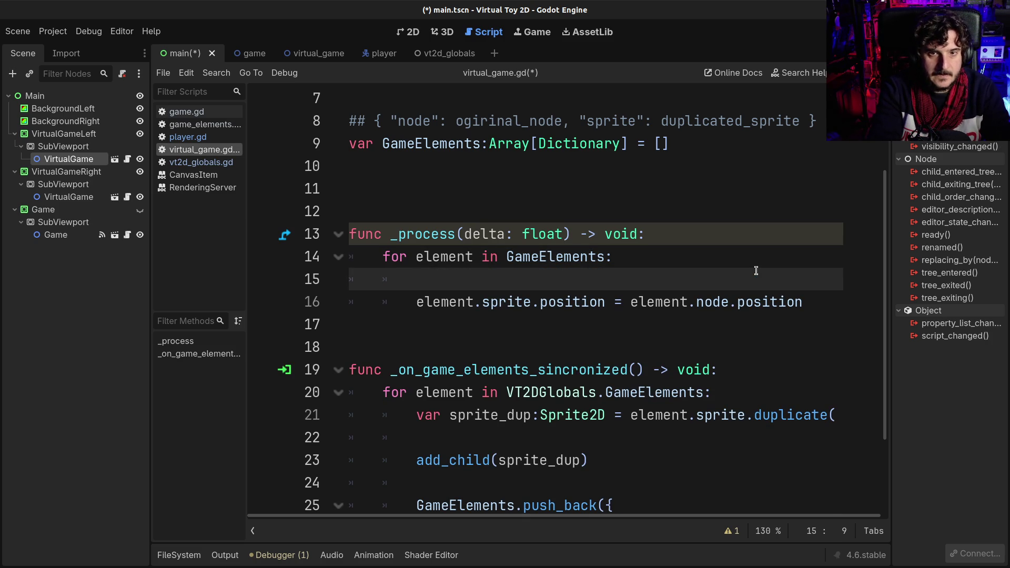
pyautogui.press('BackSpace')
pyautogui.press('BackSpace')
pyautogui.press('BackSpace')
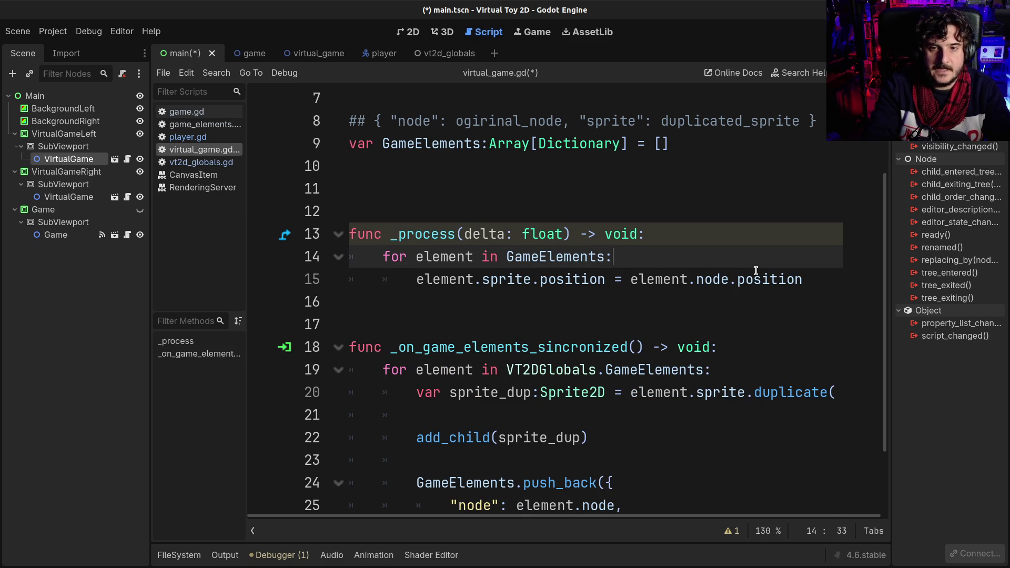
pyautogui.click(533, 306)
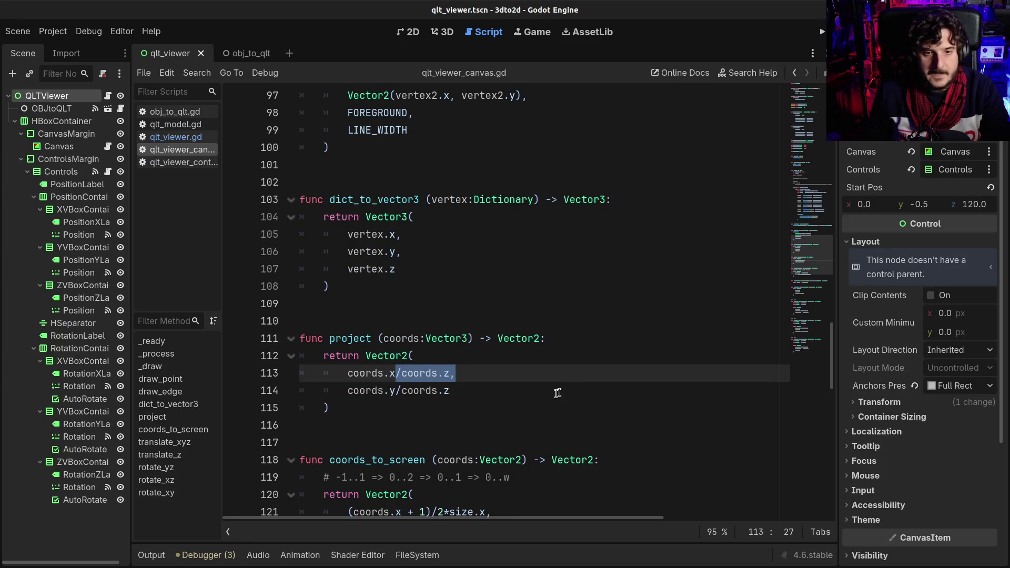
# Copy the project function's lines 111–115 and add blank lines below line 16
pyautogui.click(362, 417)
pyautogui.moveTo(362, 417); pyautogui.dragTo(248, 337)
pyautogui.hotkey('ctrl', 'c')
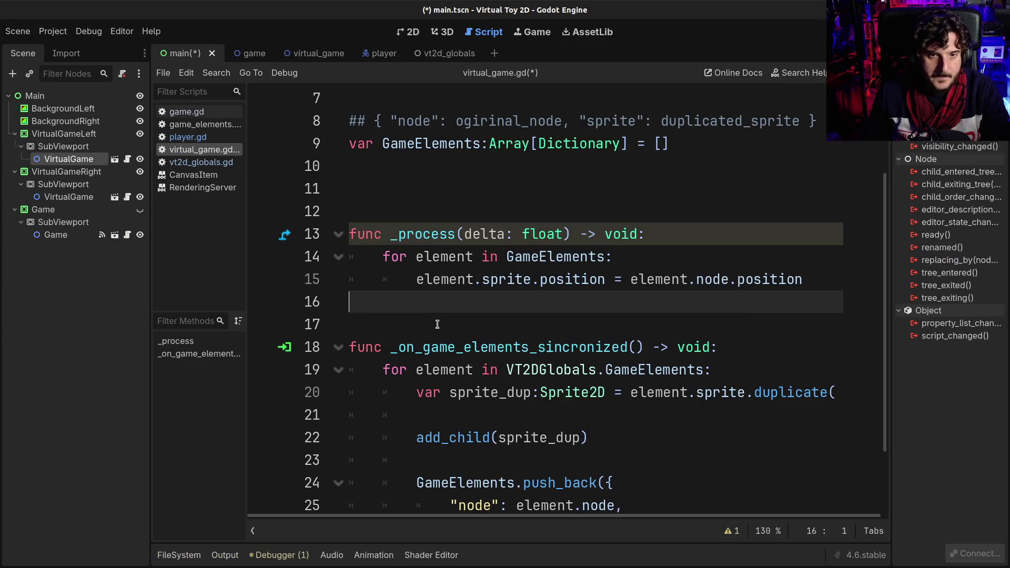
pyautogui.press('Return')
pyautogui.press('Return')
pyautogui.press('Return')
pyautogui.press('Up')
pyautogui.press('Up')
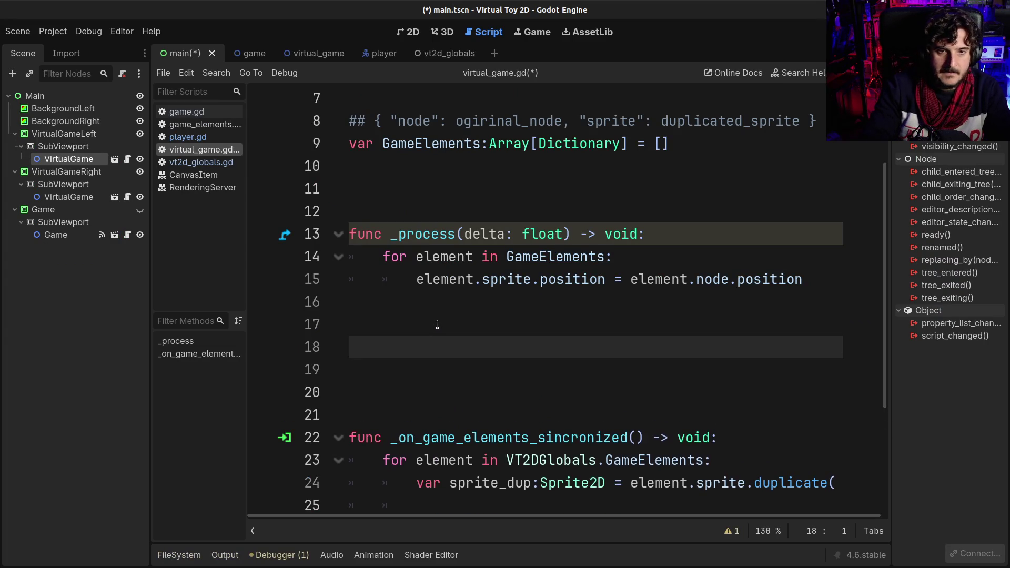
# Paste project() as project(coords:Vector2, depth:float), dividing coords.x and coords.y by depth
pyautogui.hotkey('ctrl', 'v')
pyautogui.moveTo(571, 347); pyautogui.dragTo(579, 347)
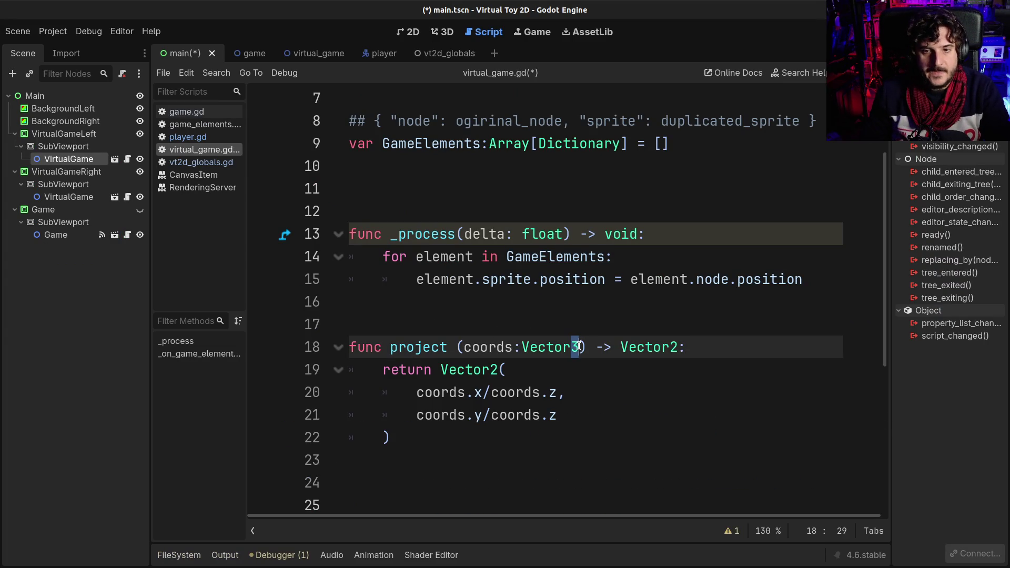
pyautogui.write('2, ')
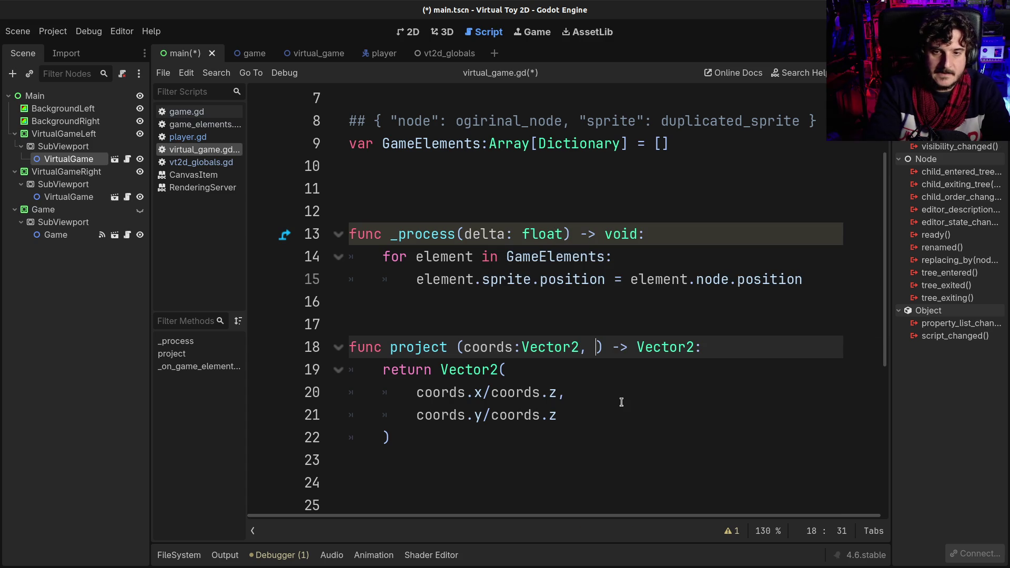
pyautogui.write('depth:')
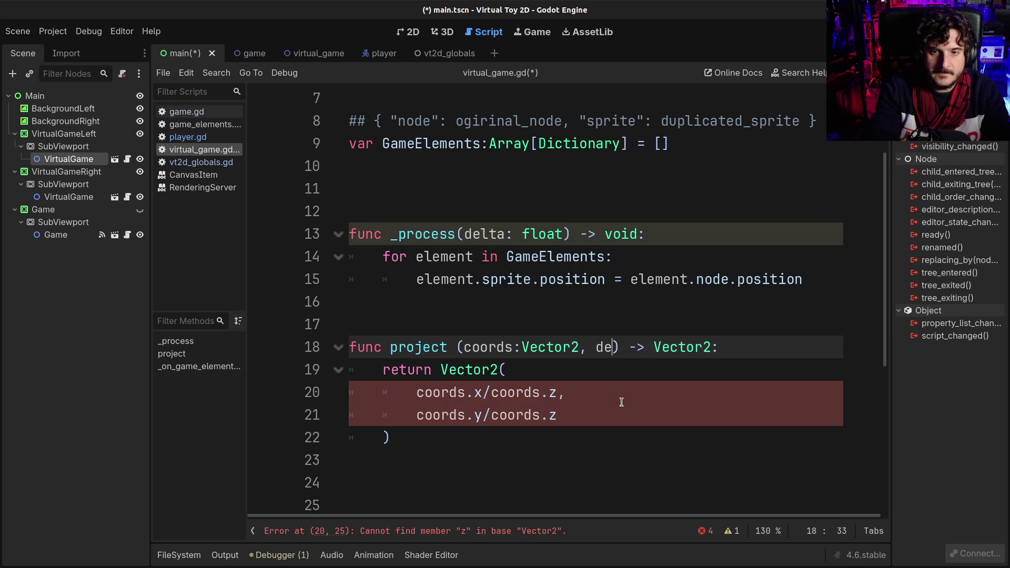
pyautogui.write('float')
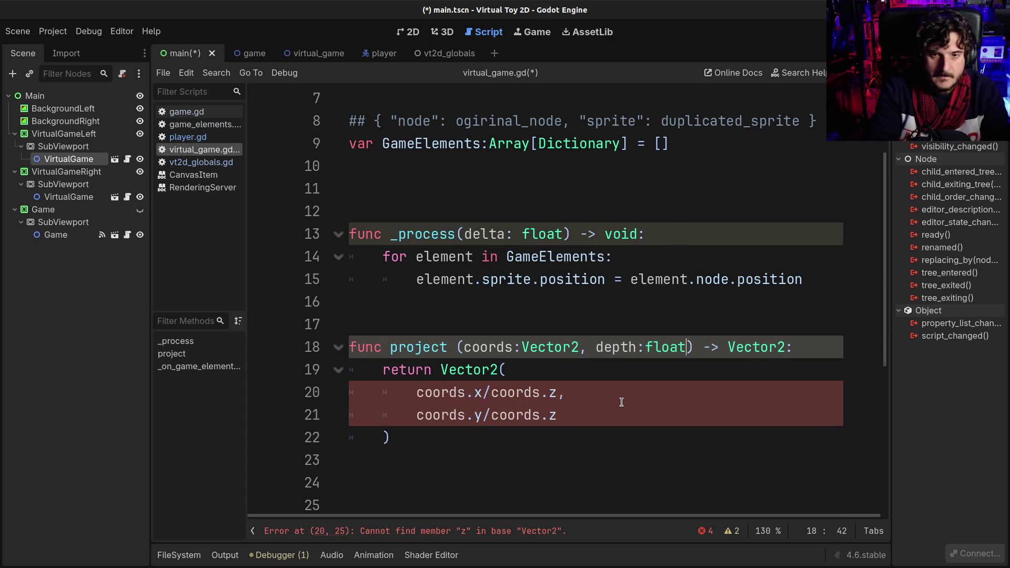
pyautogui.doubleClick(493, 396)
pyautogui.write('depth')
pyautogui.keyDown('shift'); pyautogui.click(549, 393); pyautogui.keyUp('shift')
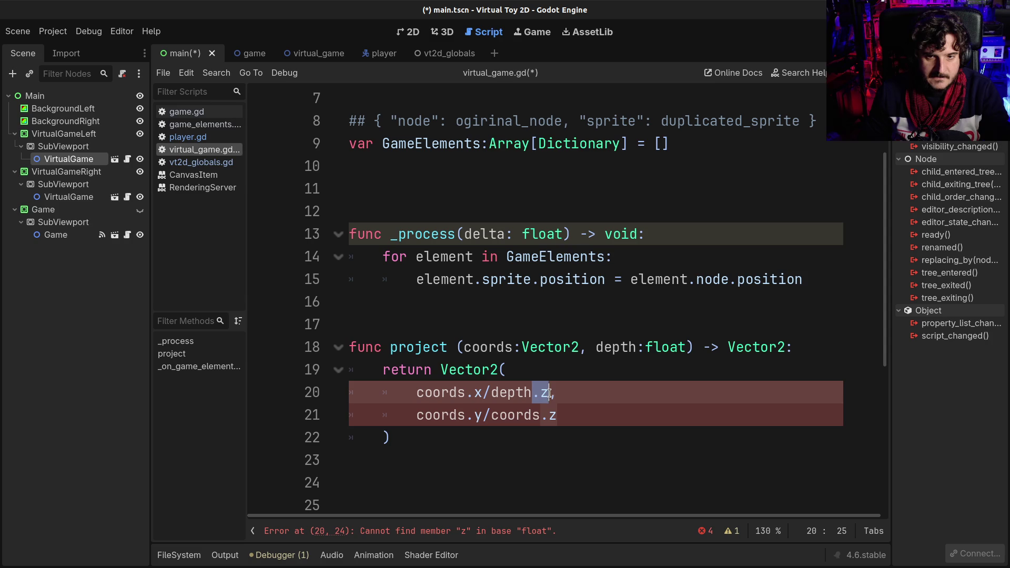
pyautogui.press('BackSpace')
pyautogui.moveTo(491, 416); pyautogui.dragTo(555, 416)
pyautogui.write('depth')
pyautogui.click(631, 279)
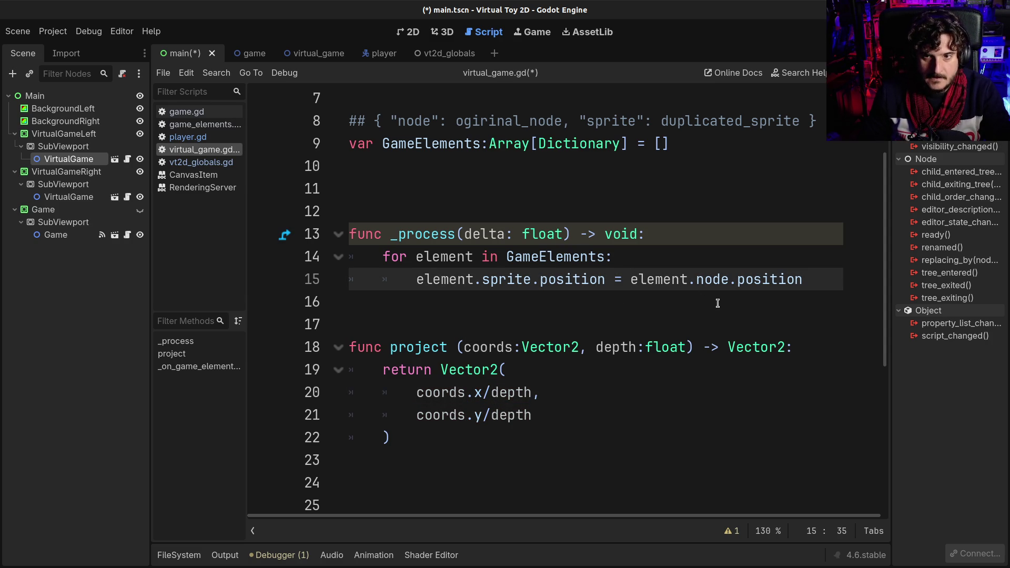
# Add 'var projected_position:Vector2 = project(element.node.position, element.node.z_index)' at the top of the loop
pyautogui.hotkey('shift', 'End')
pyautogui.hotkey('ctrl', 'x')
pyautogui.click(680, 257)
pyautogui.press('Return')
pyautogui.write('var ')
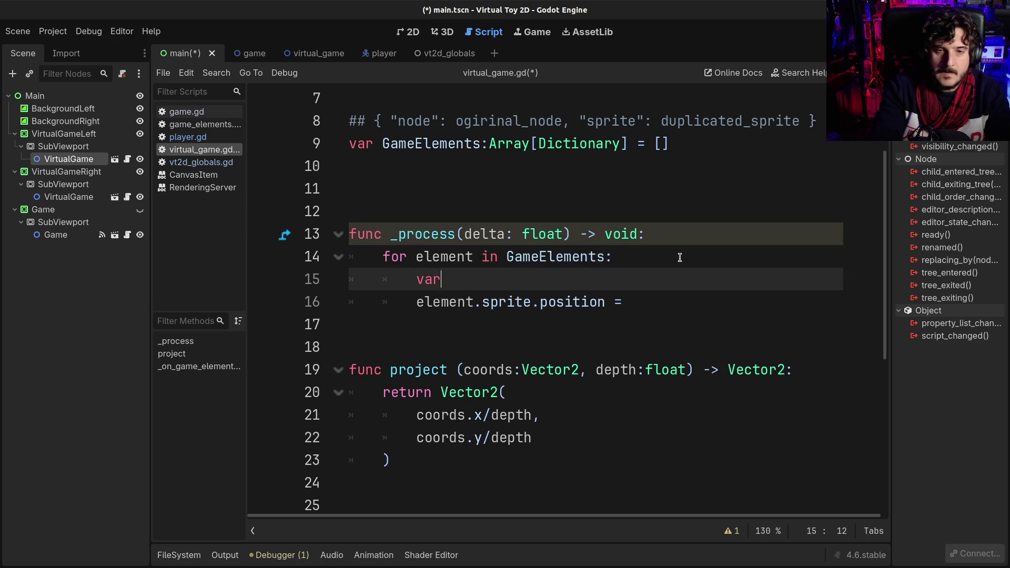
pyautogui.write('p')
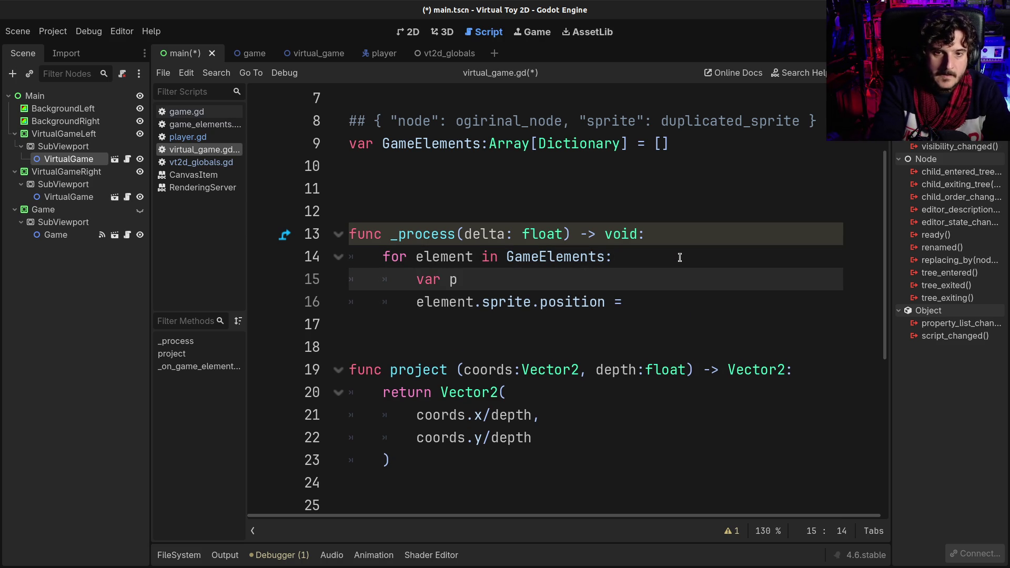
pyautogui.press('BackSpace')
pyautogui.write('po')
pyautogui.press('BackSpace')
pyautogui.press('BackSpace')
pyautogui.write('royecto')
pyautogui.press('BackSpace')
pyautogui.press('BackSpace')
pyautogui.press('BackSpace')
pyautogui.press('BackSpace')
pyautogui.write('jected_pos')
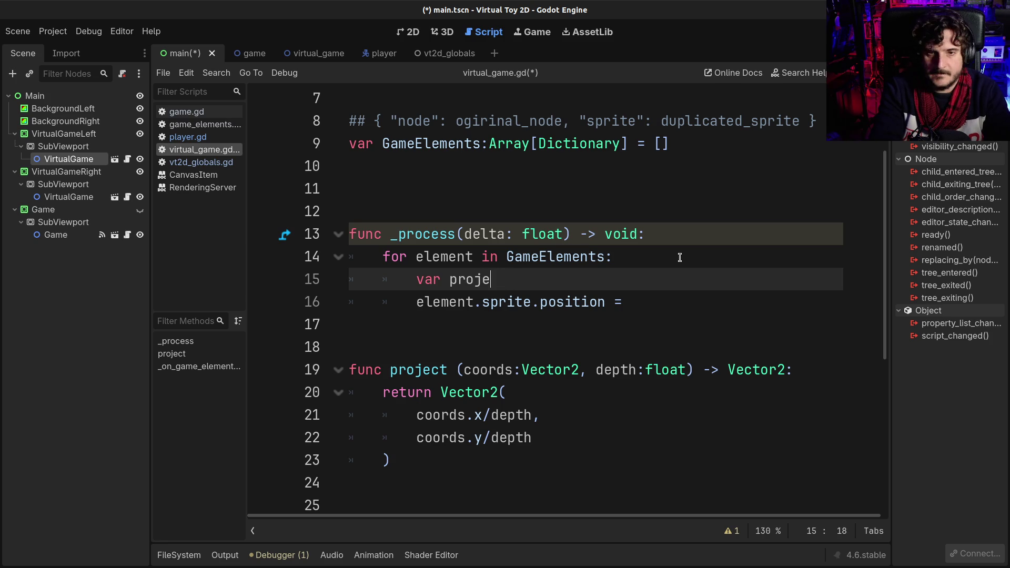
pyautogui.write('ition')
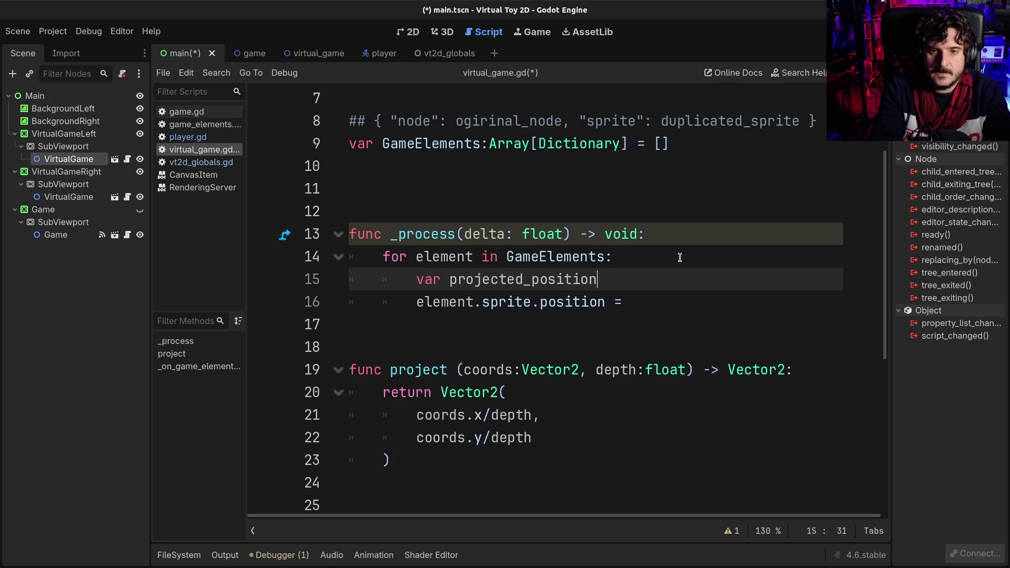
pyautogui.write('Vector ')
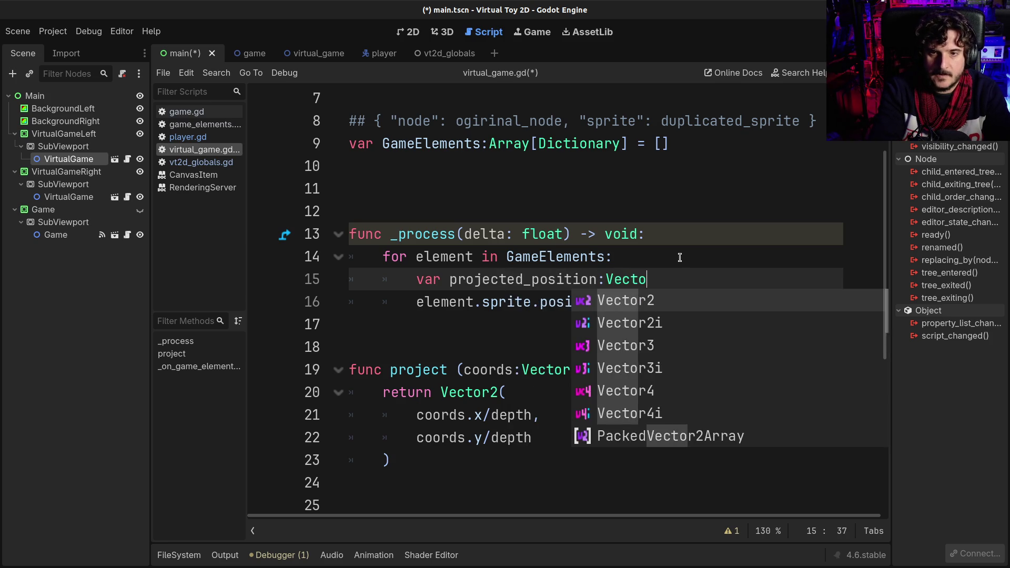
pyautogui.write('2')
pyautogui.press('BackSpace')
pyautogui.press('BackSpace')
pyautogui.write('2')
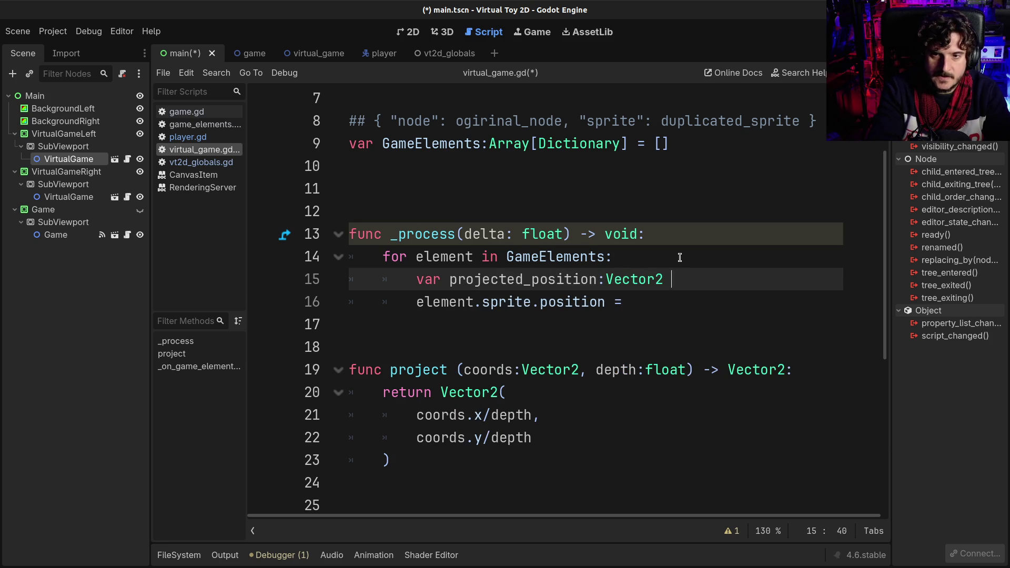
pyautogui.write(' = element.node.position')
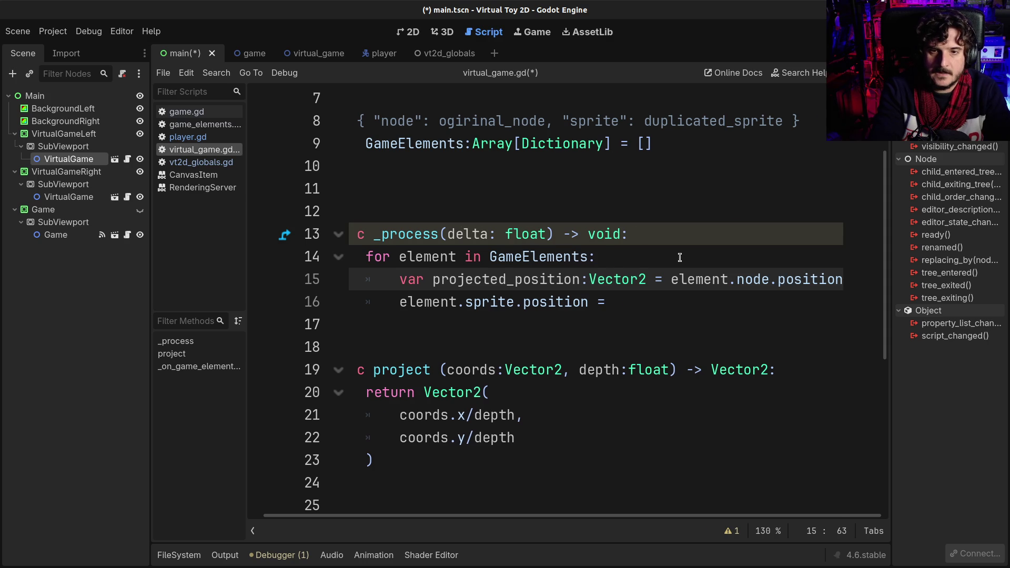
pyautogui.hotkey('ctrl', 'BackSpace')
pyautogui.hotkey('ctrl', 'BackSpace')
pyautogui.hotkey('ctrl', 'BackSpace')
pyautogui.write('project')
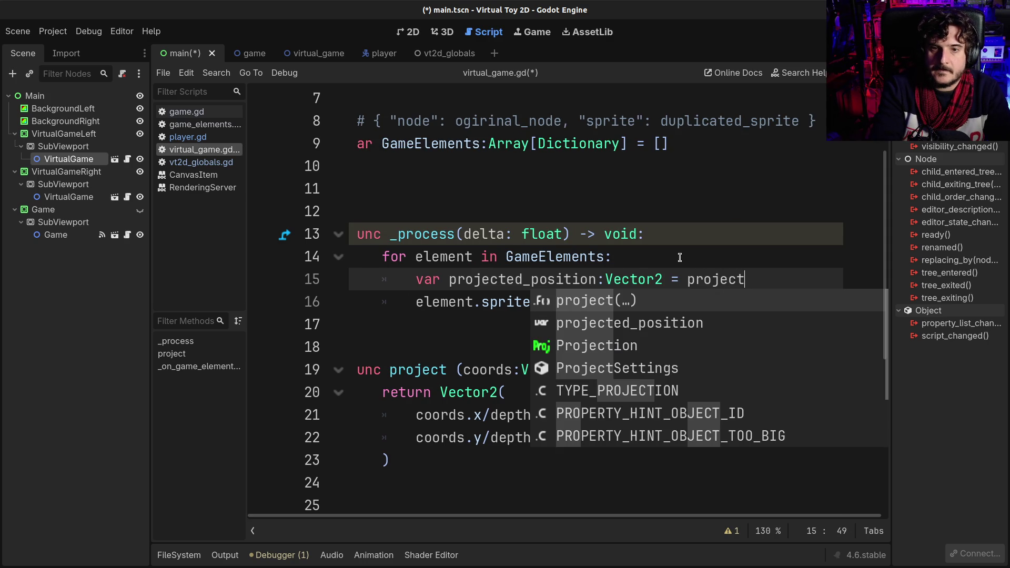
pyautogui.press('Return')
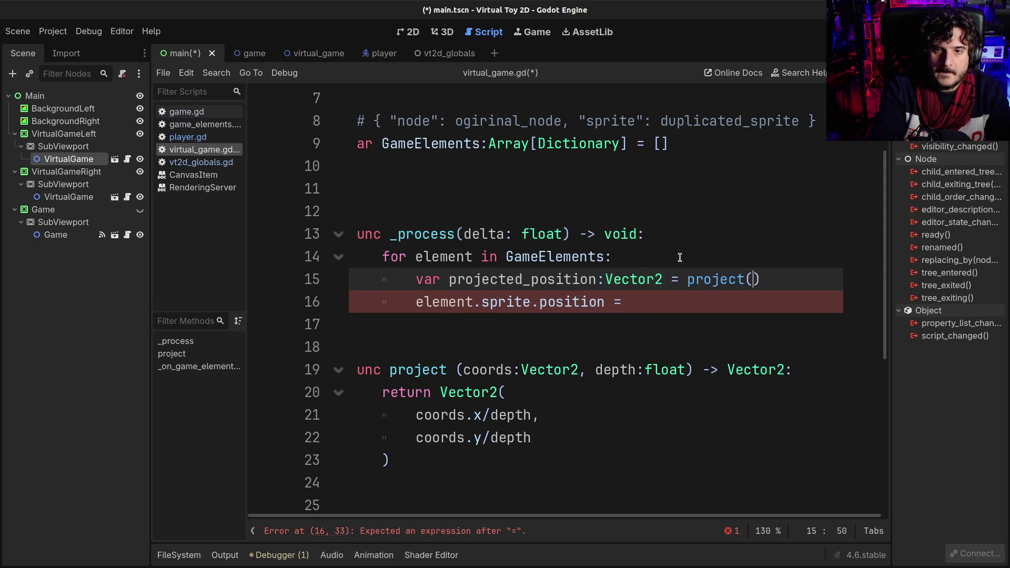
pyautogui.write('element.node.position, element.node.p')
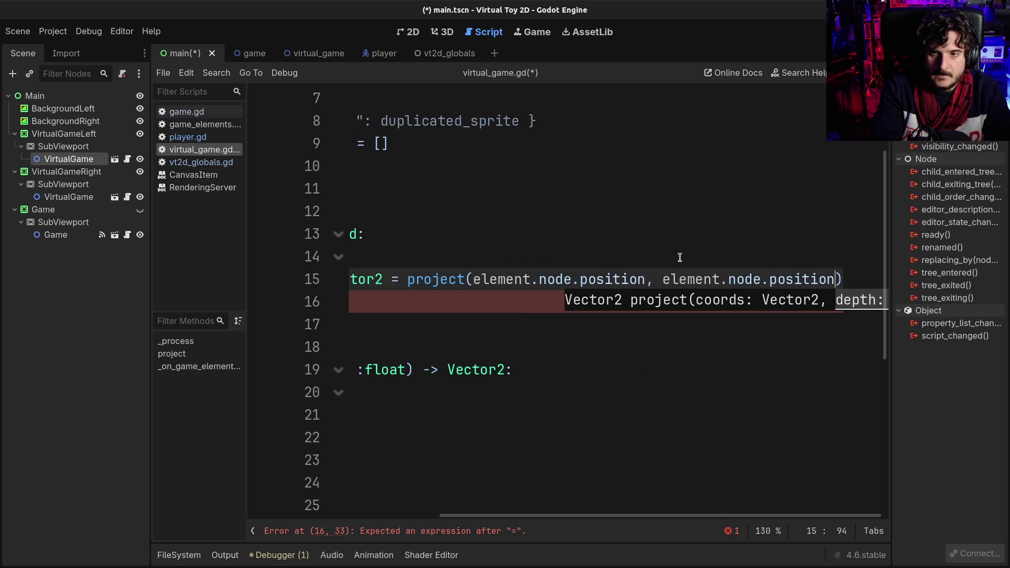
pyautogui.press('BackSpace')
pyautogui.write('z_in')
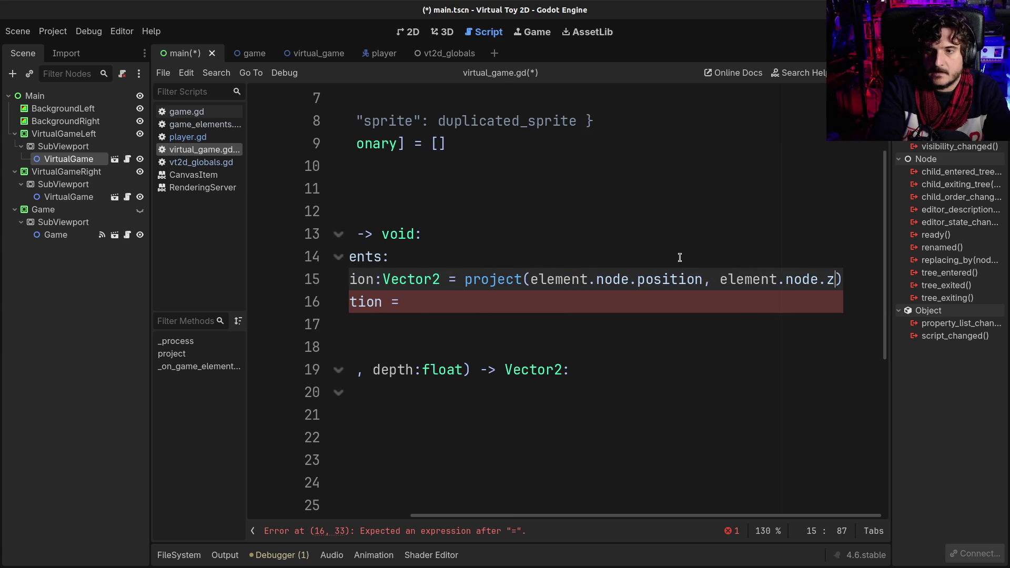
pyautogui.write('dex')
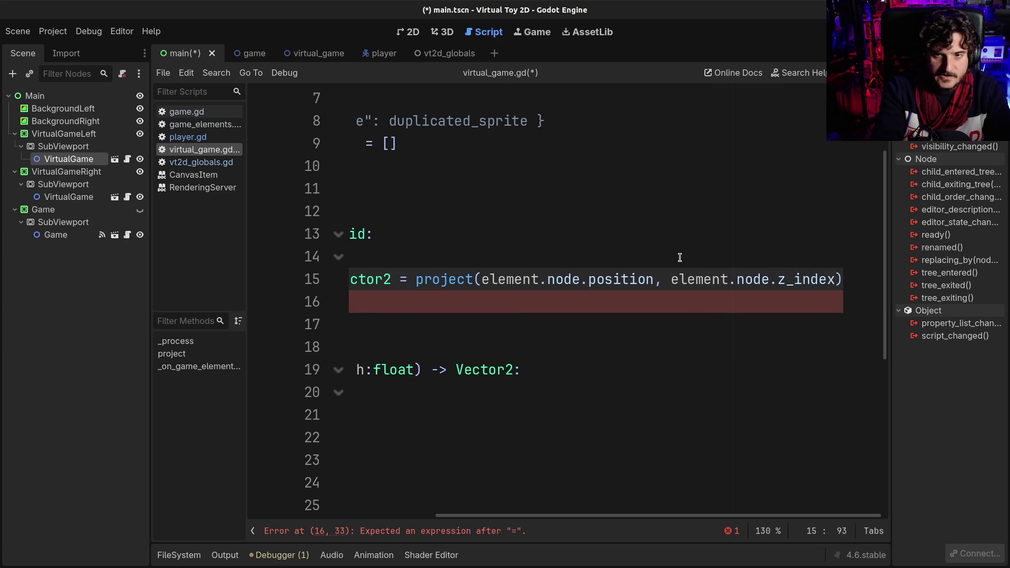
# Assign projected_position to element.sprite.position on line 16
pyautogui.press('Home')
pyautogui.press('Home')
pyautogui.doubleClick(548, 279)
pyautogui.hotkey('ctrl', 'c')
pyautogui.click(626, 302)
pyautogui.hotkey('ctrl', 'v')
# Save virtual_game.gd, then run the 3dto2d qlt_viewer project from its canvas script
pyautogui.hotkey('ctrl', 's')
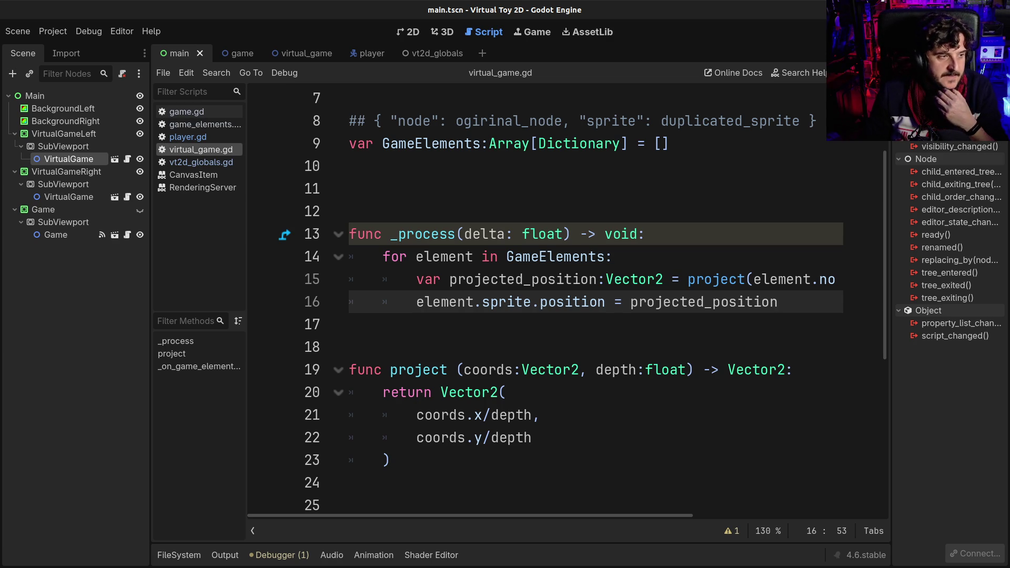
pyautogui.scroll(-1, 401, 347)
pyautogui.moveTo(400, 347); pyautogui.dragTo(518, 370)
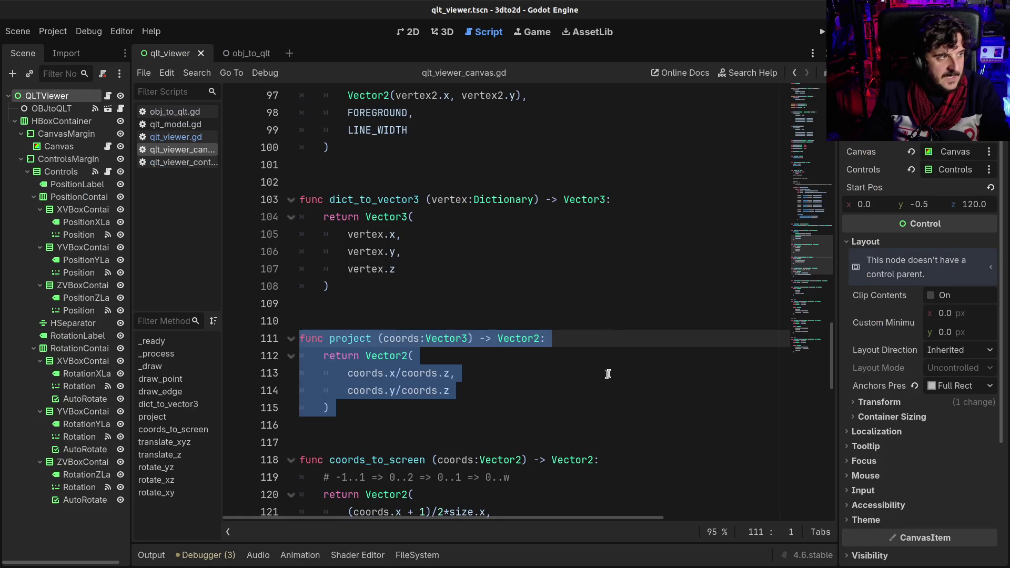
pyautogui.click(532, 294)
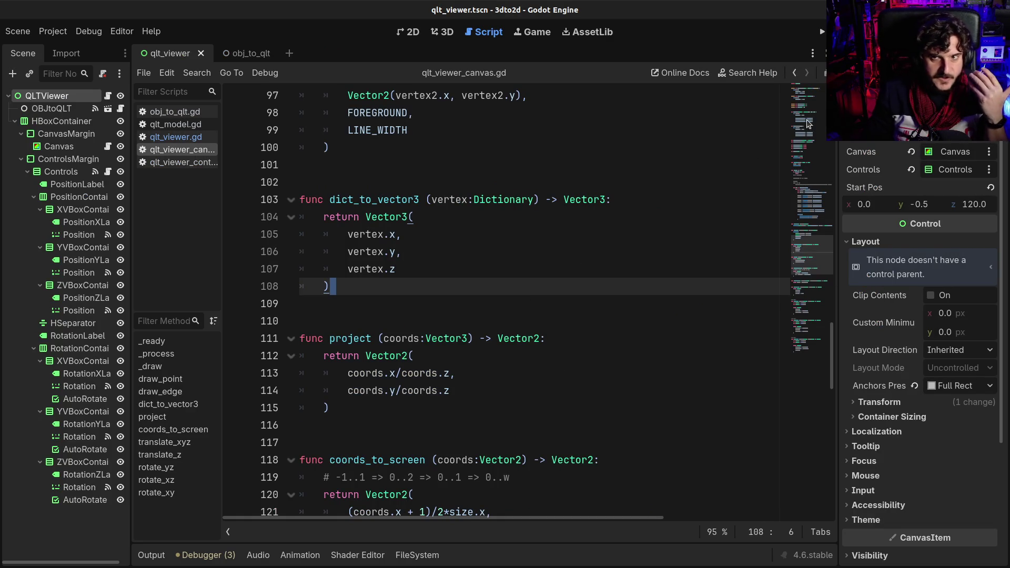
pyautogui.press('F5')
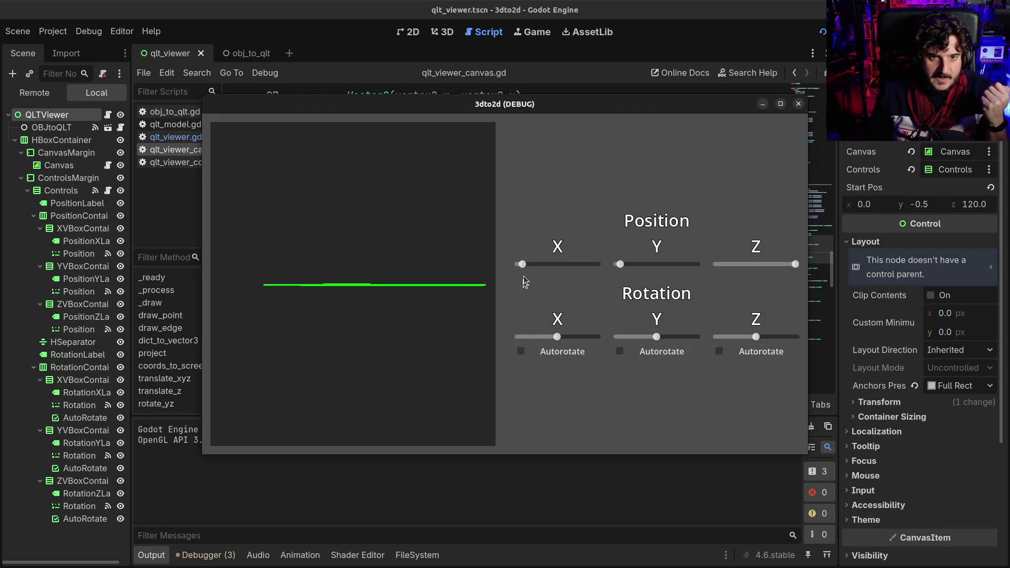
# Drag the Position and Rotation X/Y/Z sliders to rotate, shift and enlarge the green track outline
pyautogui.click(526, 264)
pyautogui.moveTo(558, 337); pyautogui.dragTo(568, 339)
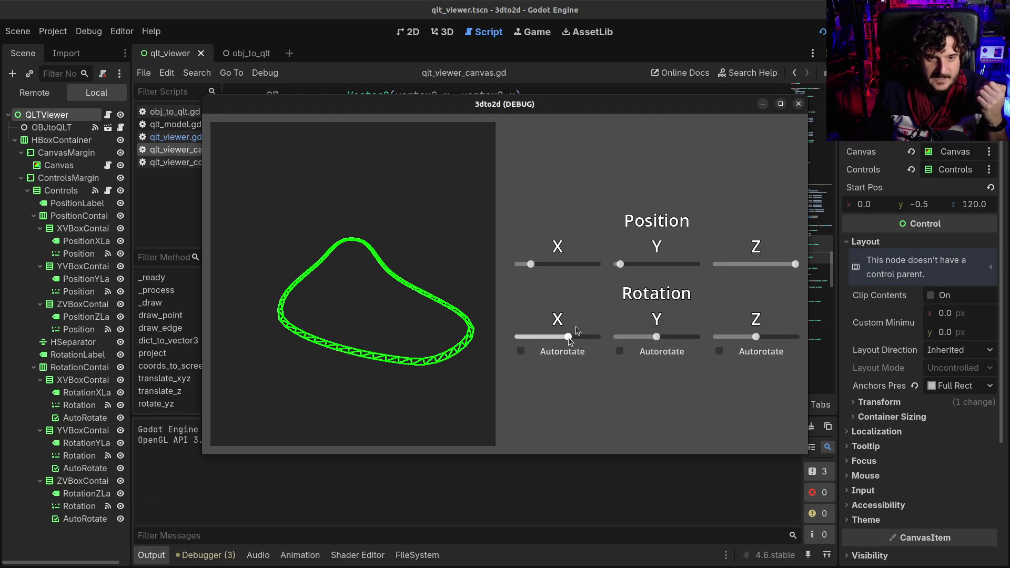
pyautogui.moveTo(621, 264); pyautogui.dragTo(632, 263)
pyautogui.click(654, 337)
pyautogui.moveTo(656, 341); pyautogui.dragTo(654, 341)
pyautogui.moveTo(561, 341); pyautogui.dragTo(571, 341)
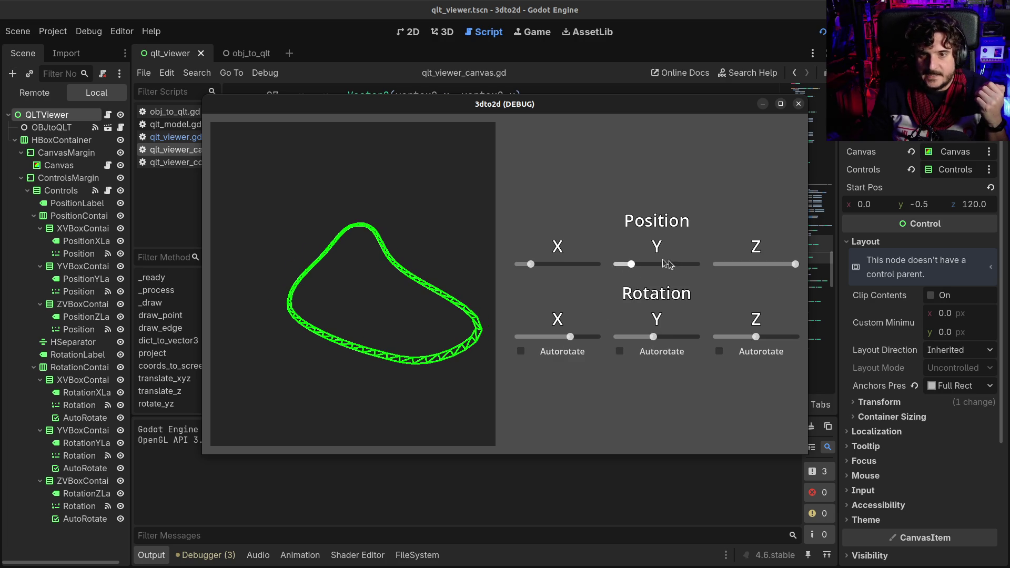
pyautogui.moveTo(632, 266); pyautogui.dragTo(638, 265)
pyautogui.moveTo(756, 337); pyautogui.dragTo(756, 341)
pyautogui.moveTo(534, 263); pyautogui.dragTo(531, 263)
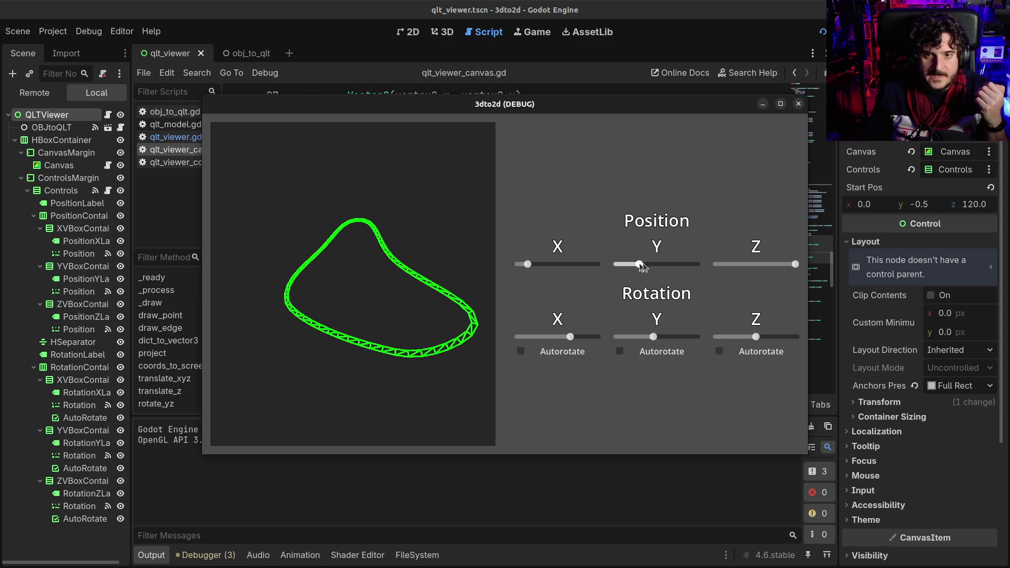
pyautogui.moveTo(640, 264); pyautogui.dragTo(648, 265)
pyautogui.moveTo(791, 263); pyautogui.dragTo(781, 264)
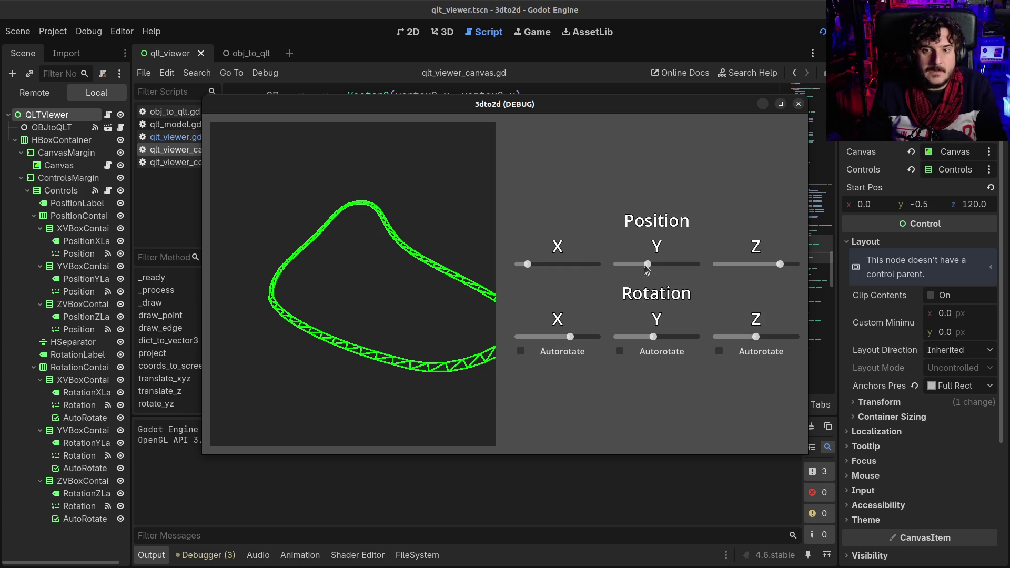
# Fine-tune the outline's X and Y position, then close the viewer window
pyautogui.moveTo(647, 265); pyautogui.dragTo(658, 264)
pyautogui.moveTo(525, 265)
pyautogui.mouseDown()
pyautogui.moveTo(538, 265)
pyautogui.moveTo(523, 266)
pyautogui.mouseUp()
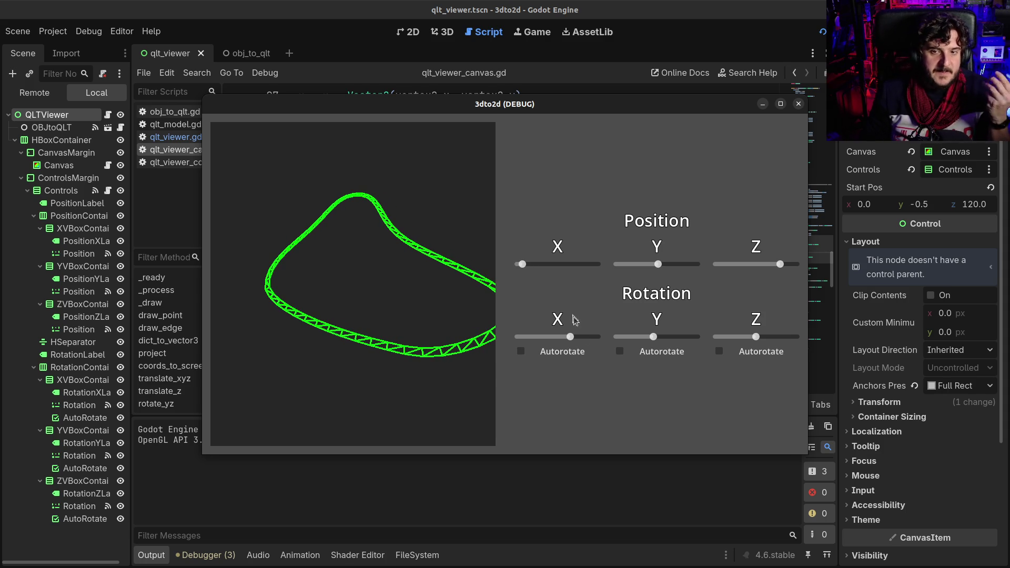
pyautogui.moveTo(658, 265)
pyautogui.mouseDown()
pyautogui.moveTo(684, 266)
pyautogui.moveTo(607, 263)
pyautogui.moveTo(686, 270)
pyautogui.moveTo(661, 266)
pyautogui.mouseUp()
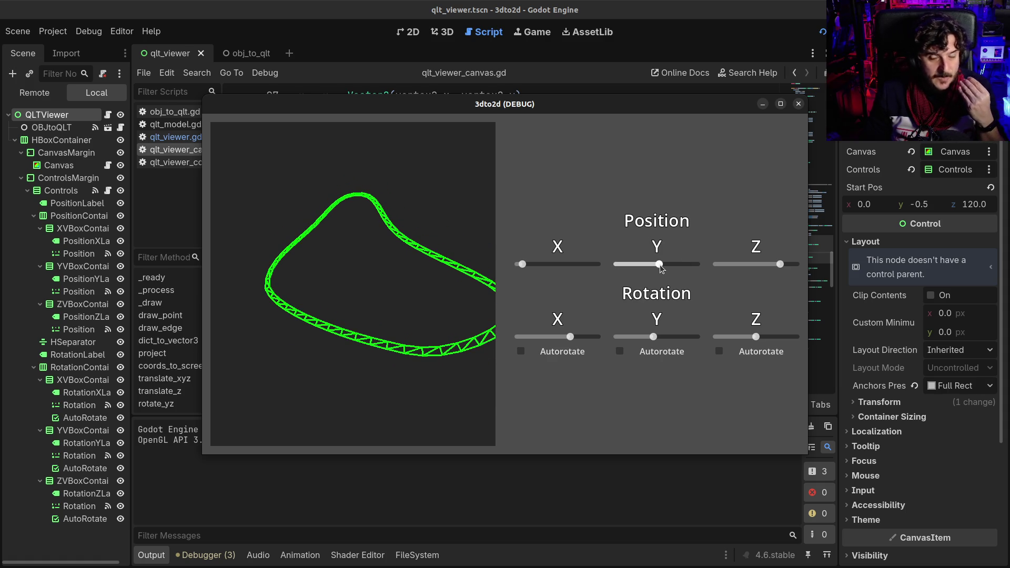
pyautogui.moveTo(660, 264)
pyautogui.mouseDown()
pyautogui.moveTo(684, 264)
pyautogui.moveTo(642, 259)
pyautogui.moveTo(658, 264)
pyautogui.mouseUp()
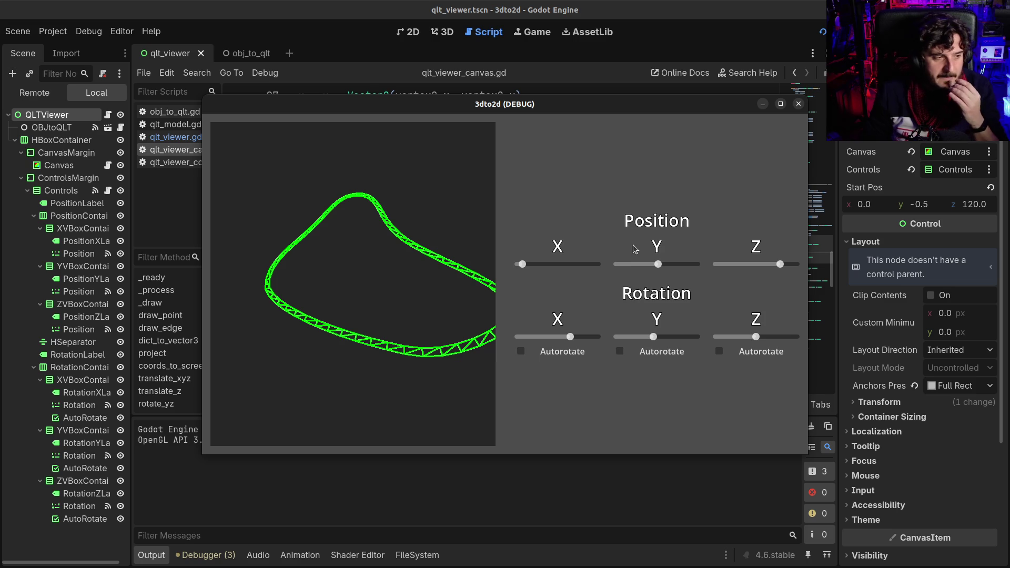
pyautogui.moveTo(519, 264); pyautogui.dragTo(500, 263)
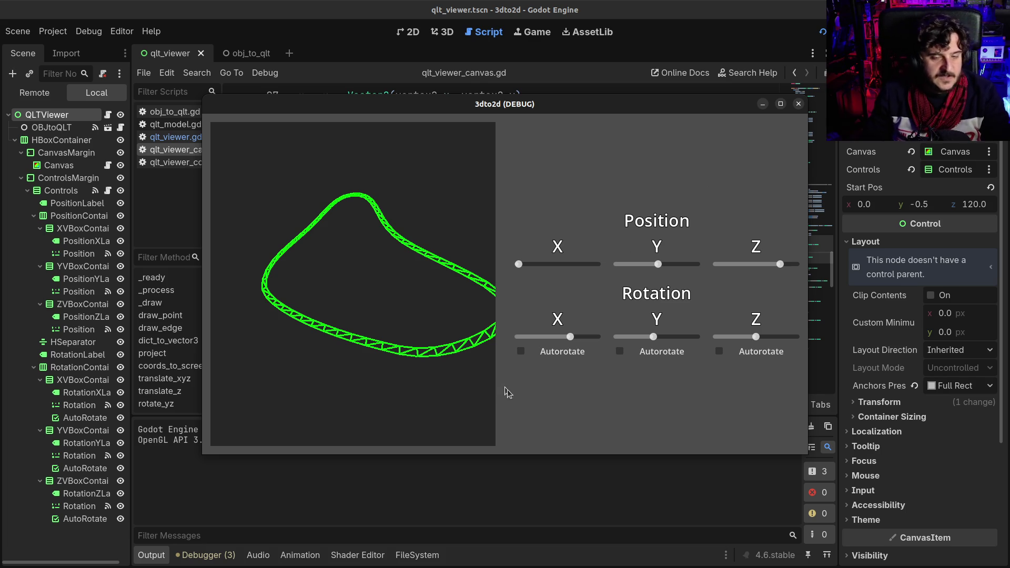
pyautogui.click(798, 104)
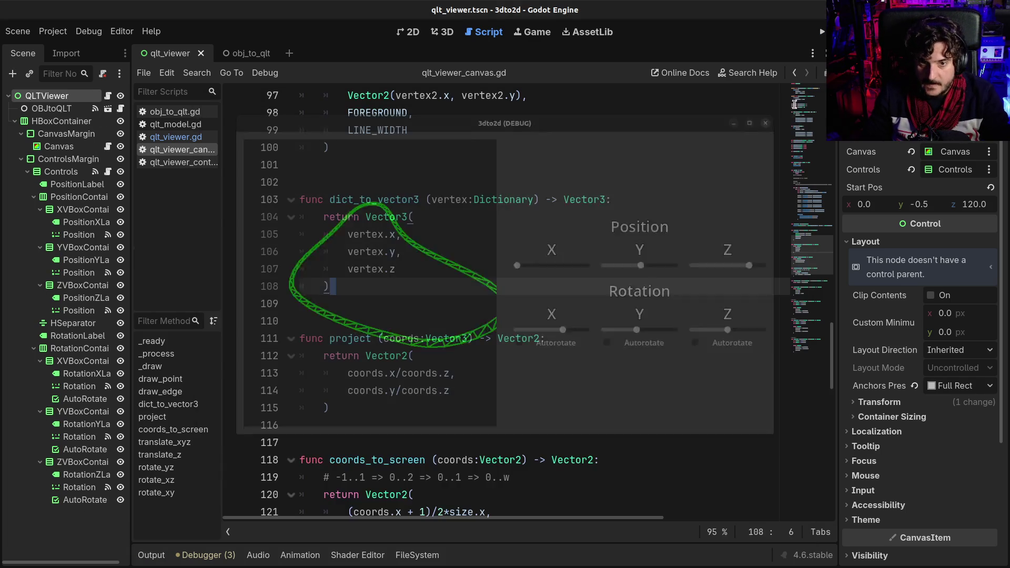
# Run and stop the Virtual Toy 2D game once with the projected positions
pyautogui.click(424, 357)
pyautogui.scroll(-3, 424, 361)
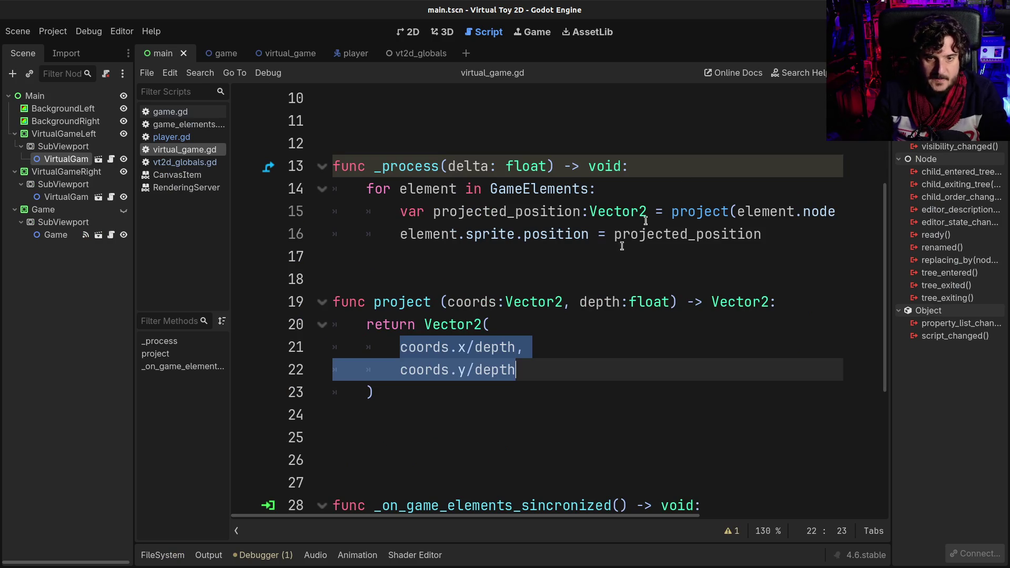
pyautogui.click(581, 301)
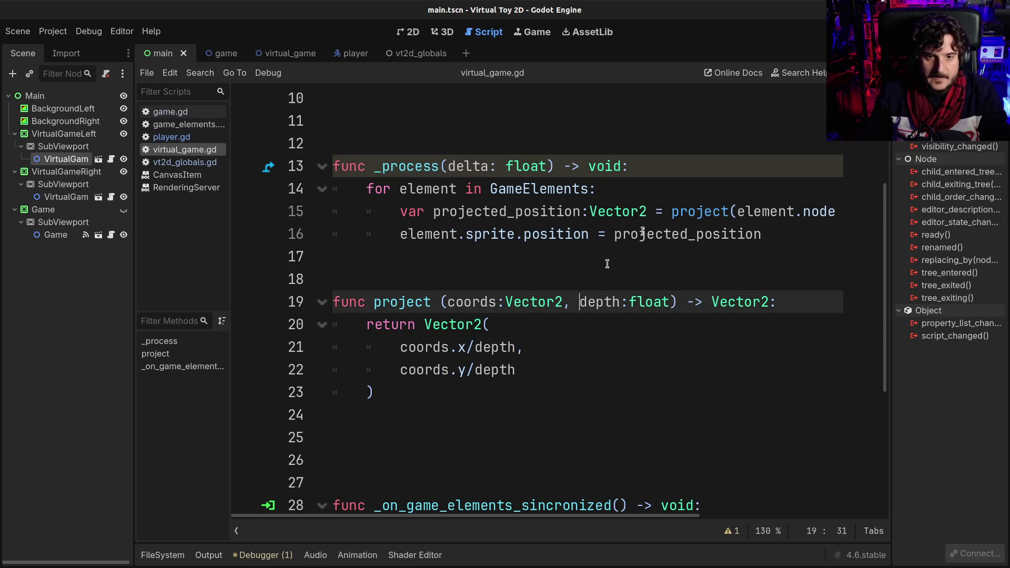
pyautogui.press('F5')
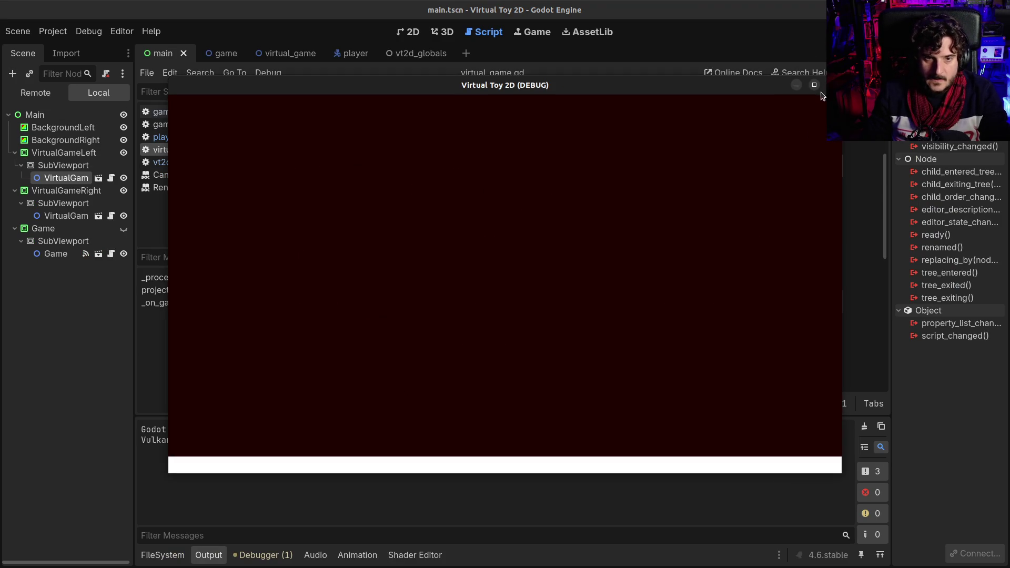
pyautogui.press('F8')
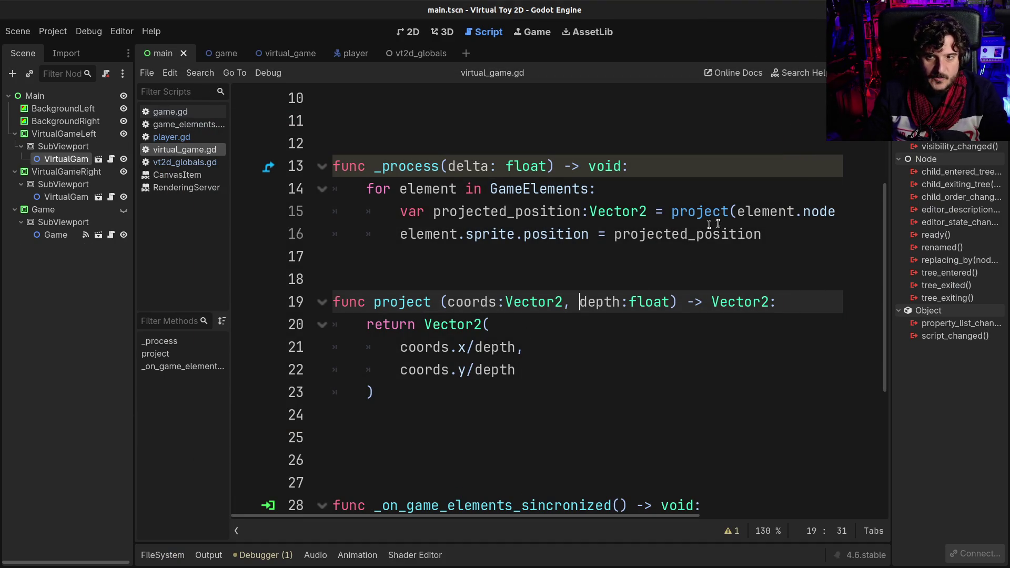
# Replace projected_position on line 16 with element.node.position copied from line 15
pyautogui.click(740, 210)
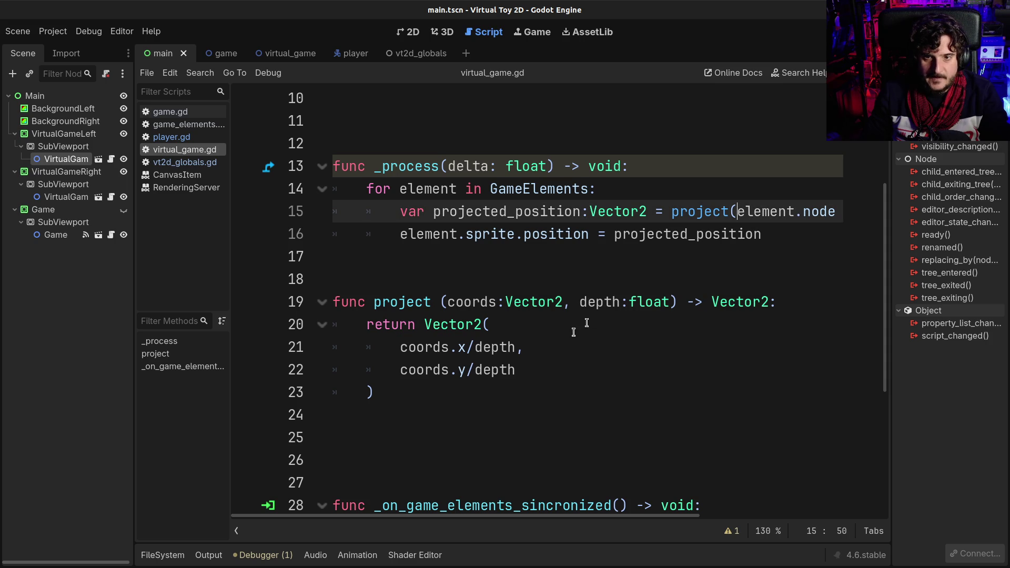
pyautogui.moveTo(447, 519); pyautogui.dragTo(659, 518)
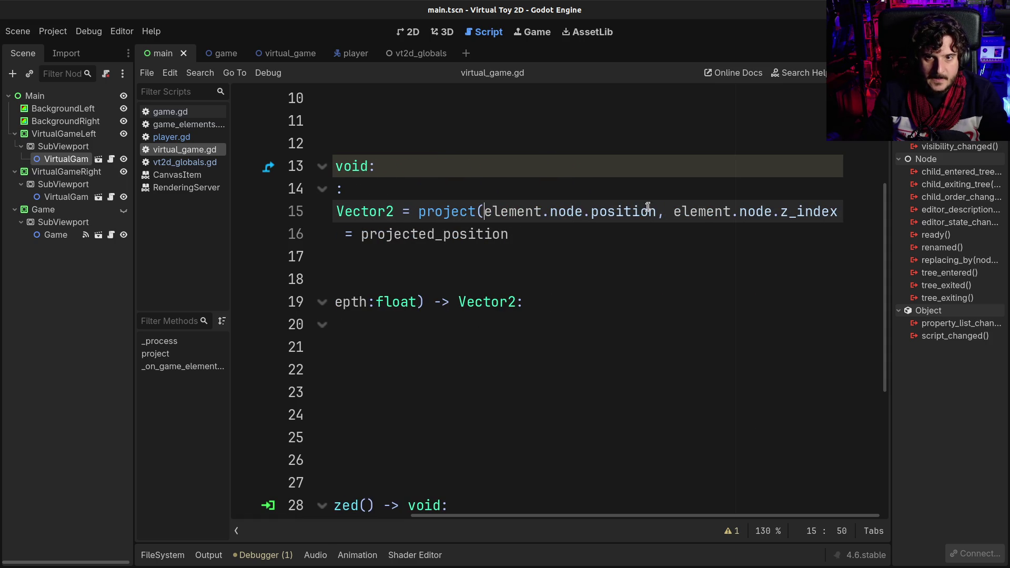
pyautogui.keyDown('shift'); pyautogui.click(656, 211); pyautogui.keyUp('shift')
pyautogui.doubleClick(374, 234)
pyautogui.write('element.node.position')
# Run the game, toggle the Game node's visibility to see the three stick figures, then stop
pyautogui.press('F5')
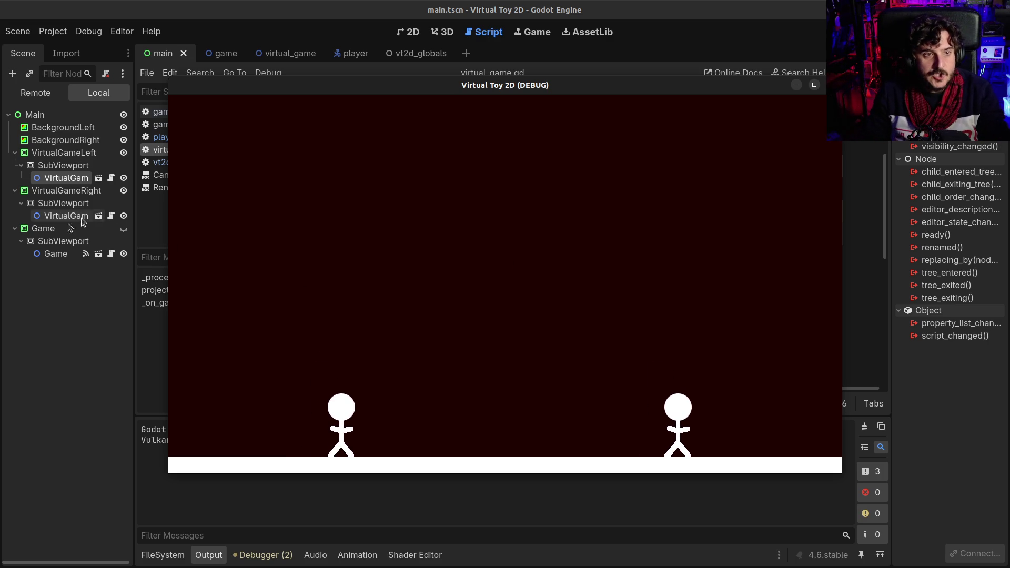
pyautogui.click(124, 230)
pyautogui.hotkey('alt', 'Tab')
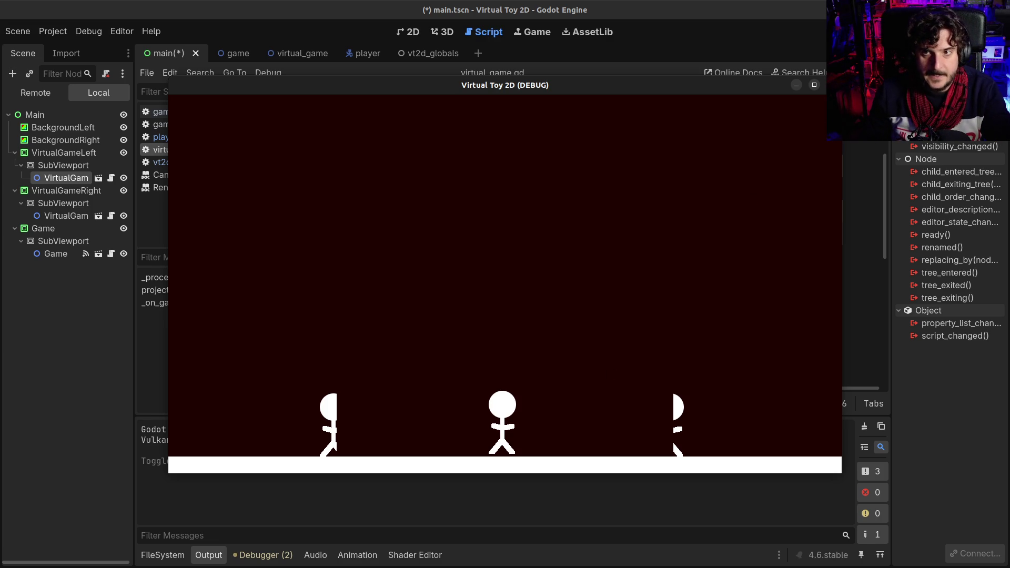
pyautogui.press('F8')
pyautogui.click(552, 256)
pyautogui.click(513, 347)
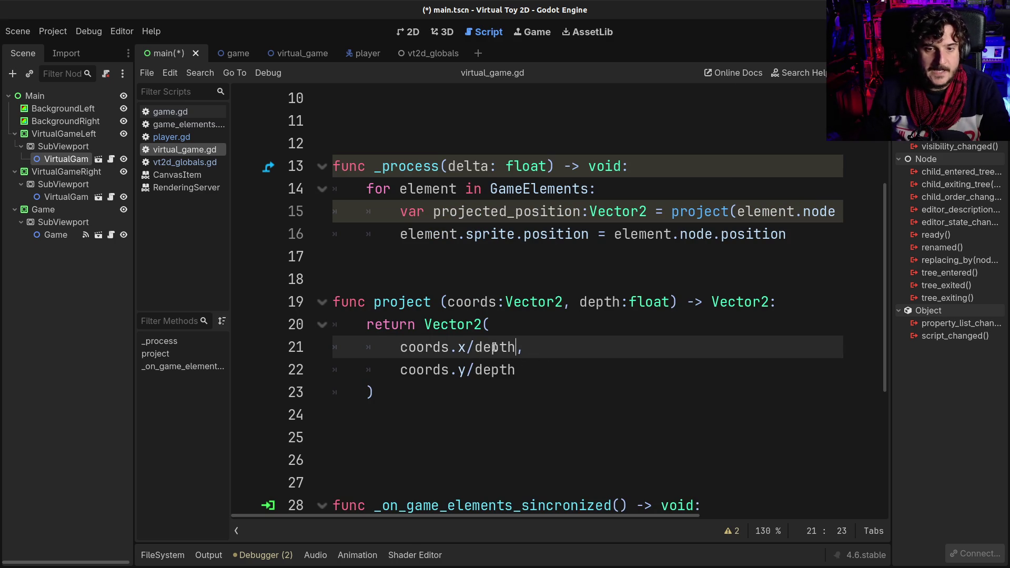
# Highlight the depth divisors on lines 21 and 22 of project()
pyautogui.doubleClick(495, 347)
pyautogui.doubleClick(487, 365)
pyautogui.click(488, 332)
pyautogui.doubleClick(489, 347)
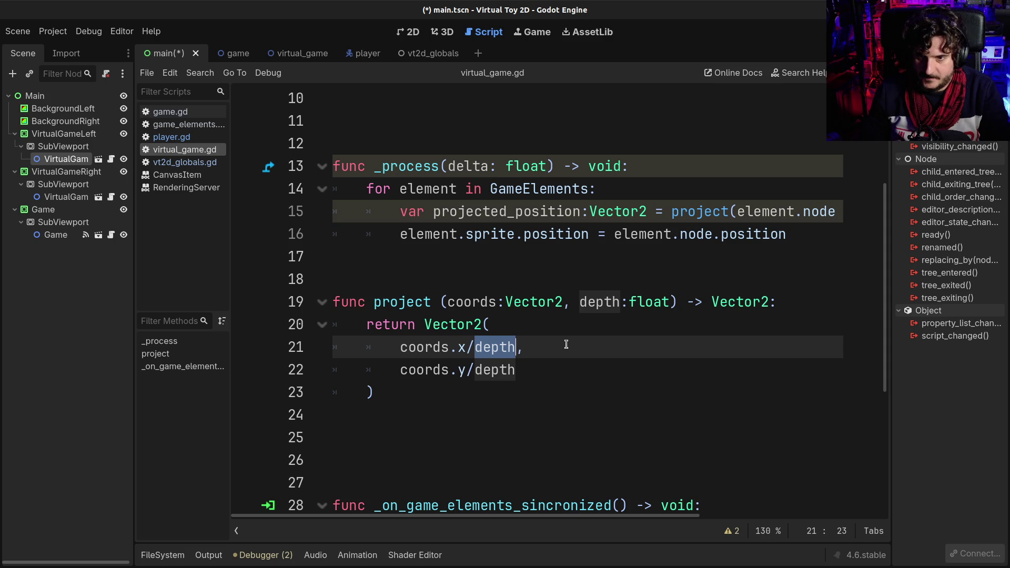
# Insert an 'if depth == 0: return coords' guard at the top of project() and save
pyautogui.click(778, 304)
pyautogui.press('Return')
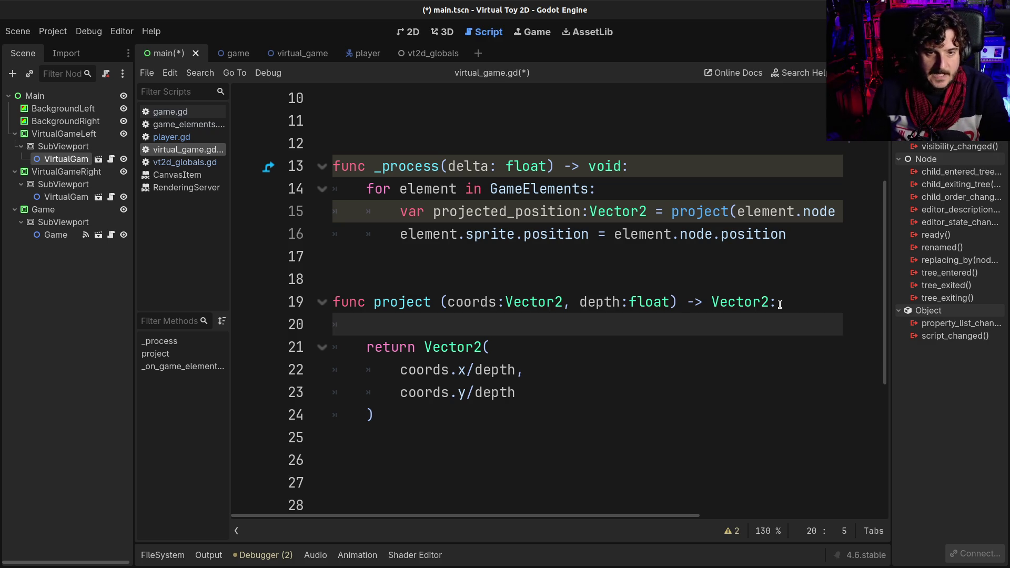
pyautogui.write('if de')
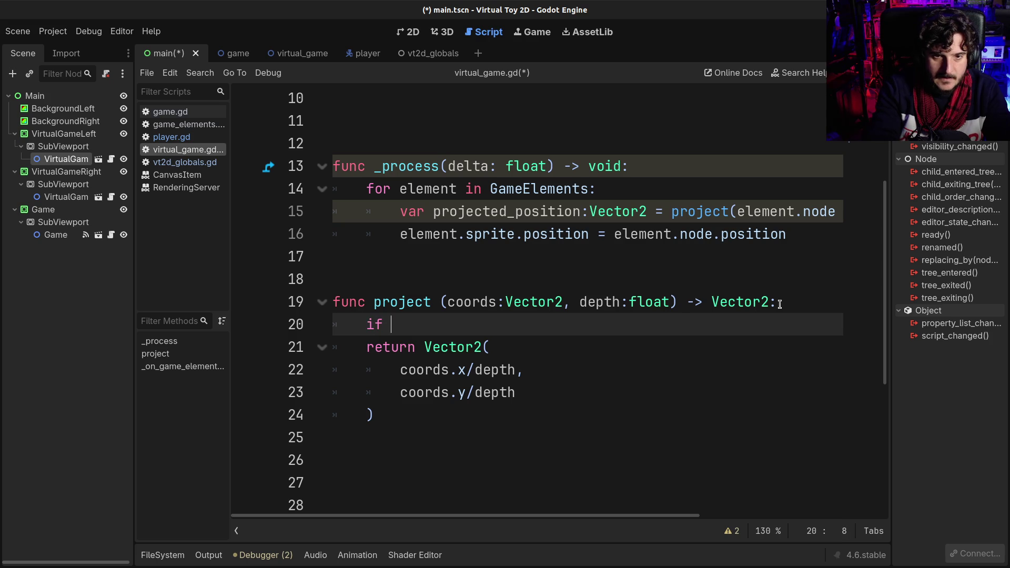
pyautogui.write('pth == 0')
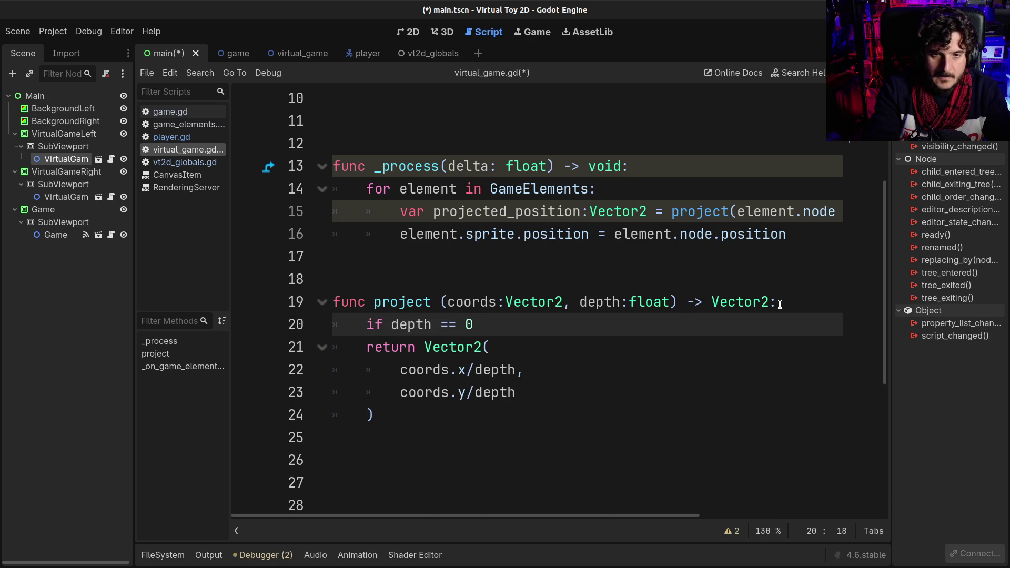
pyautogui.write(':')
pyautogui.press('Return')
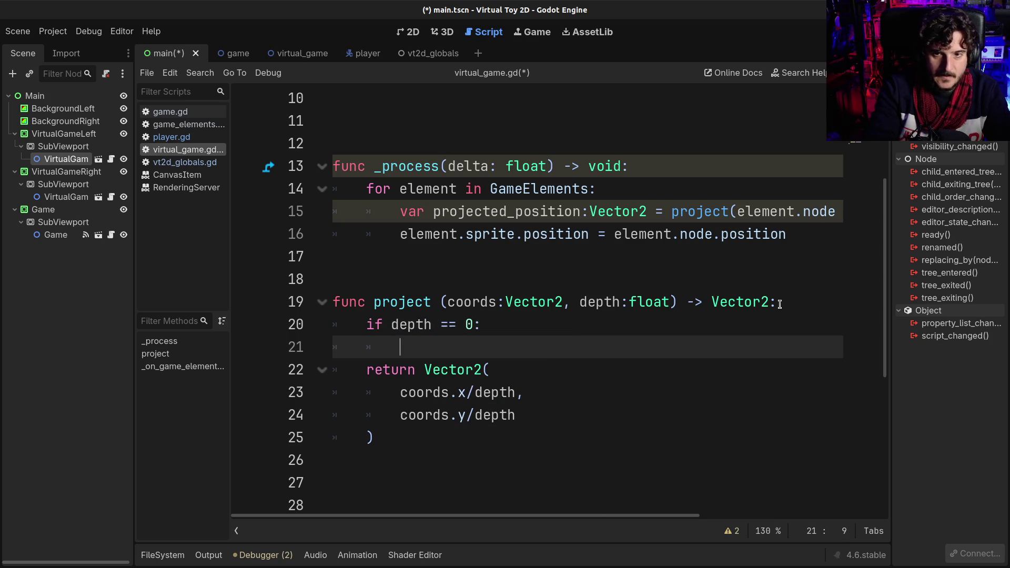
pyautogui.write('return')
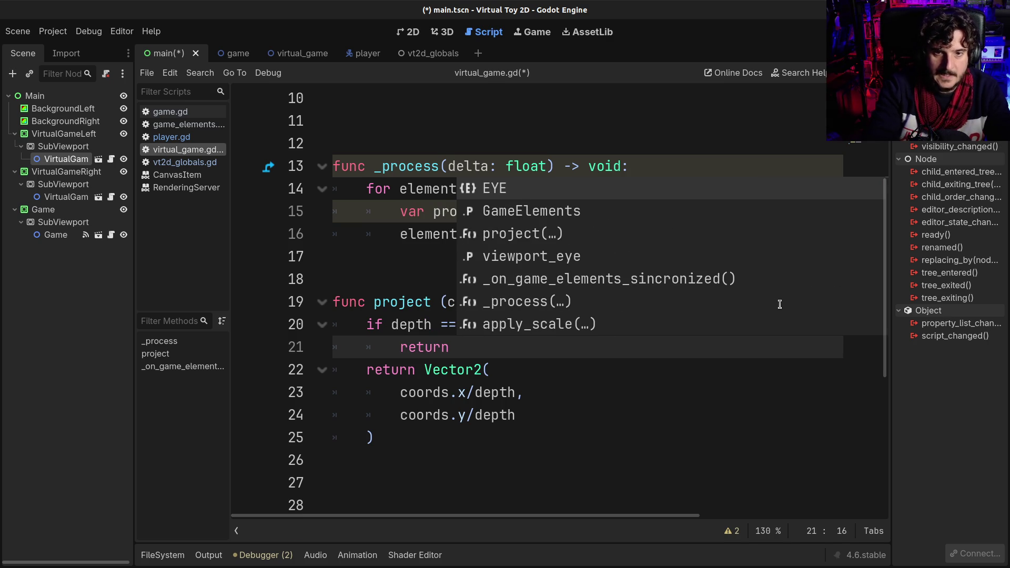
pyautogui.press('Escape')
pyautogui.doubleClick(458, 303)
pyautogui.hotkey('ctrl', 'c')
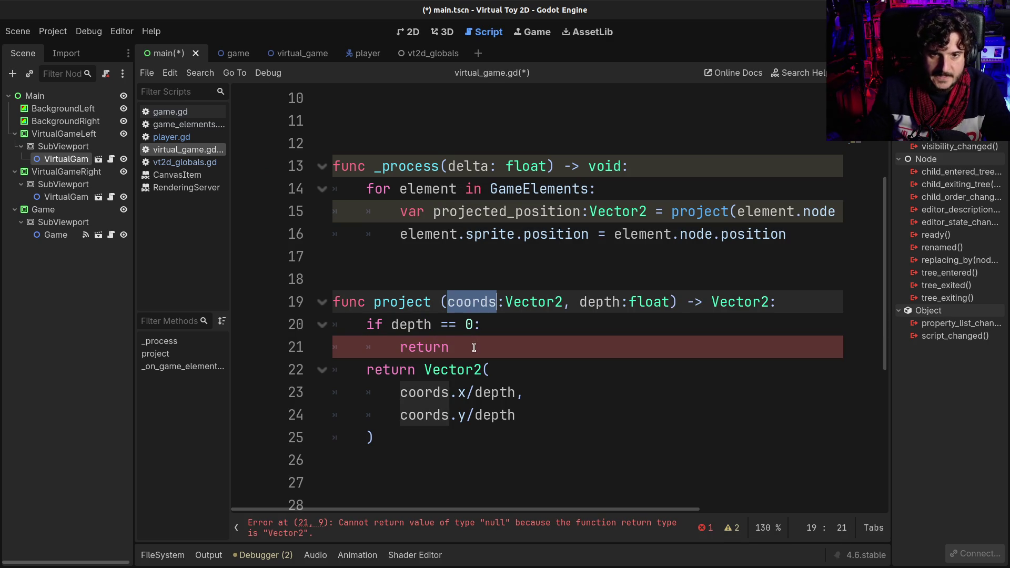
pyautogui.click(474, 347)
pyautogui.hotkey('ctrl', 'v')
pyautogui.press('Return')
pyautogui.press('BackSpace')
pyautogui.press('BackSpace')
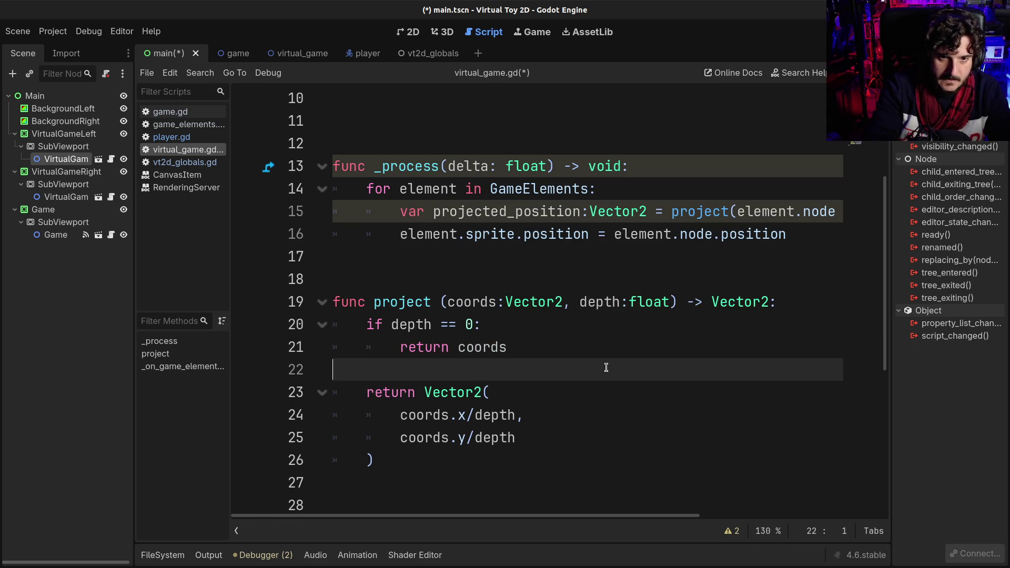
pyautogui.hotkey('ctrl', 's')
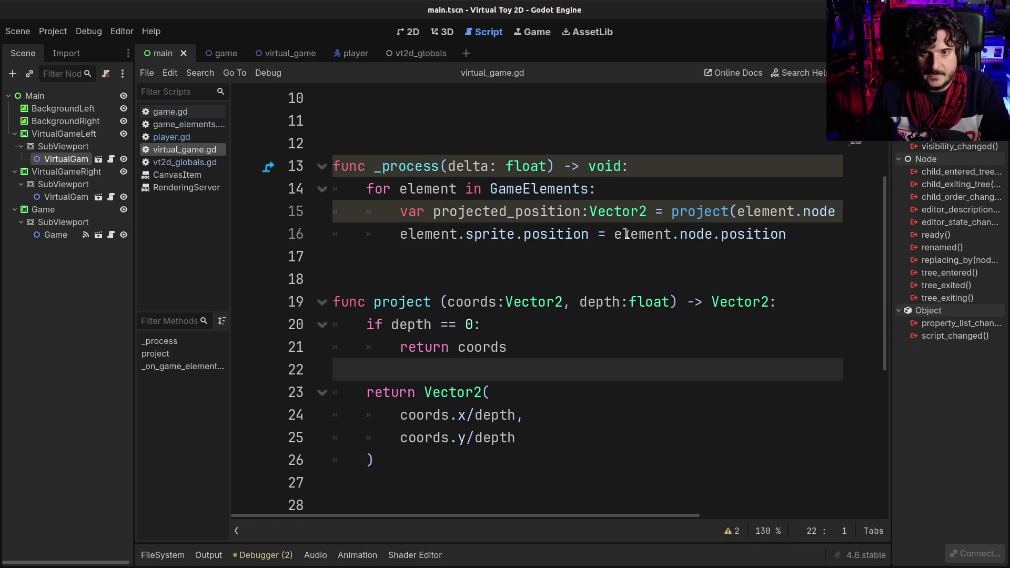
pyautogui.doubleClick(548, 213)
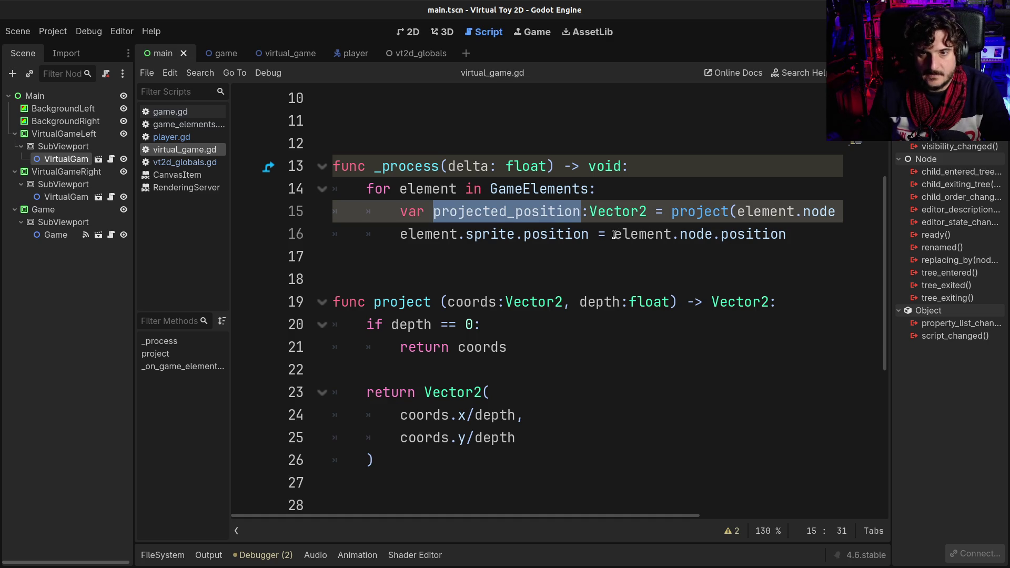
# Change line 16 to element.sprite.position = projected_position and test-run the game
pyautogui.hotkey('ctrl', 'c')
pyautogui.moveTo(614, 234); pyautogui.dragTo(786, 235)
pyautogui.hotkey('ctrl', 'v')
pyautogui.press('F5')
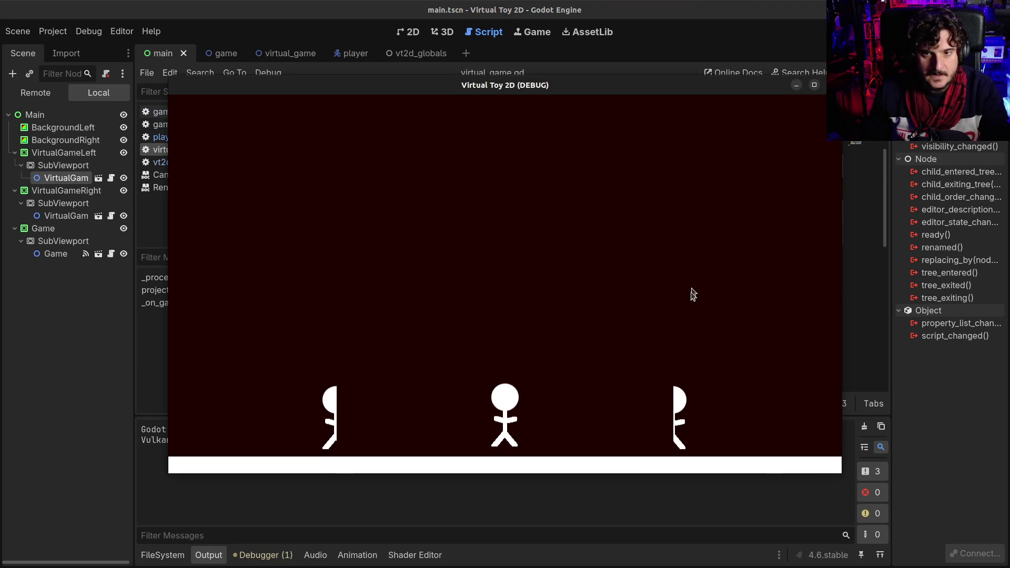
pyautogui.press('F8')
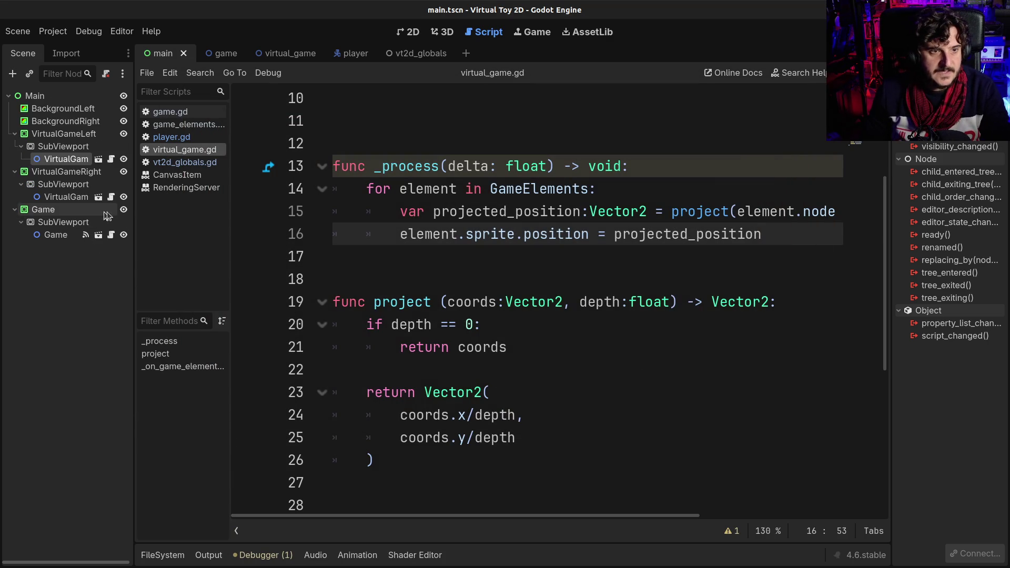
# Rerun the game from the script to check the projected sprite positions
pyautogui.click(556, 263)
pyautogui.press('F5')
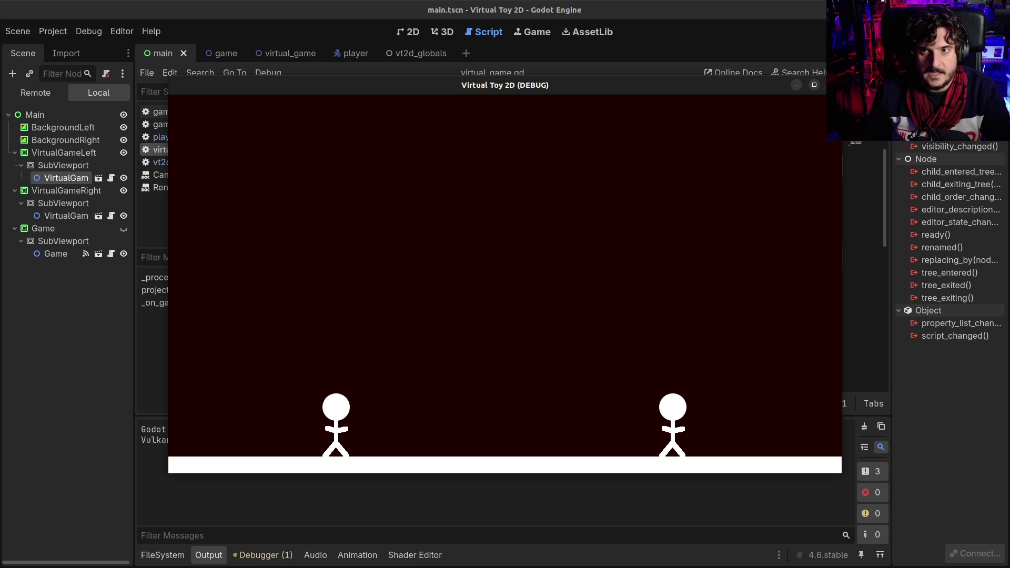
pyautogui.click(901, 32)
pyautogui.click(610, 216)
pyautogui.press('F5')
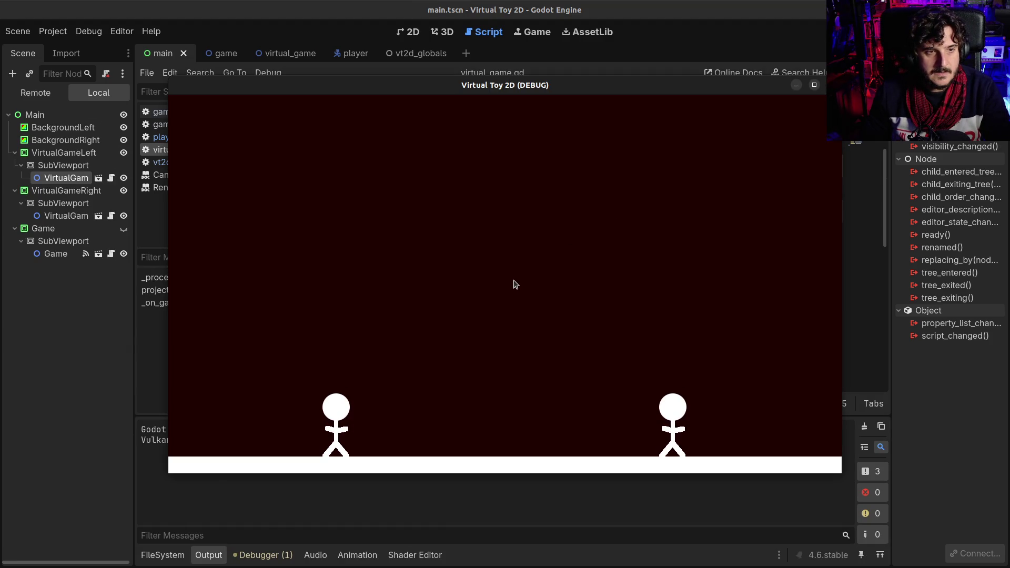
# Make the Game node visible again, rerun, and make the stick figures jump with space
pyautogui.click(123, 230)
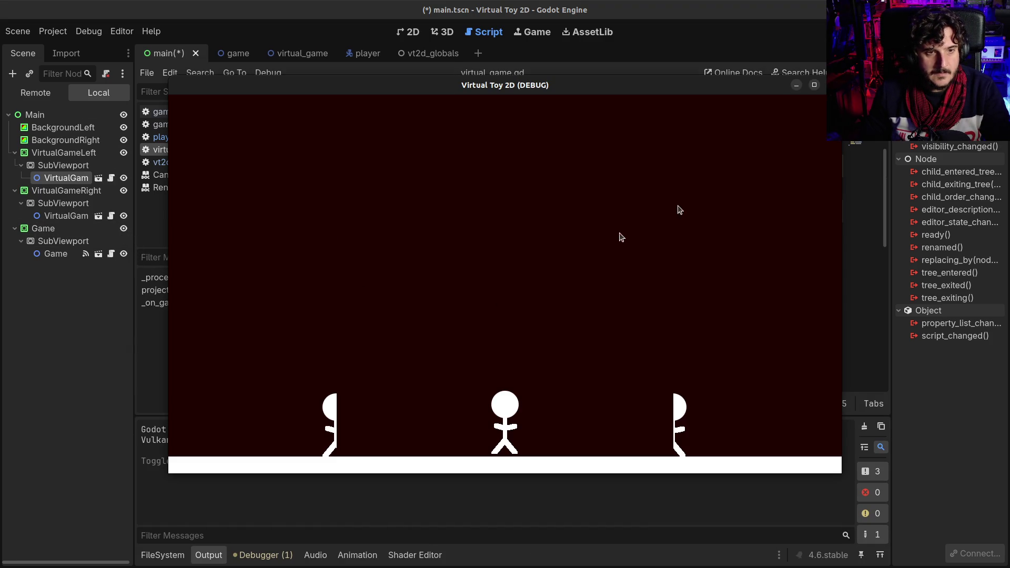
pyautogui.click(832, 85)
pyautogui.click(469, 325)
pyautogui.press('F5')
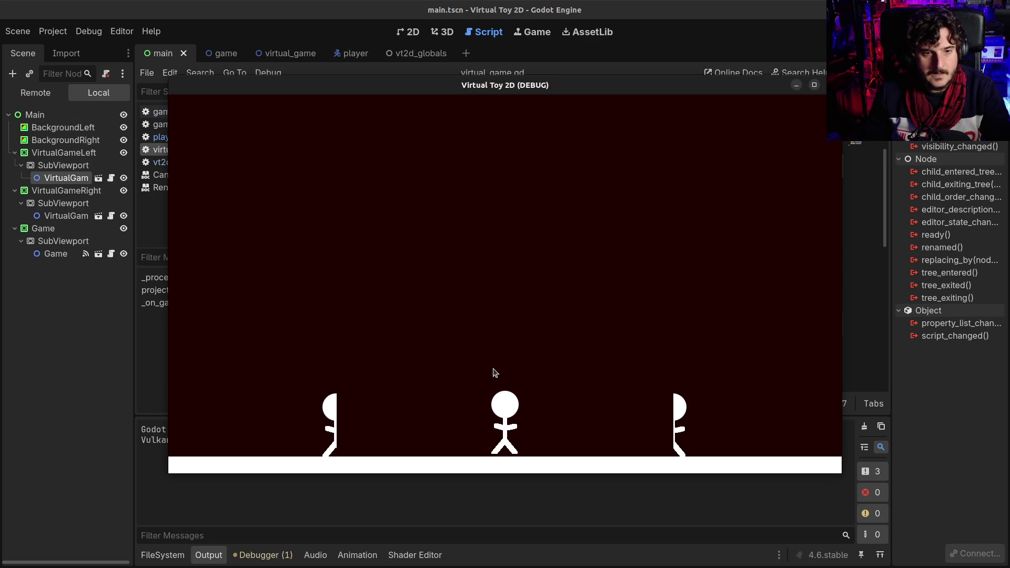
pyautogui.press('space')
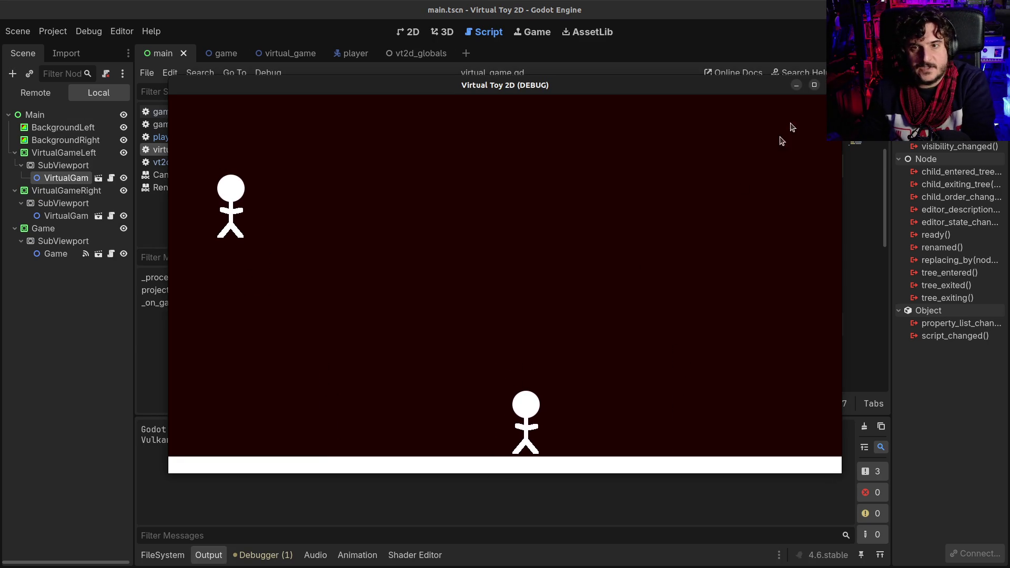
pyautogui.click(832, 85)
# Open Project Settings on the Input Map with Show Built-in Actions enabled
pyautogui.click(53, 31)
pyautogui.click(79, 45)
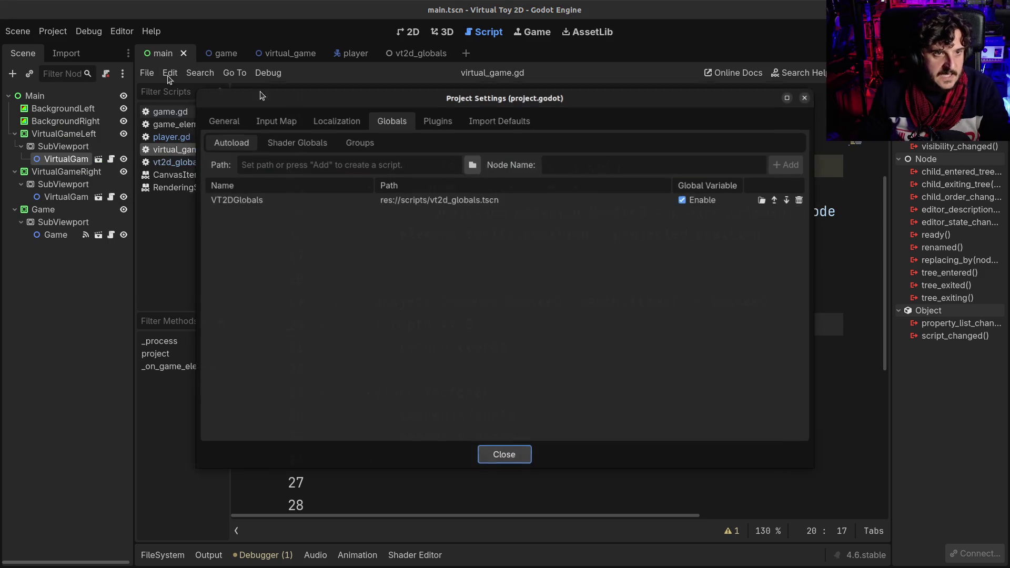
pyautogui.click(258, 112)
pyautogui.click(332, 137)
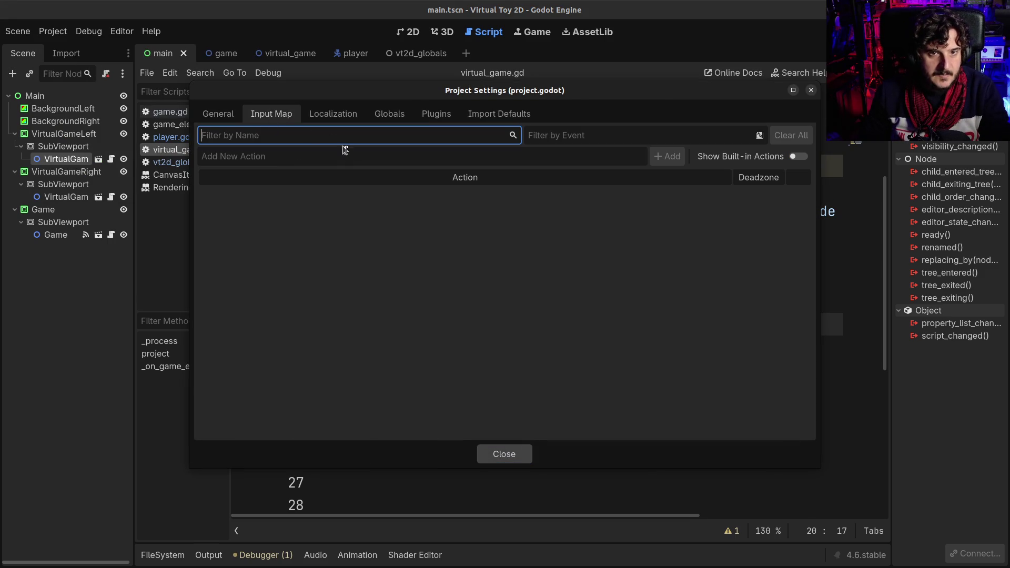
pyautogui.click(211, 113)
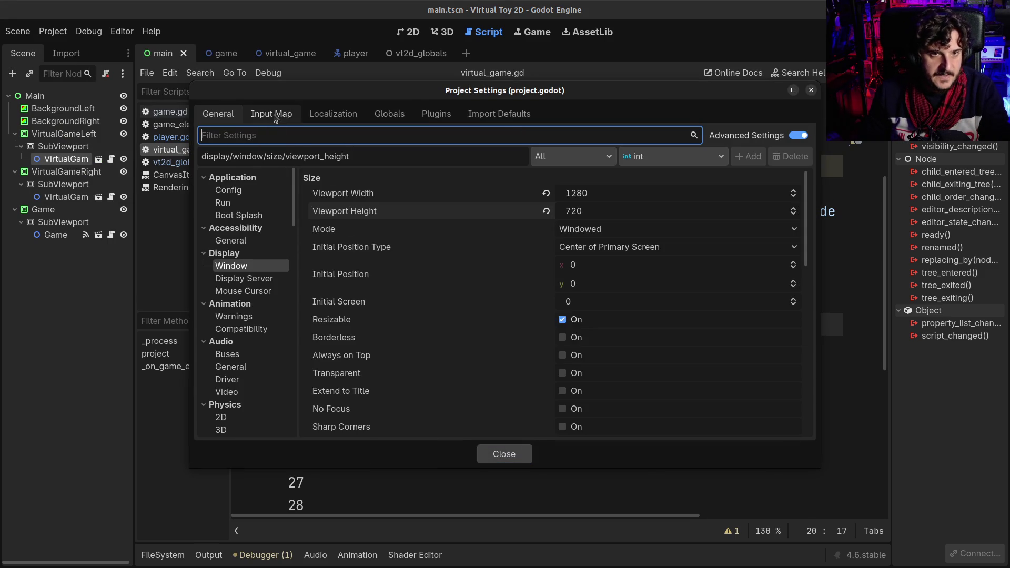
pyautogui.click(274, 116)
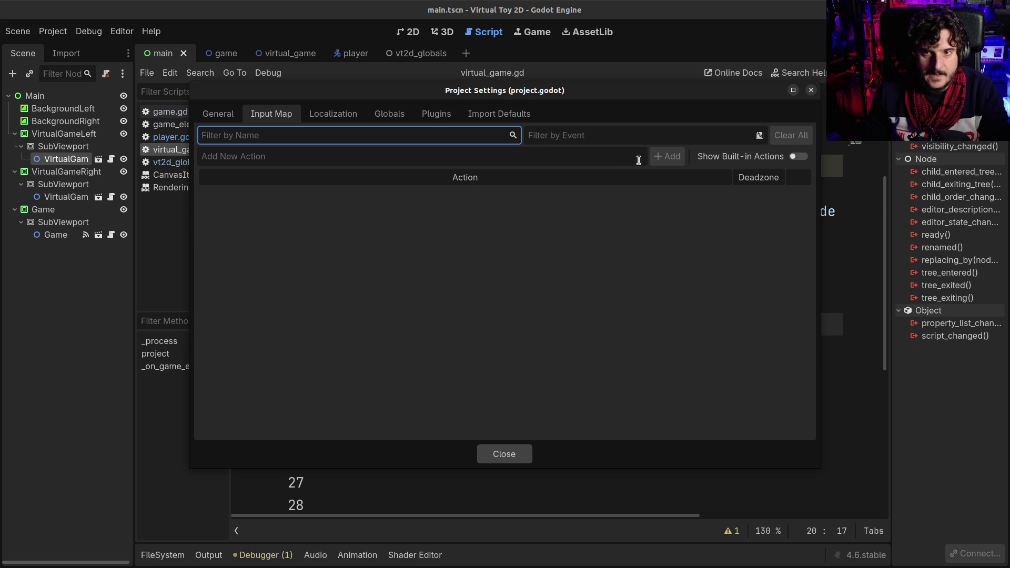
pyautogui.click(798, 157)
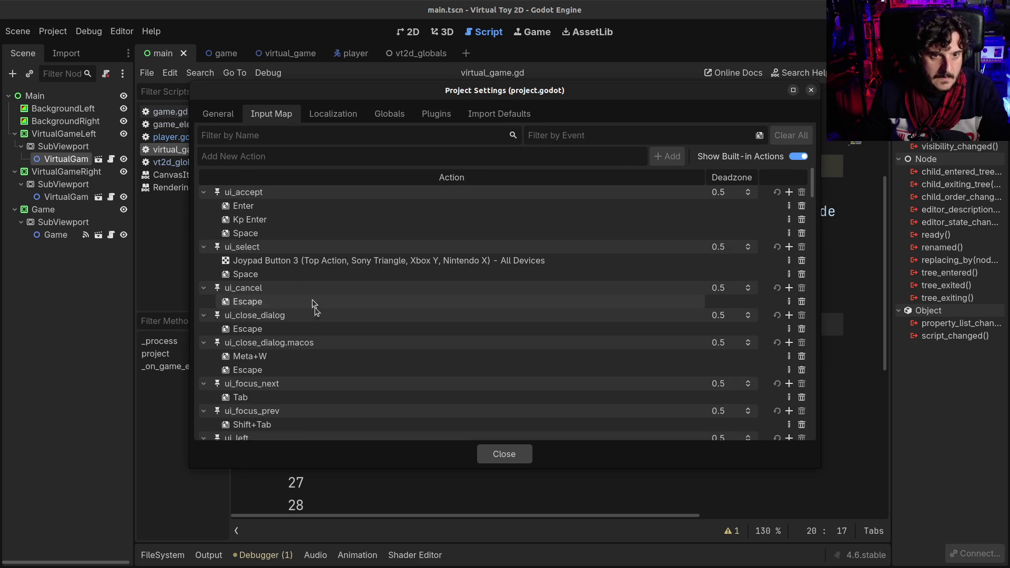
pyautogui.scroll(-3, 315, 310)
pyautogui.scroll(1, 317, 314)
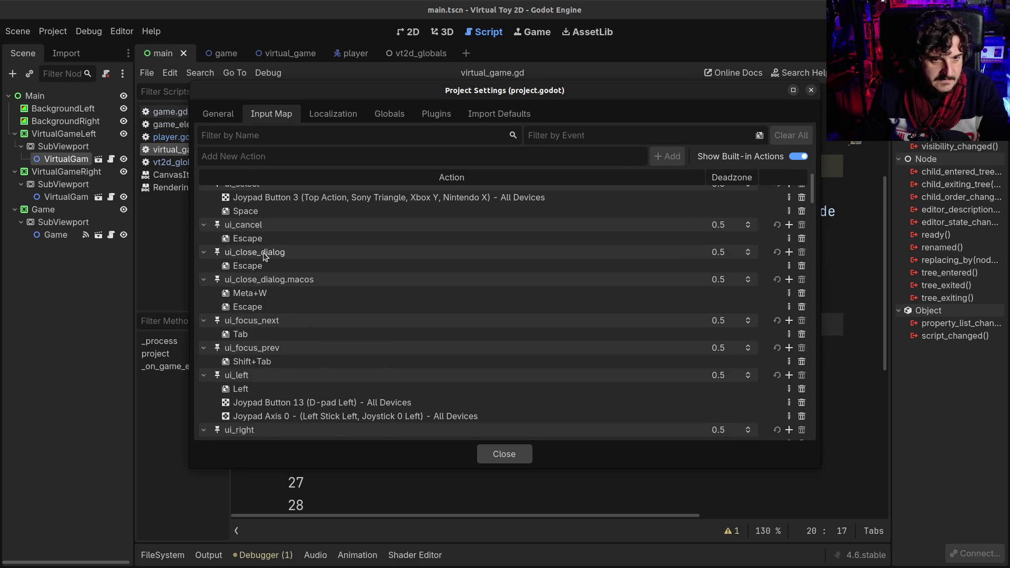
pyautogui.scroll(-2, 262, 305)
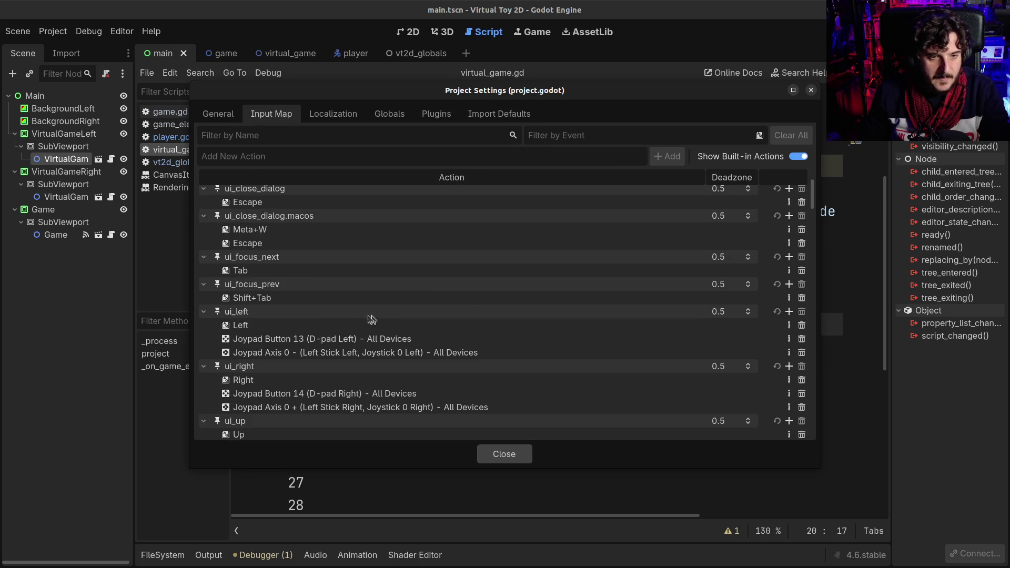
# Add the A key to ui_left and the D key to ui_right
pyautogui.click(789, 312)
pyautogui.press('a')
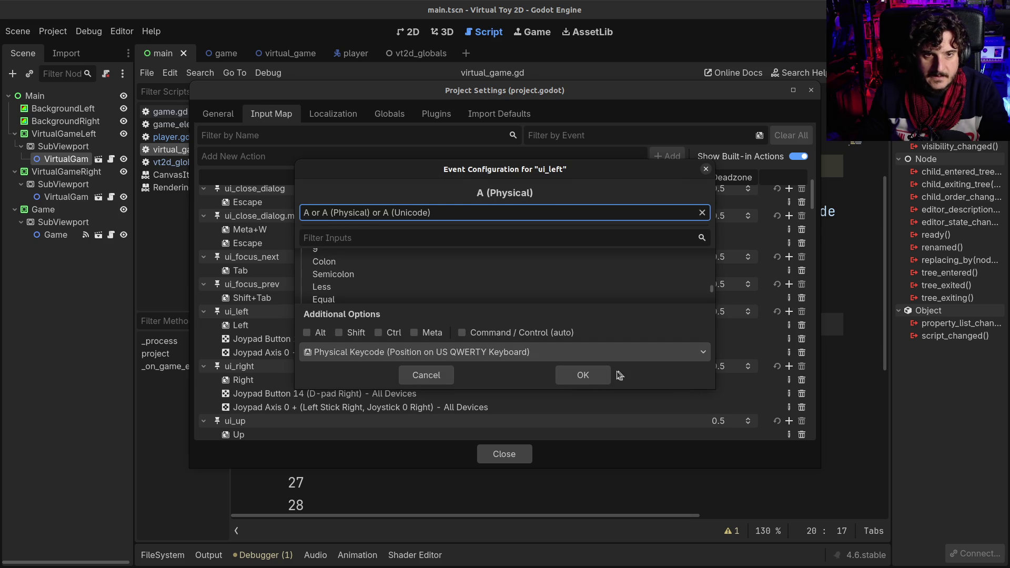
pyautogui.click(601, 375)
pyautogui.scroll(-2, 675, 378)
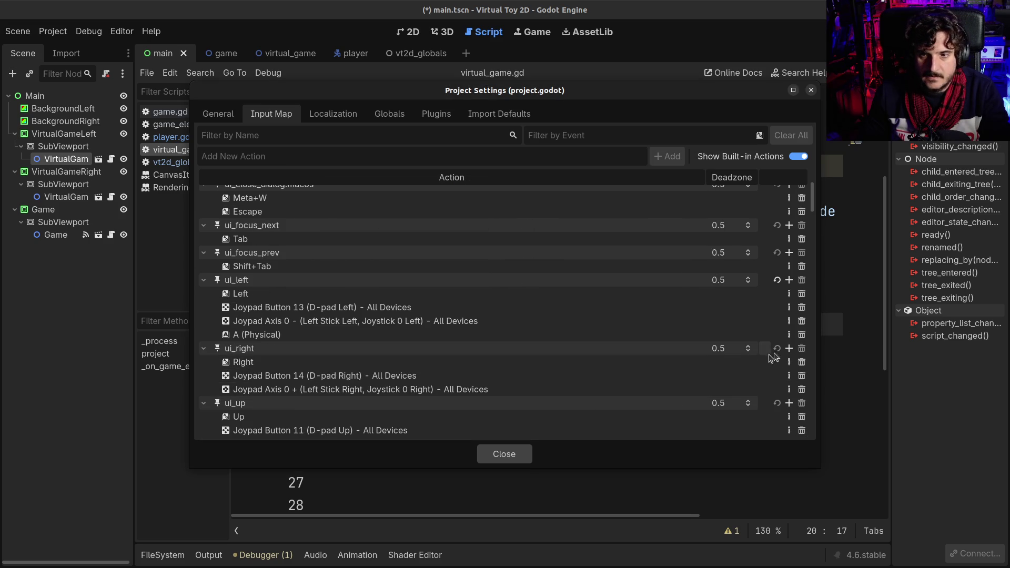
pyautogui.click(789, 348)
pyautogui.press('d')
pyautogui.click(582, 375)
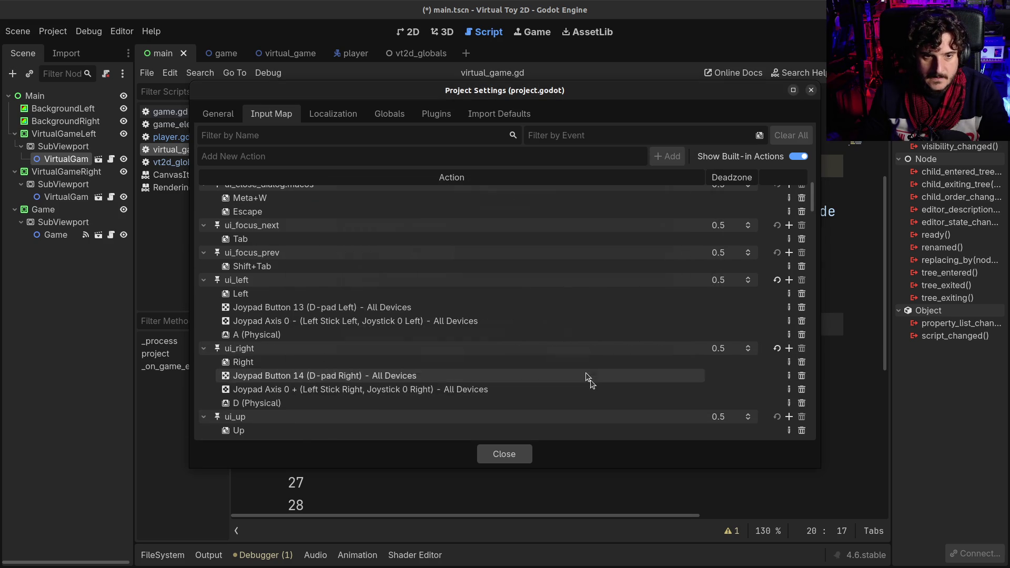
pyautogui.scroll(-4, 683, 382)
# Add W to ui_up and S to ui_down, then close settings and run the game
pyautogui.click(790, 353)
pyautogui.press('w')
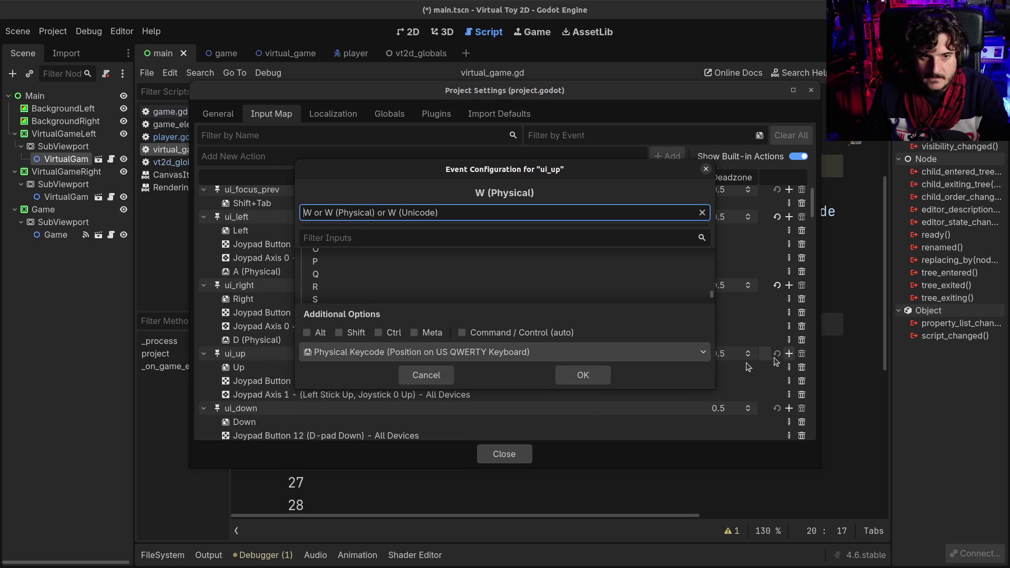
pyautogui.click(602, 375)
pyautogui.scroll(-6, 683, 368)
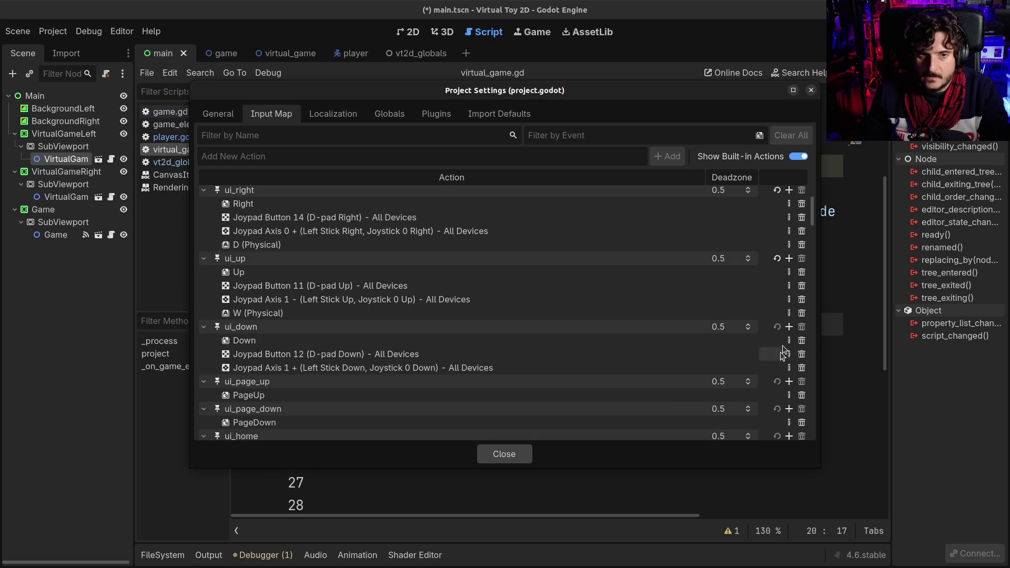
pyautogui.click(789, 327)
pyautogui.press('s')
pyautogui.click(600, 375)
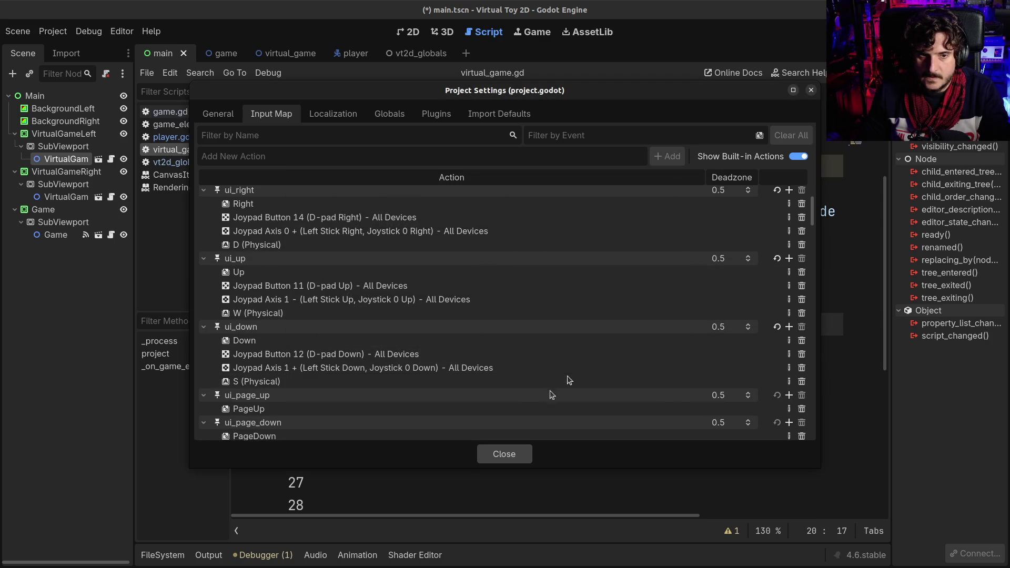
pyautogui.click(504, 453)
pyautogui.press('F5')
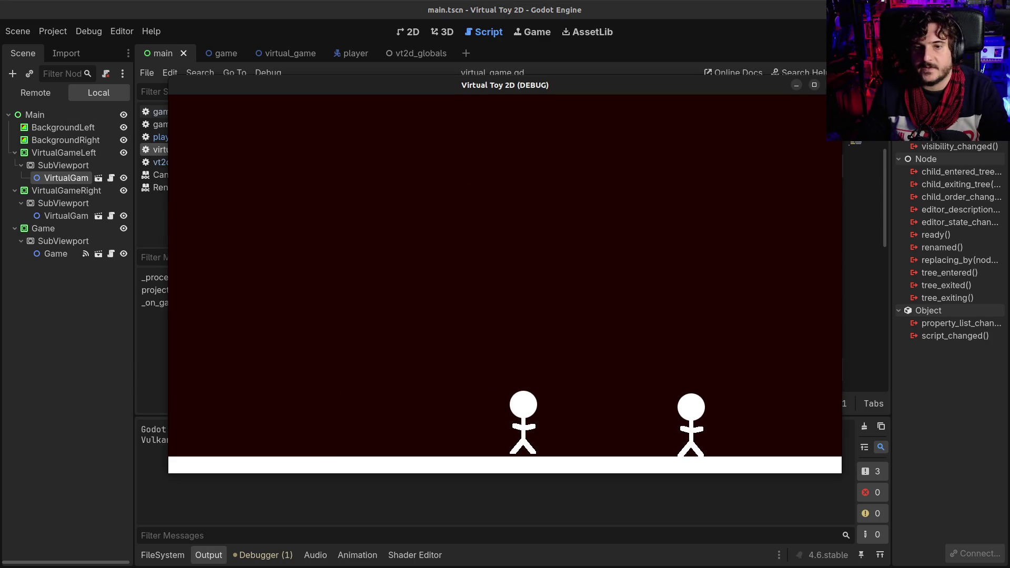
# Close the running game and restart it from virtual_game.gd
pyautogui.click(832, 85)
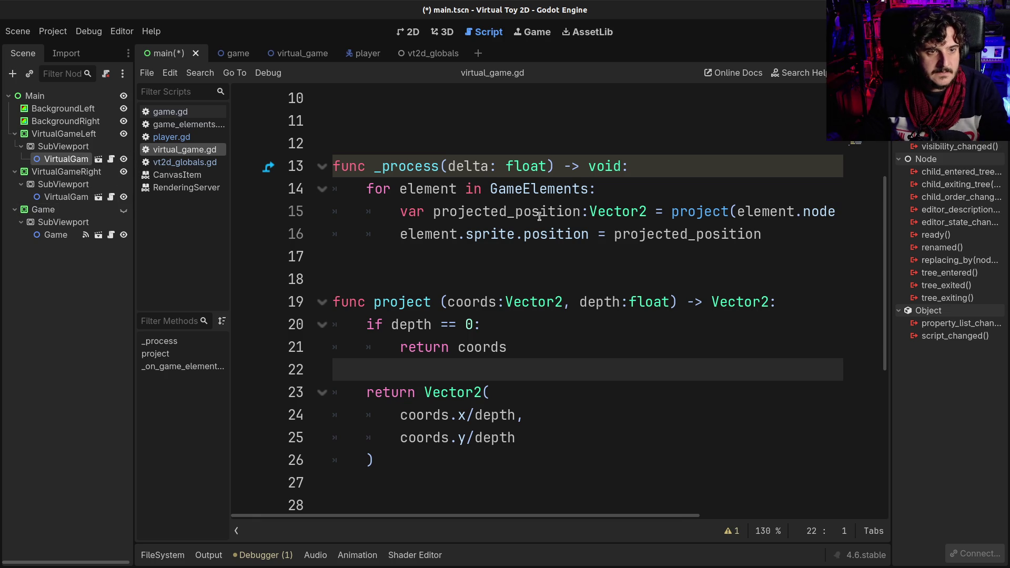
pyautogui.click(540, 214)
pyautogui.press('F5')
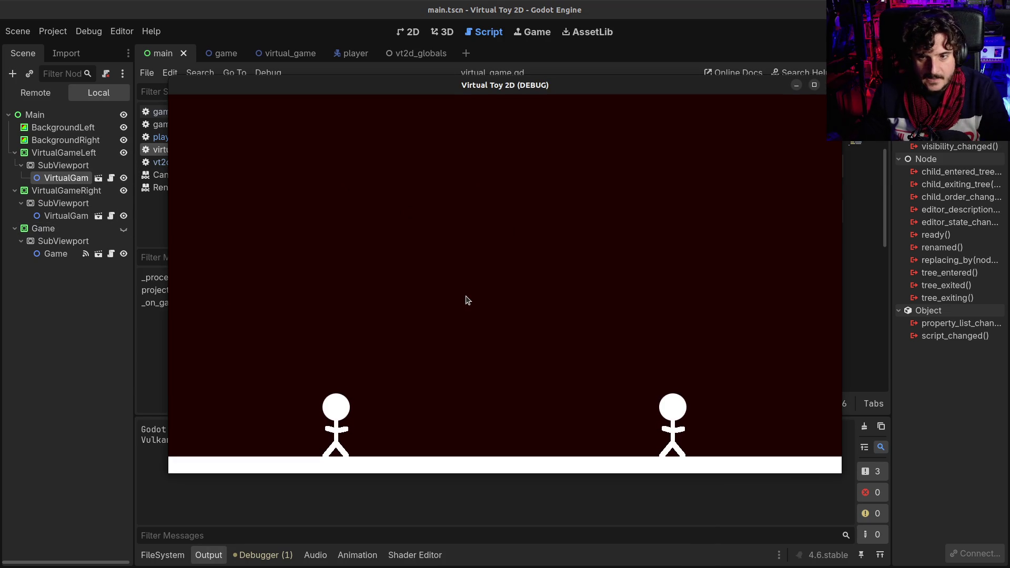
# Walk the stick figures right, left and up, then stop the game and return to line 18
pyautogui.press('Right')
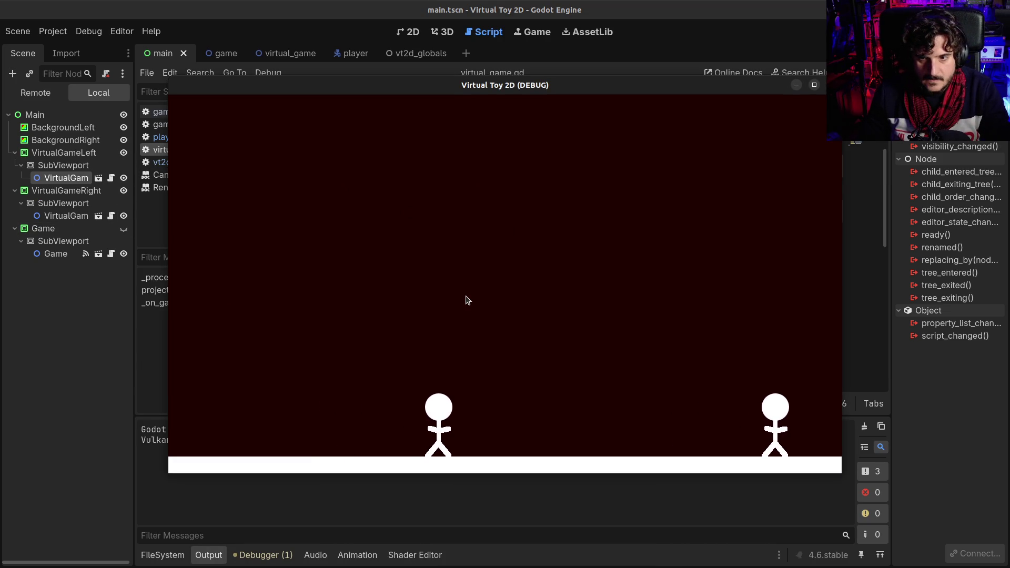
pyautogui.press('Right')
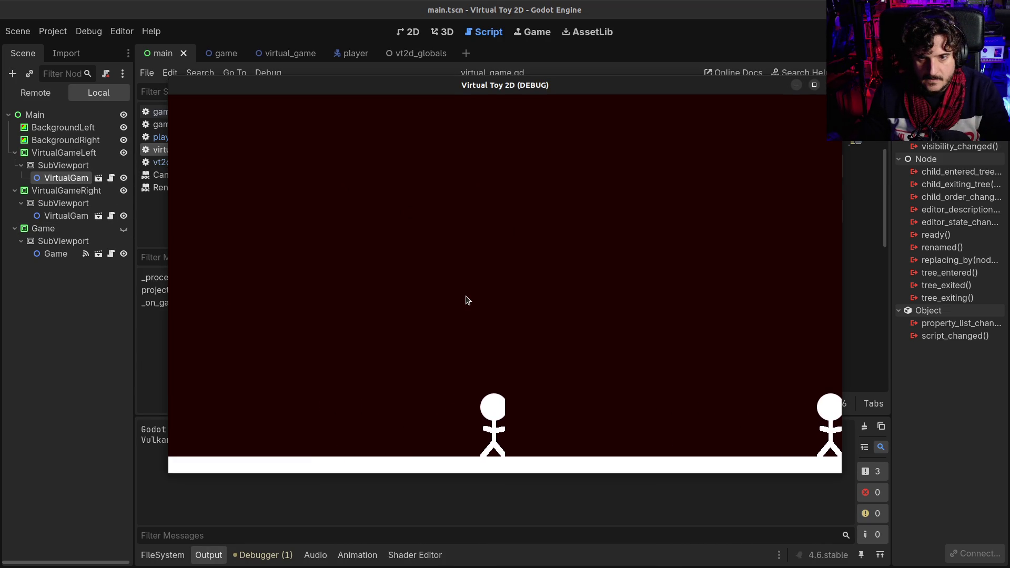
pyautogui.press('Left')
pyautogui.press('Left')
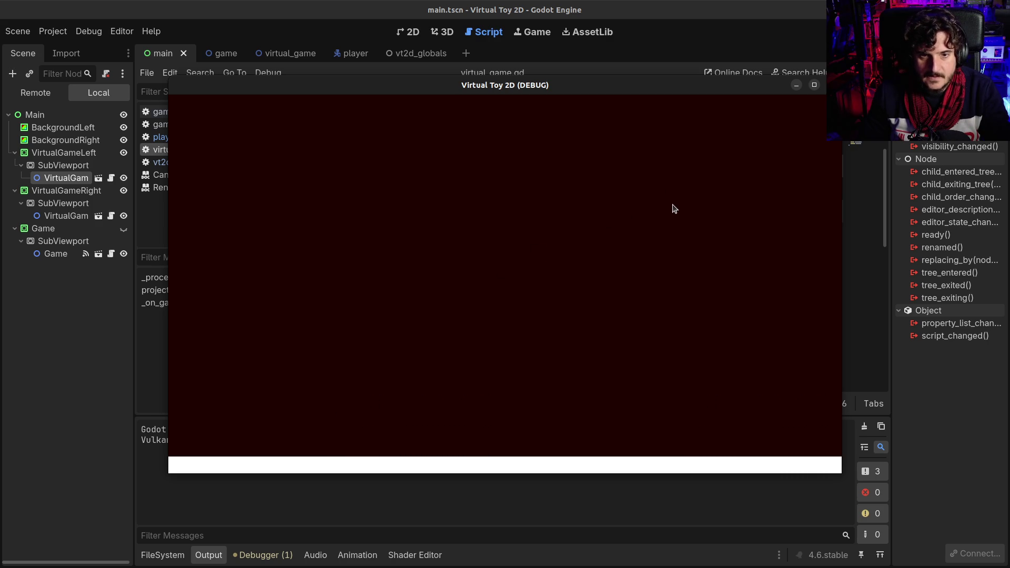
pyautogui.press('Up')
pyautogui.press('Left')
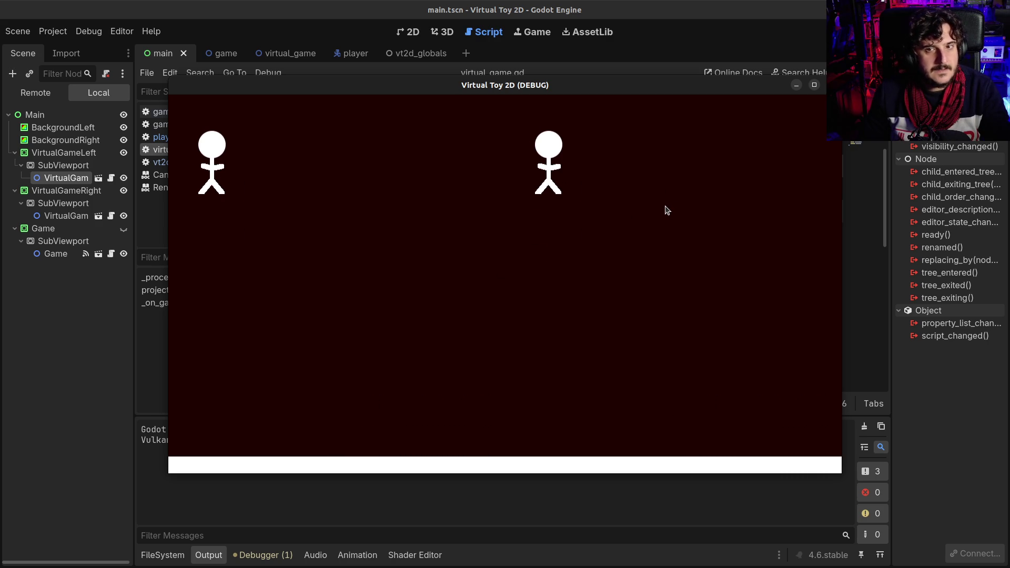
pyautogui.press('Right')
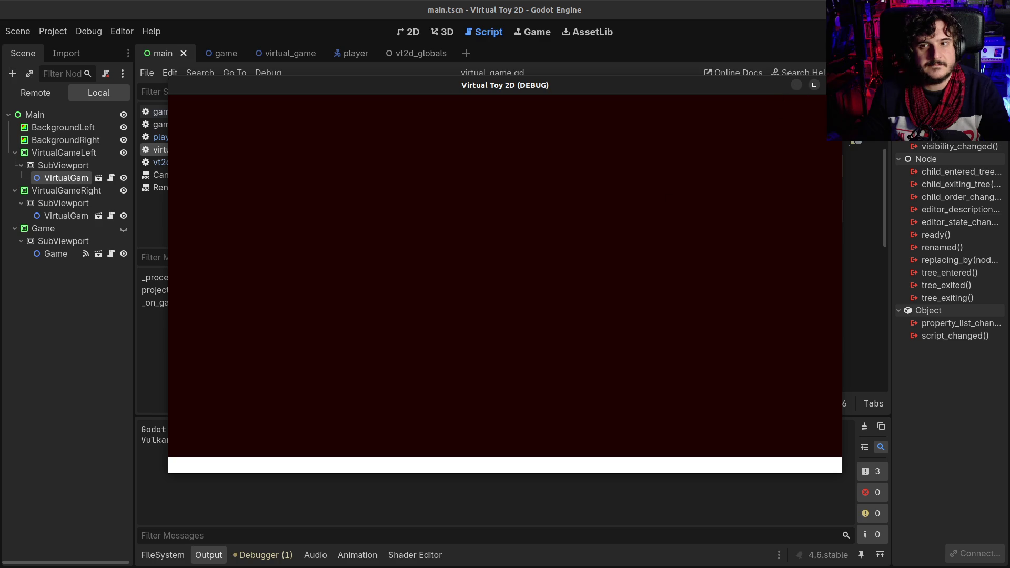
pyautogui.press('F8')
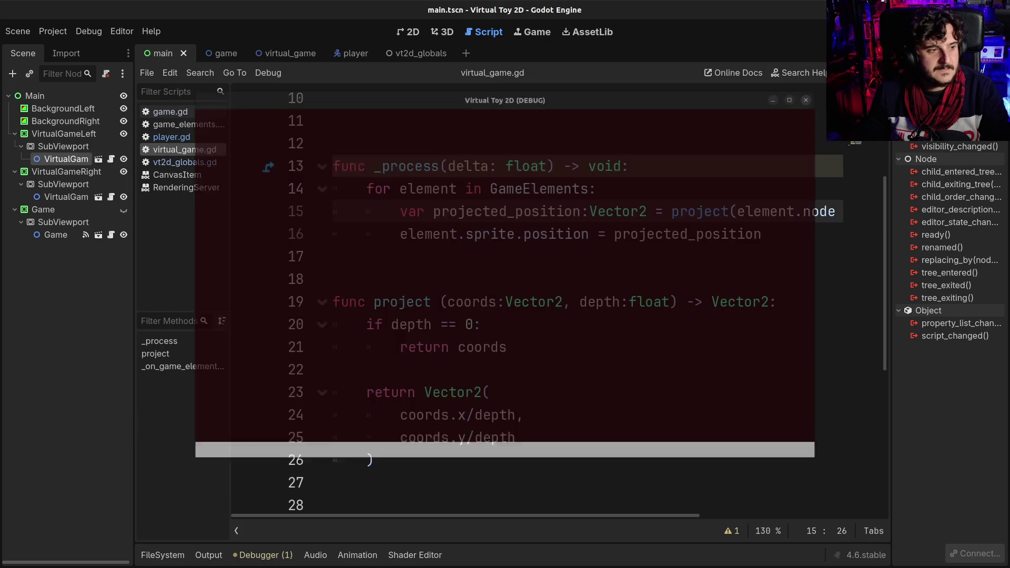
pyautogui.click(624, 275)
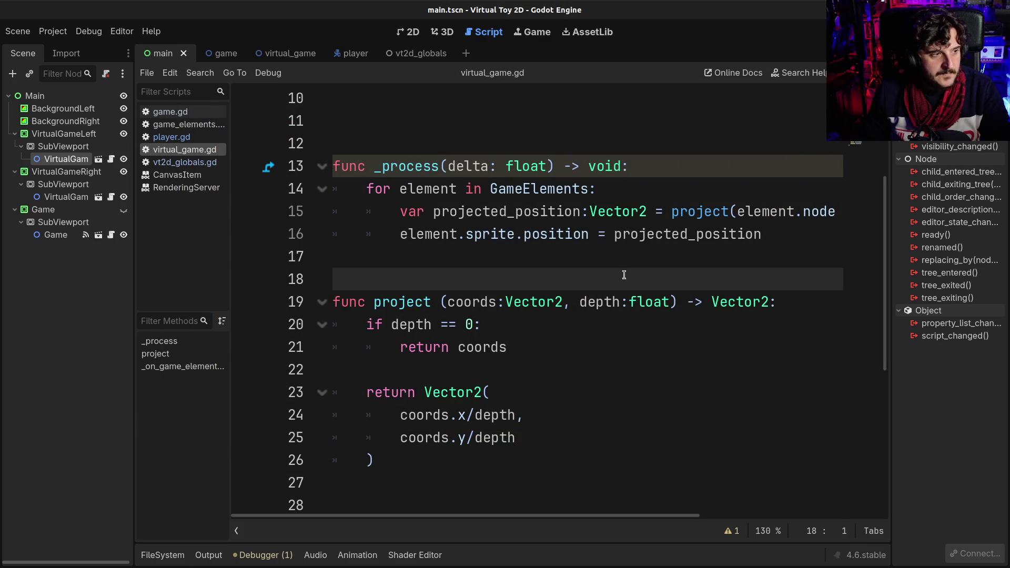
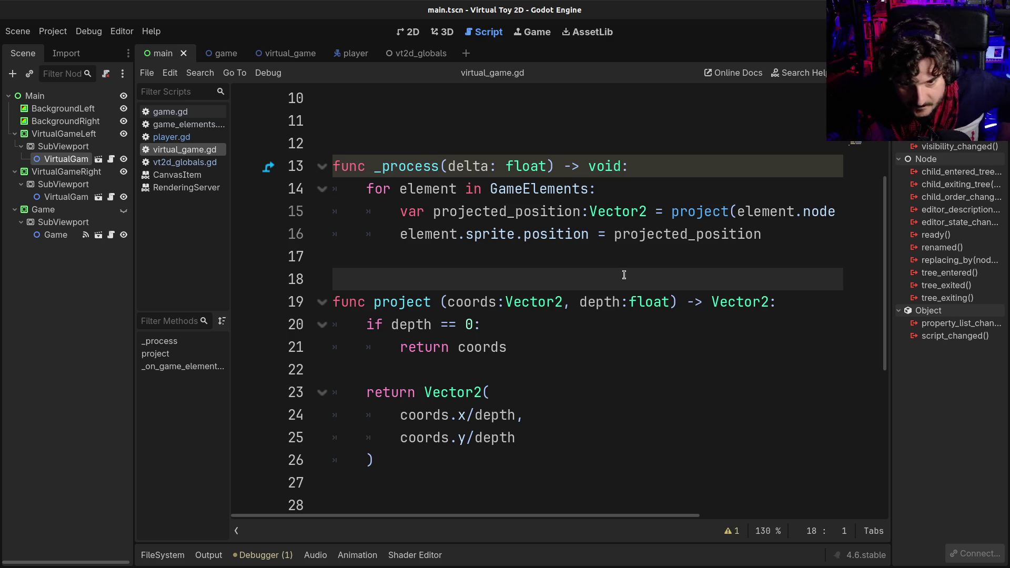
# Run the Virtual Toy 2D project from virtual_game.gd to test the new project function
pyautogui.scroll(-1, 624, 275)
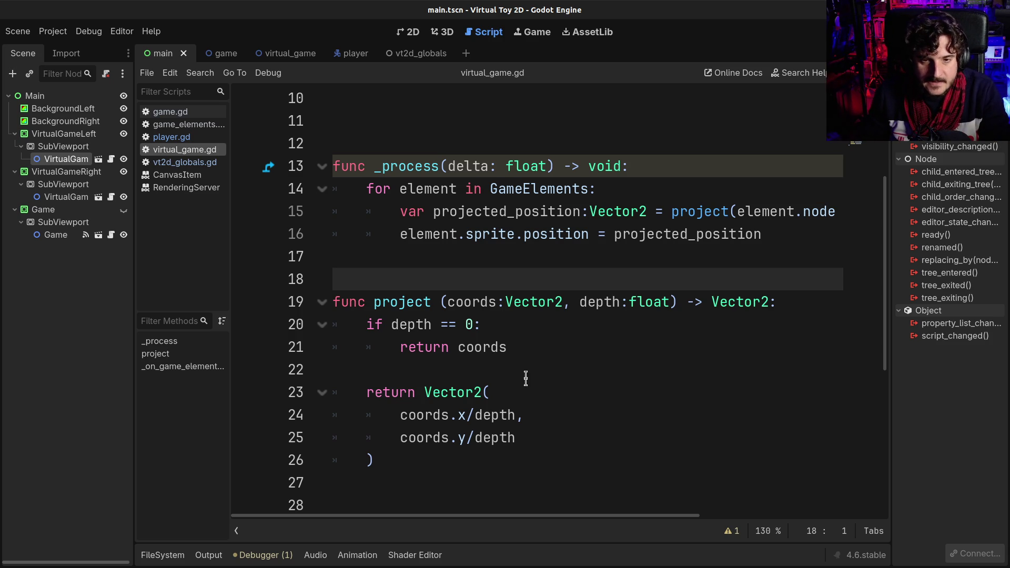
pyautogui.scroll(-1, 527, 395)
pyautogui.click(527, 396)
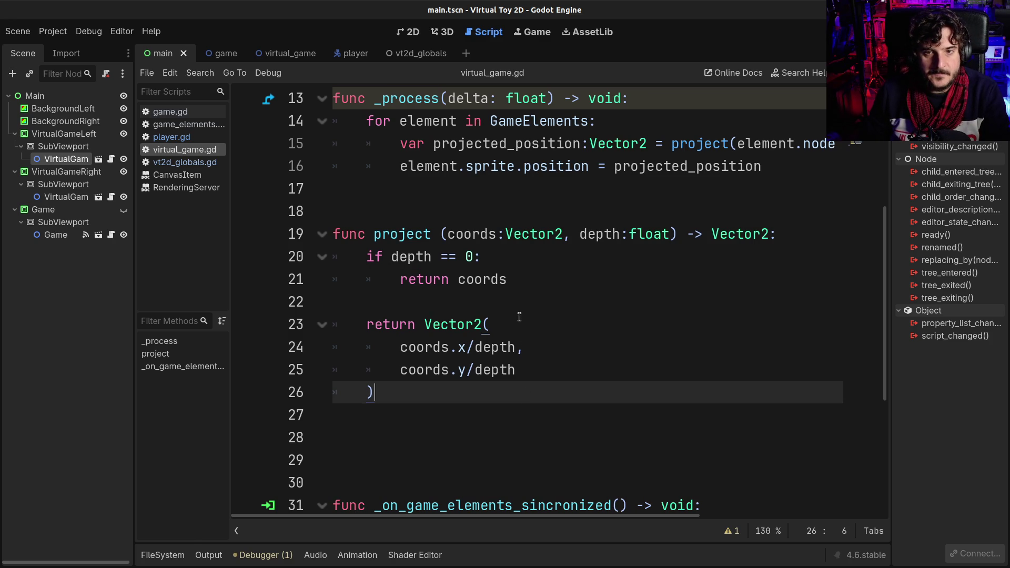
pyautogui.press('F5')
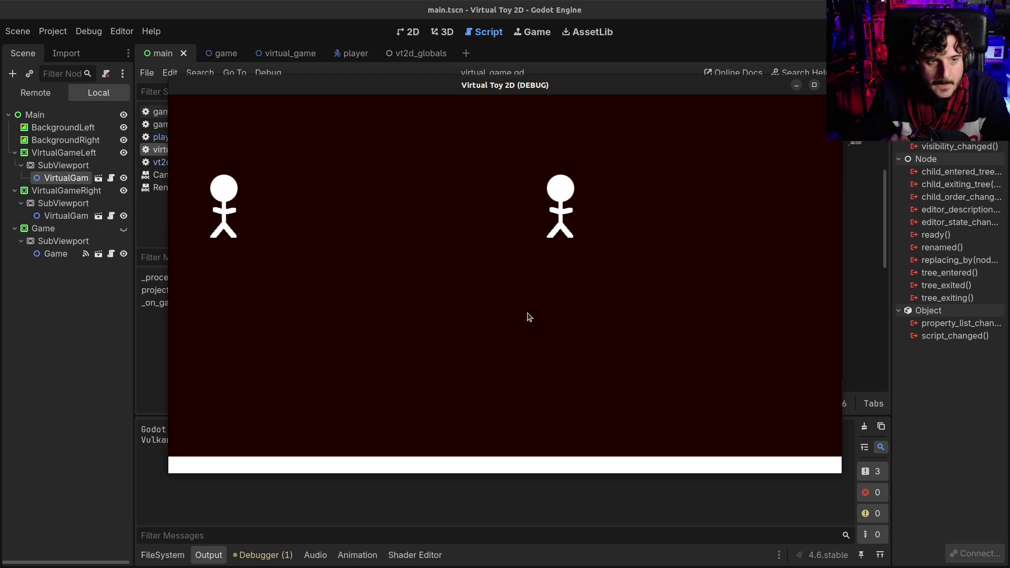
# Unhide the Game node in the Scene dock and stop the running debug game
pyautogui.click(123, 231)
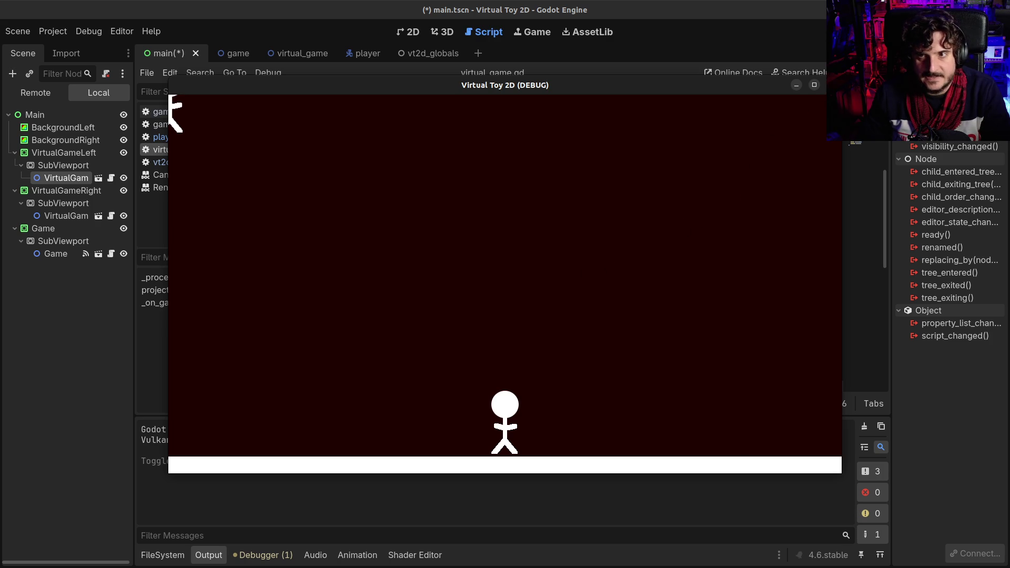
pyautogui.press('F8')
# Open the Game node's script, then bring up the player.gd script
pyautogui.scroll(4, 455, 285)
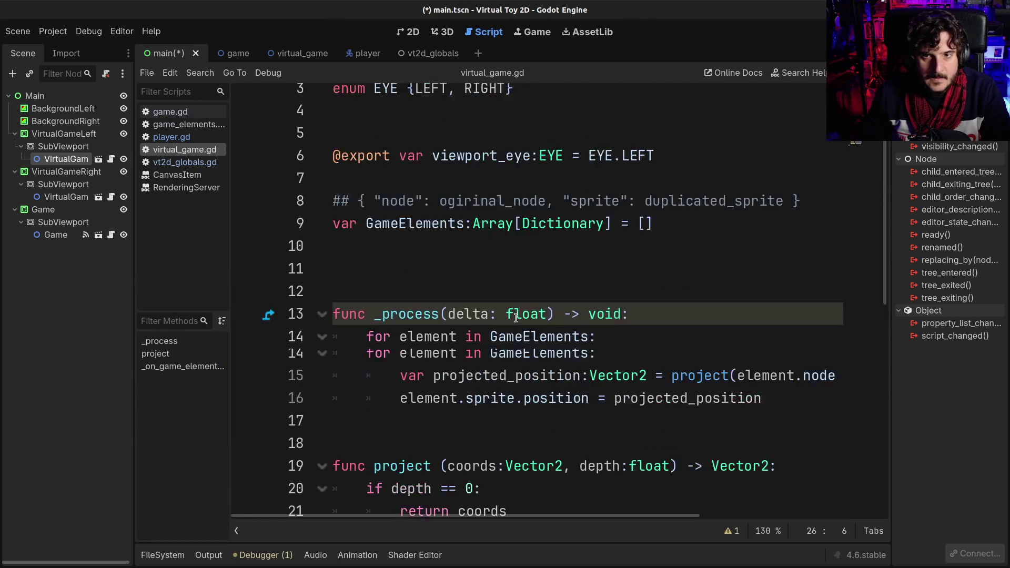
pyautogui.scroll(-5, 516, 317)
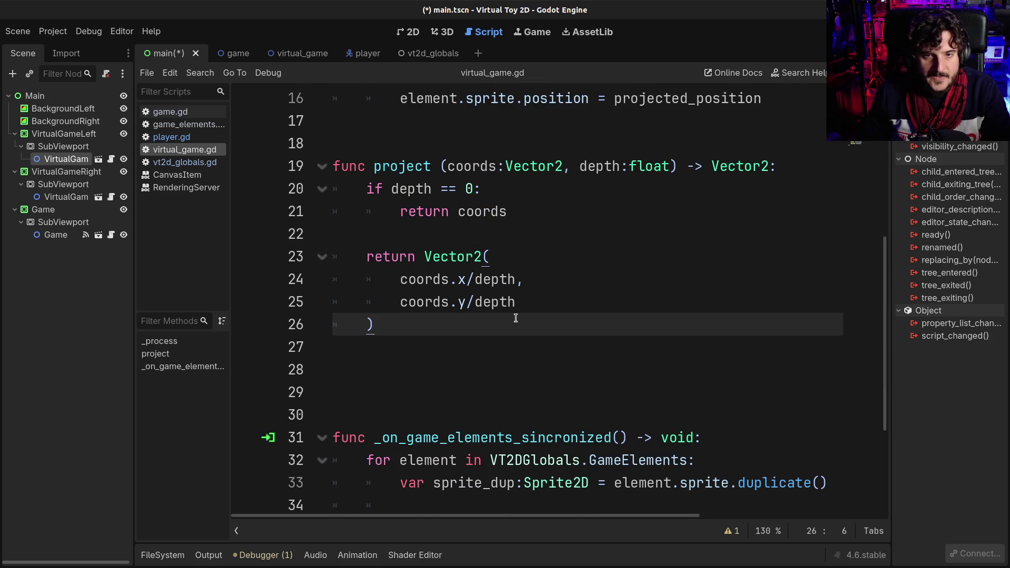
pyautogui.scroll(-3, 516, 318)
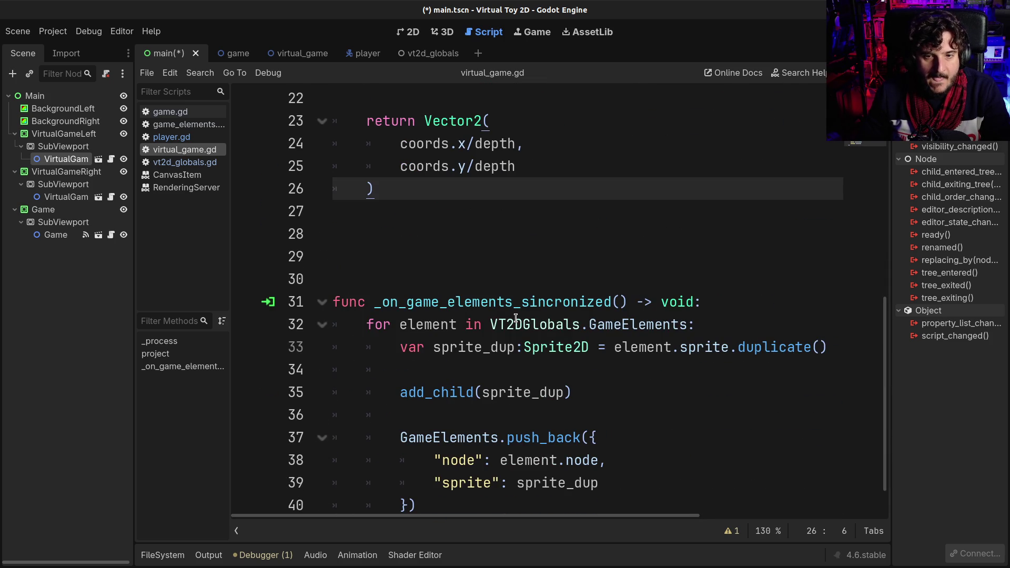
pyautogui.scroll(-1, 515, 317)
pyautogui.scroll(1, 516, 317)
pyautogui.scroll(-1, 515, 318)
pyautogui.scroll(6, 515, 318)
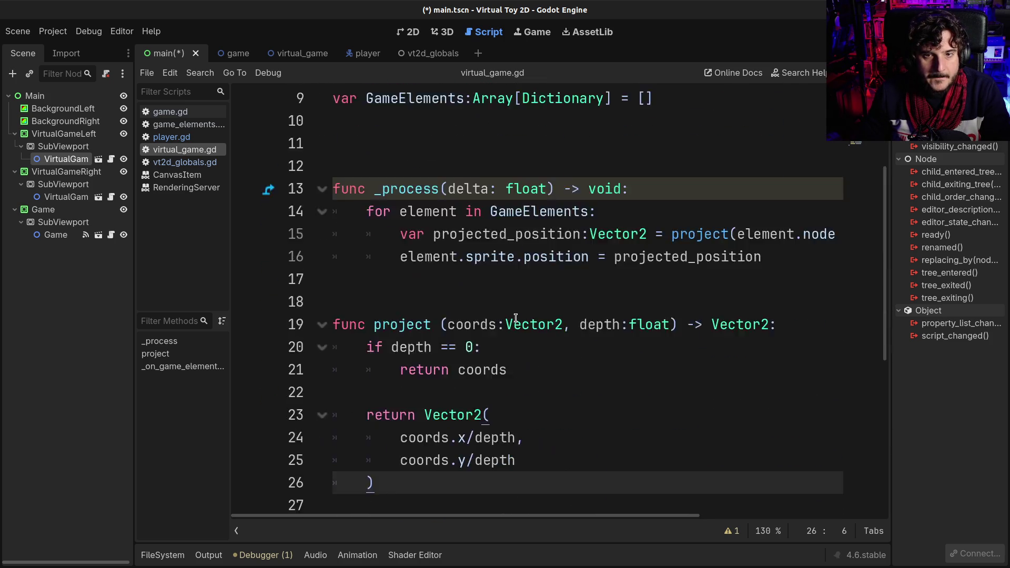
pyautogui.scroll(-3, 516, 318)
pyautogui.scroll(3, 516, 317)
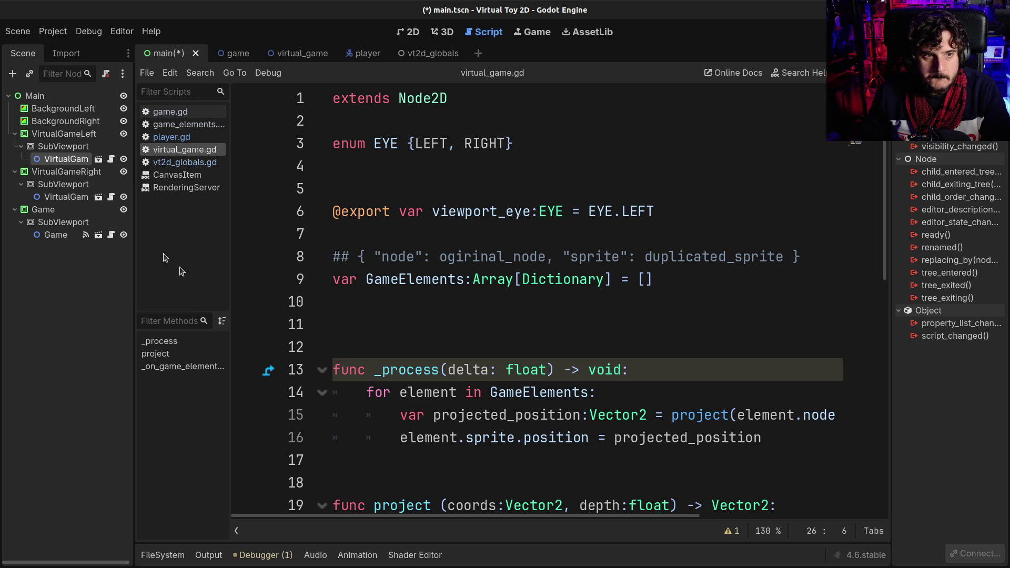
pyautogui.click(111, 234)
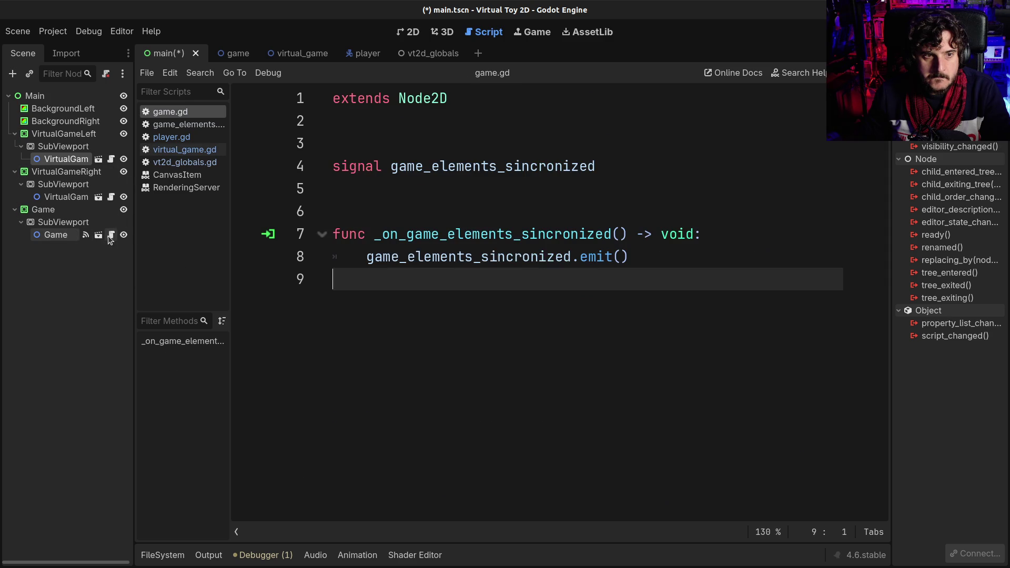
pyautogui.click(363, 53)
pyautogui.scroll(-7, 553, 291)
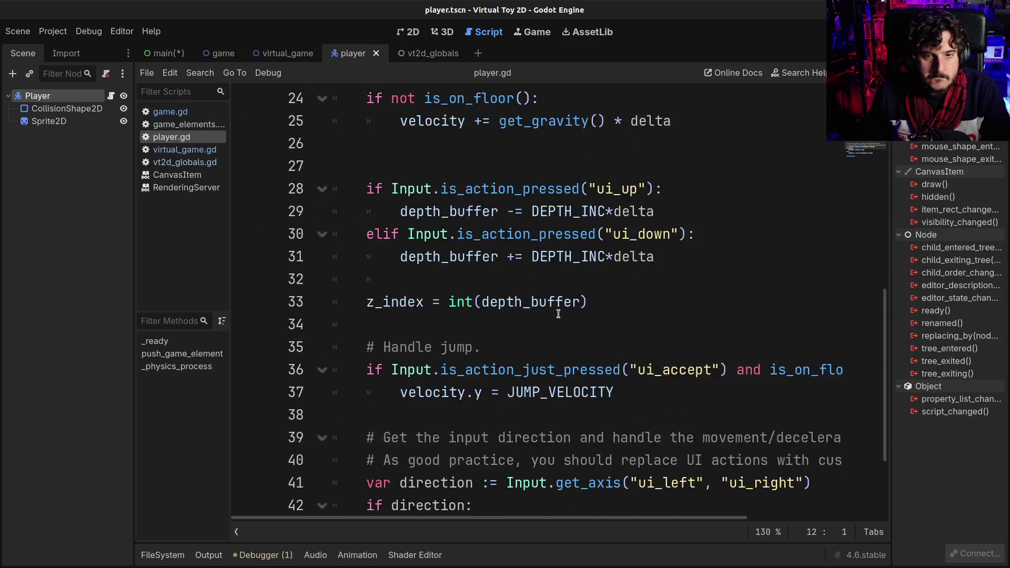
pyautogui.scroll(1, 612, 232)
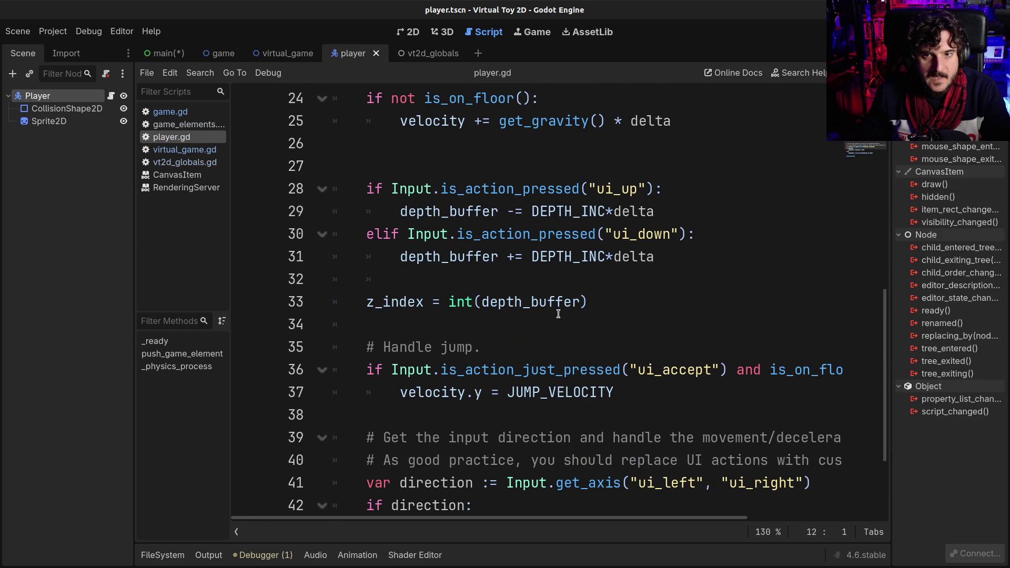
# In player.gd, change ui_up's depth_buffer '-=' to '+=' and ui_down's '+=' to '-='
pyautogui.click(514, 211)
pyautogui.press('BackSpace')
pyautogui.write('+')
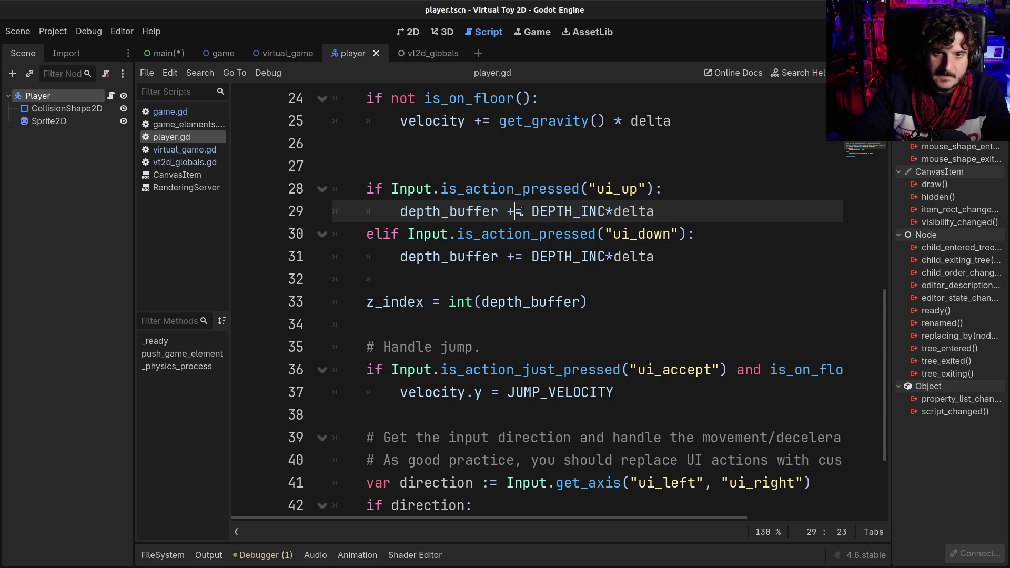
pyautogui.press('Down')
pyautogui.press('Down')
pyautogui.press('BackSpace')
pyautogui.write('-')
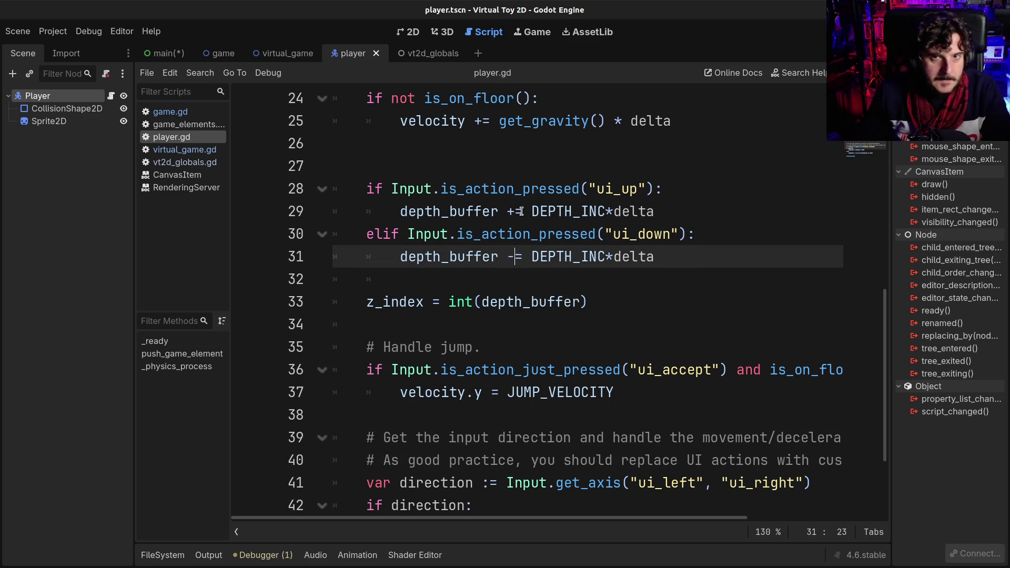
pyautogui.click(410, 32)
pyautogui.click(432, 32)
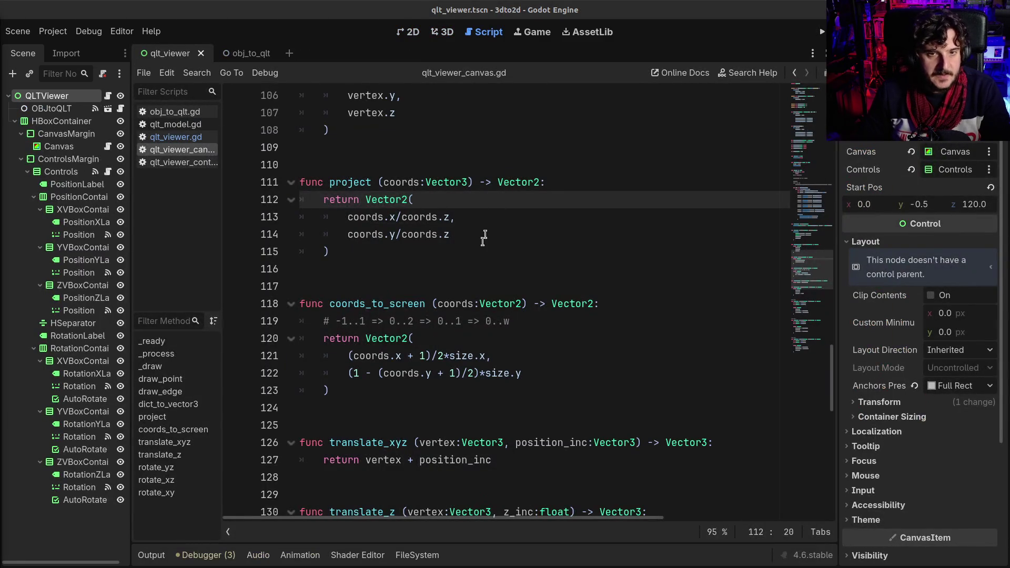
# Select the coords_to_screen lines in qlt_viewer_canvas.gd and look over the Rect2 call
pyautogui.click(467, 269)
pyautogui.scroll(-2, 457, 339)
pyautogui.moveTo(364, 337)
pyautogui.mouseDown()
pyautogui.moveTo(237, 219)
pyautogui.moveTo(218, 249)
pyautogui.mouseUp()
pyautogui.scroll(2, 445, 340)
pyautogui.scroll(2, 445, 340)
pyautogui.scroll(7, 442, 340)
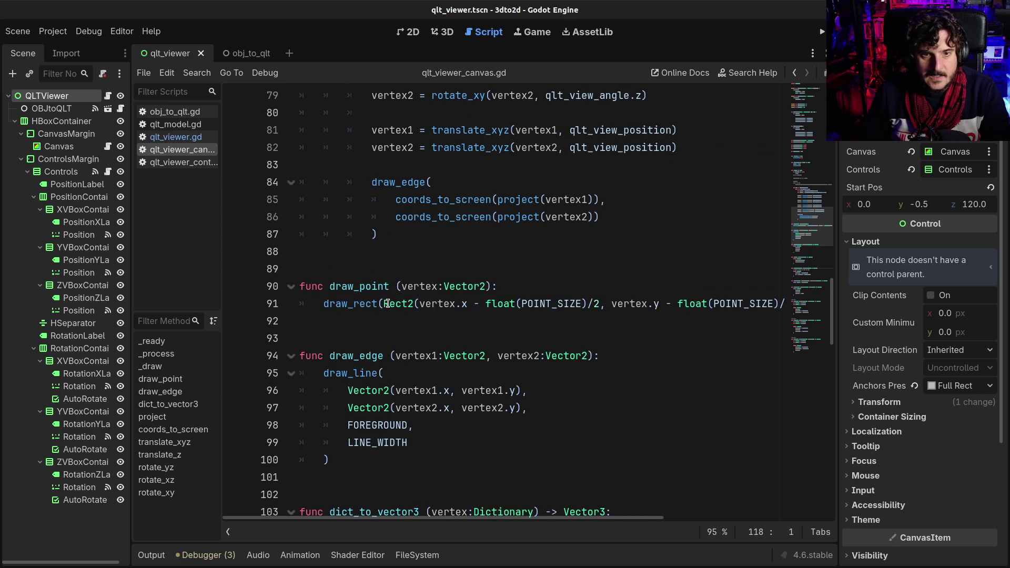
pyautogui.click(388, 303)
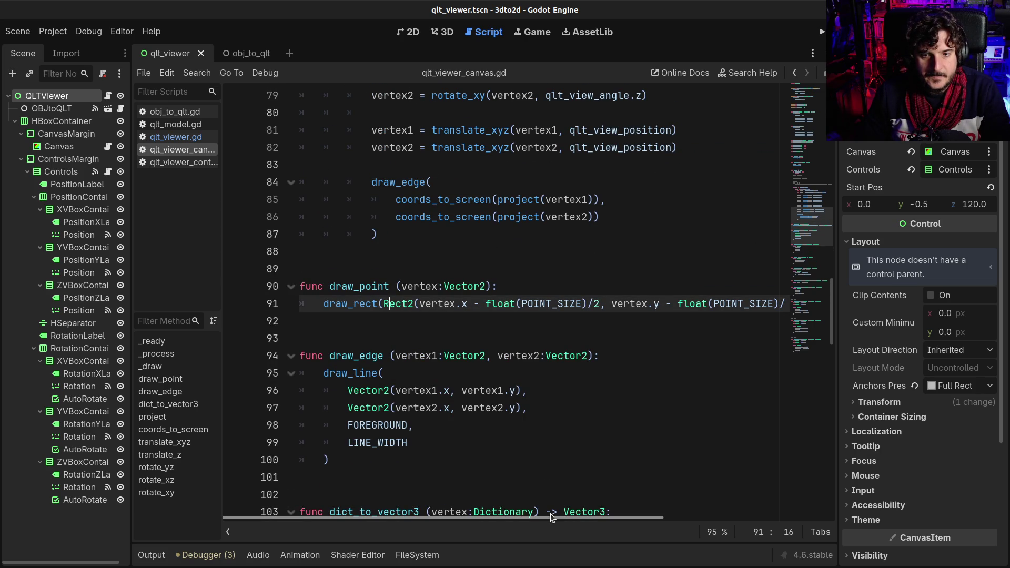
pyautogui.scroll(2, 446, 291)
pyautogui.scroll(5, 447, 291)
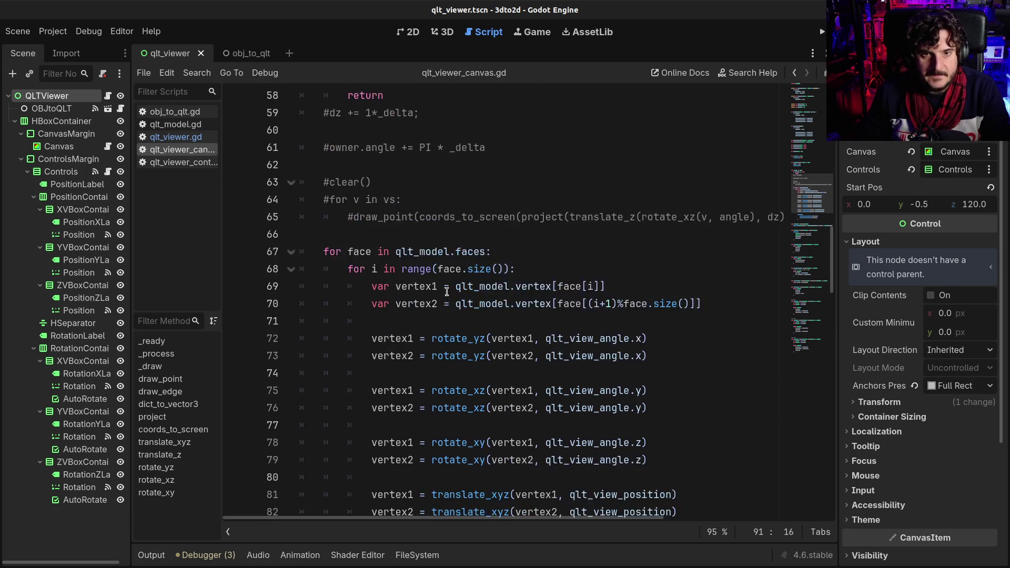
pyautogui.scroll(-3, 446, 292)
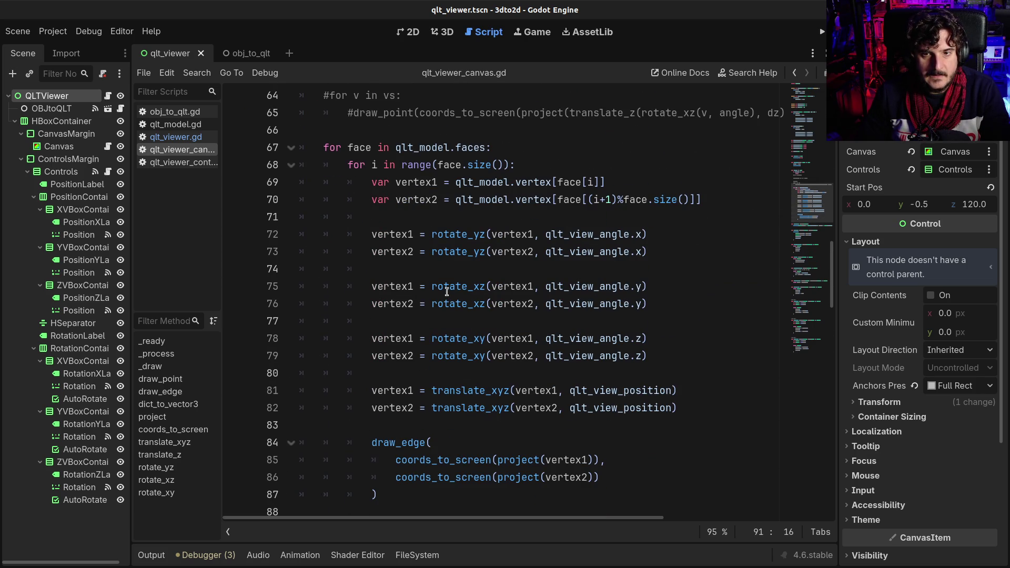
# Select the whole coords_to_screen function, then return to the Virtual Toy 2D player script
pyautogui.moveTo(396, 408); pyautogui.dragTo(552, 407)
pyautogui.scroll(-10, 552, 407)
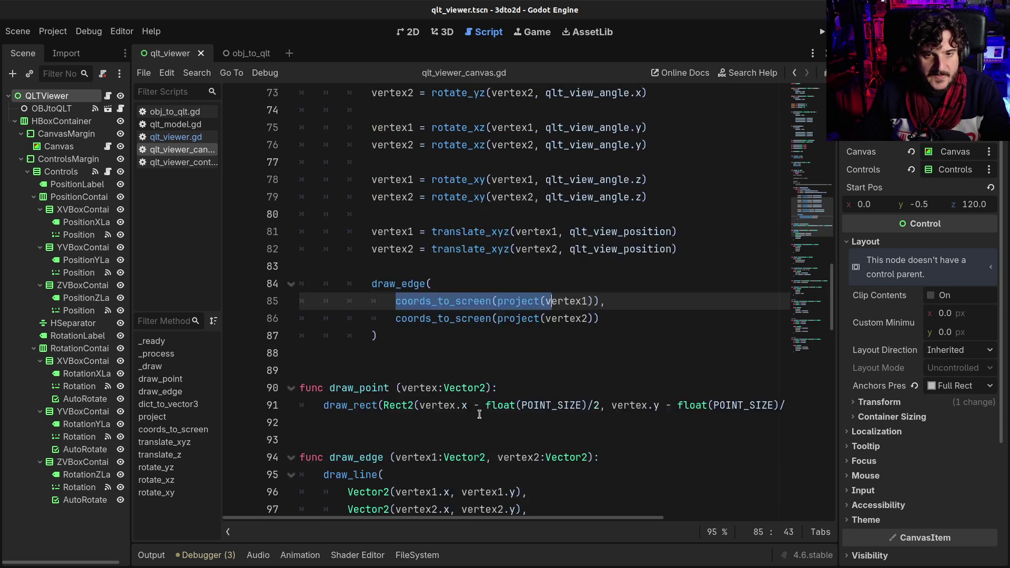
pyautogui.scroll(-3, 465, 426)
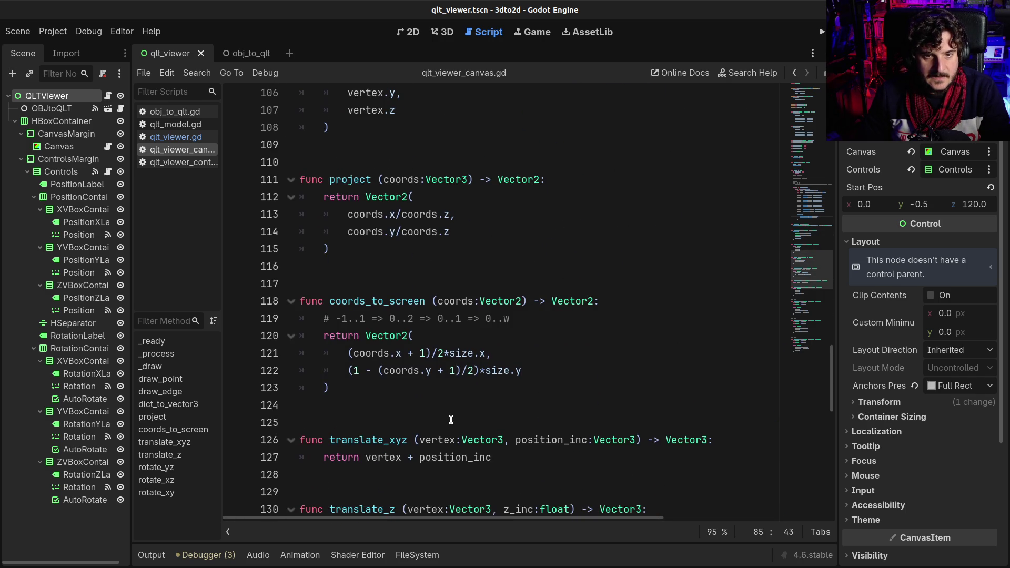
pyautogui.click(347, 380)
pyautogui.moveTo(348, 379); pyautogui.dragTo(253, 298)
pyautogui.hotkey('ctrl', 'c')
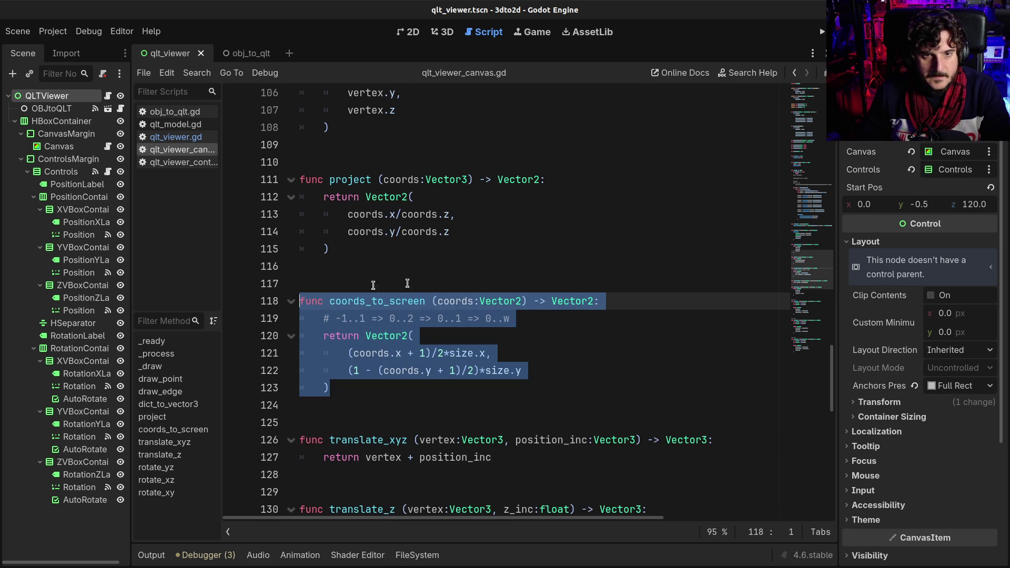
pyautogui.scroll(2, 442, 270)
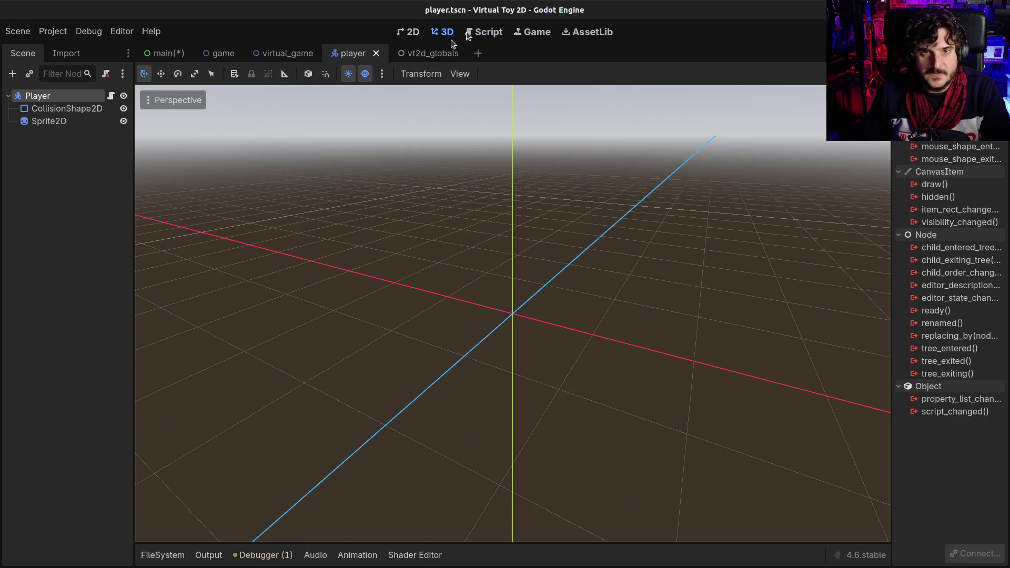
pyautogui.click(469, 33)
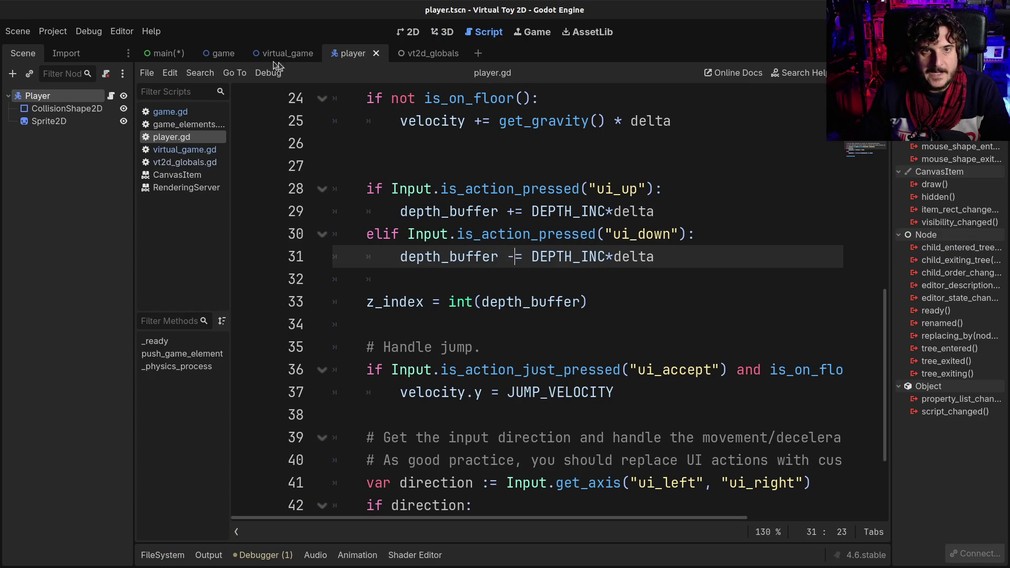
# Open virtual_game.gd and paste the coords_to_screen function below the project function
pyautogui.click(216, 56)
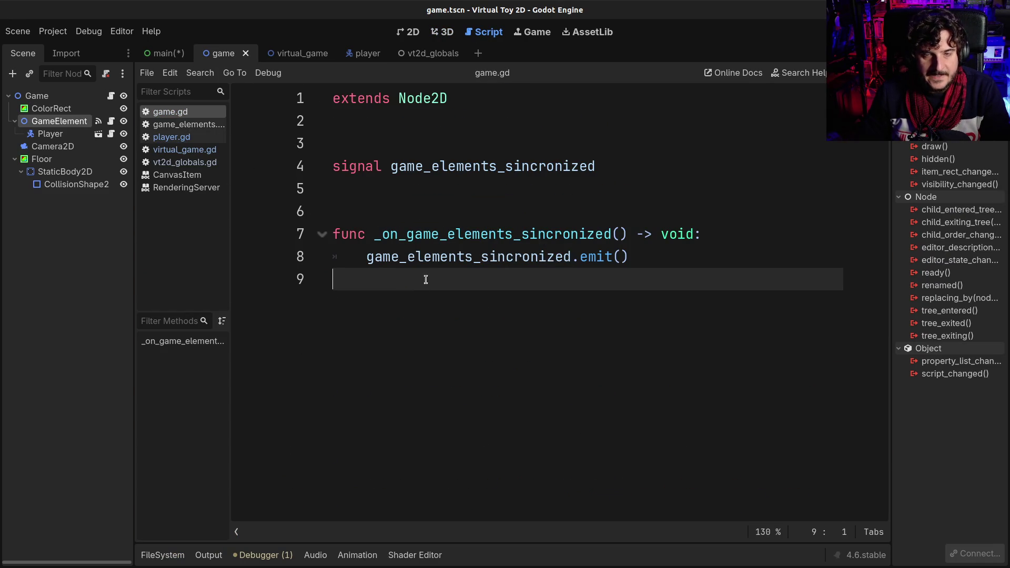
pyautogui.click(292, 54)
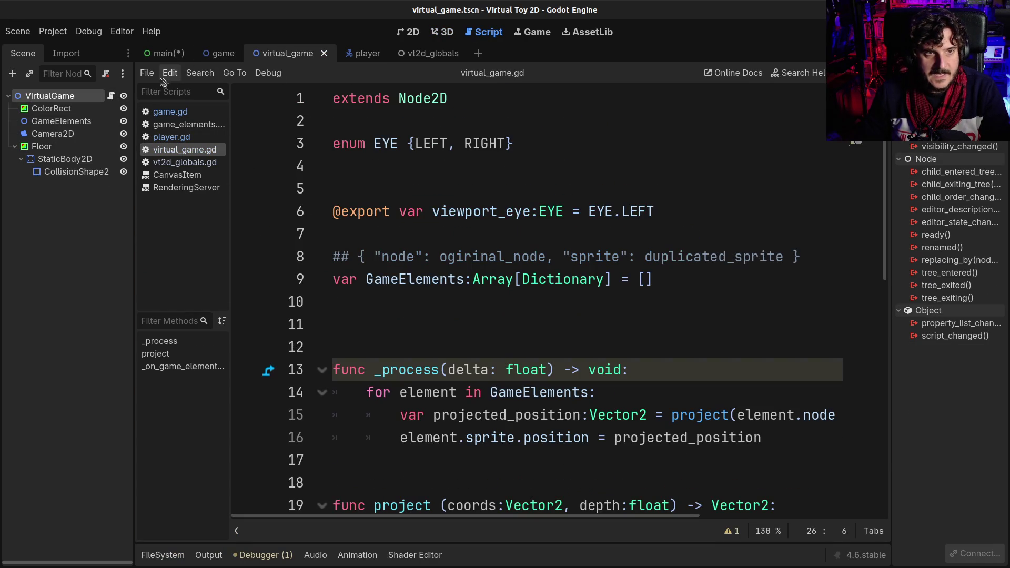
pyautogui.scroll(-3, 480, 350)
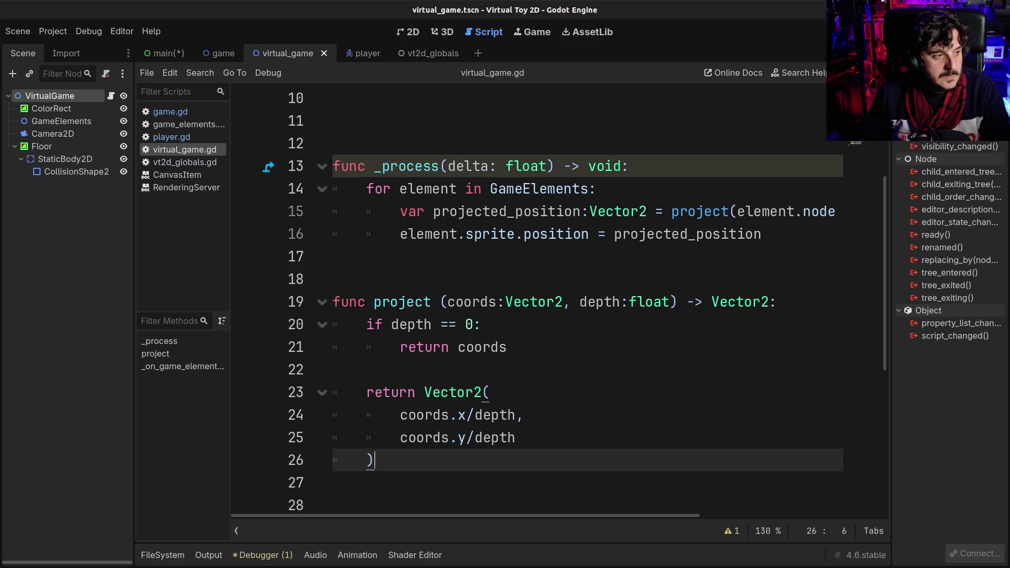
pyautogui.scroll(-2, 516, 364)
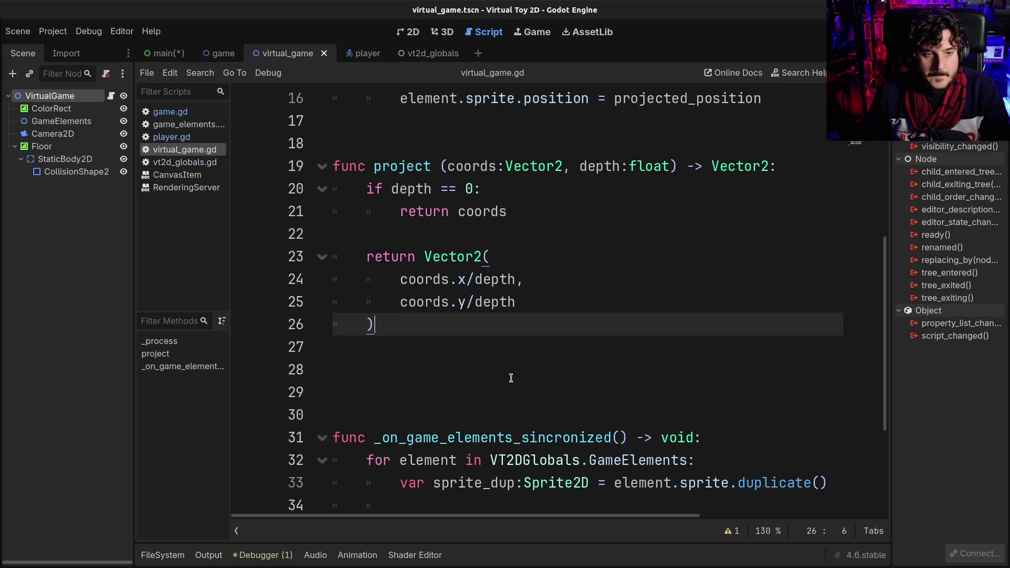
pyautogui.click(460, 374)
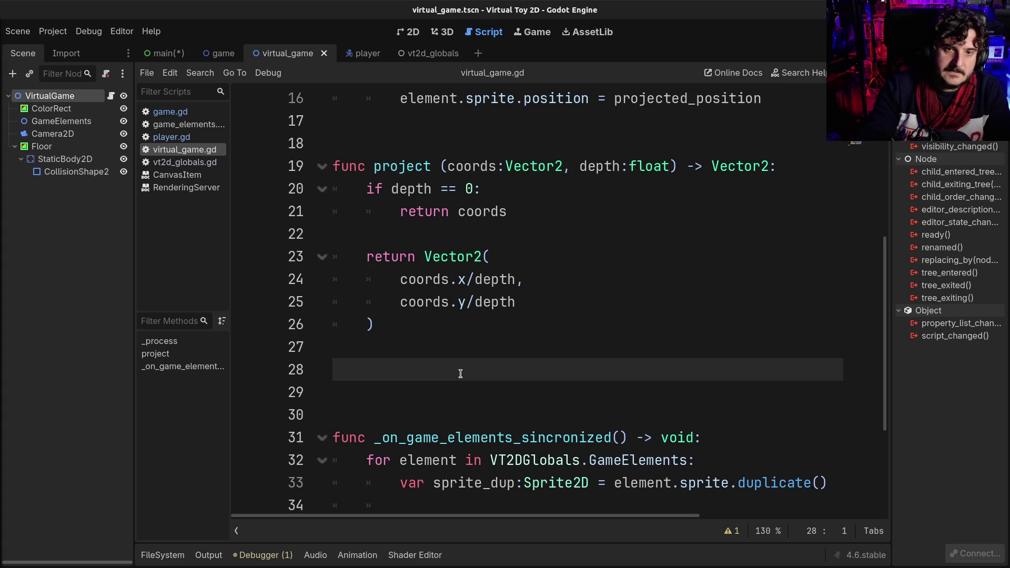
pyautogui.press('Return')
pyautogui.press('Return')
pyautogui.press('Up')
pyautogui.hotkey('ctrl', 'v')
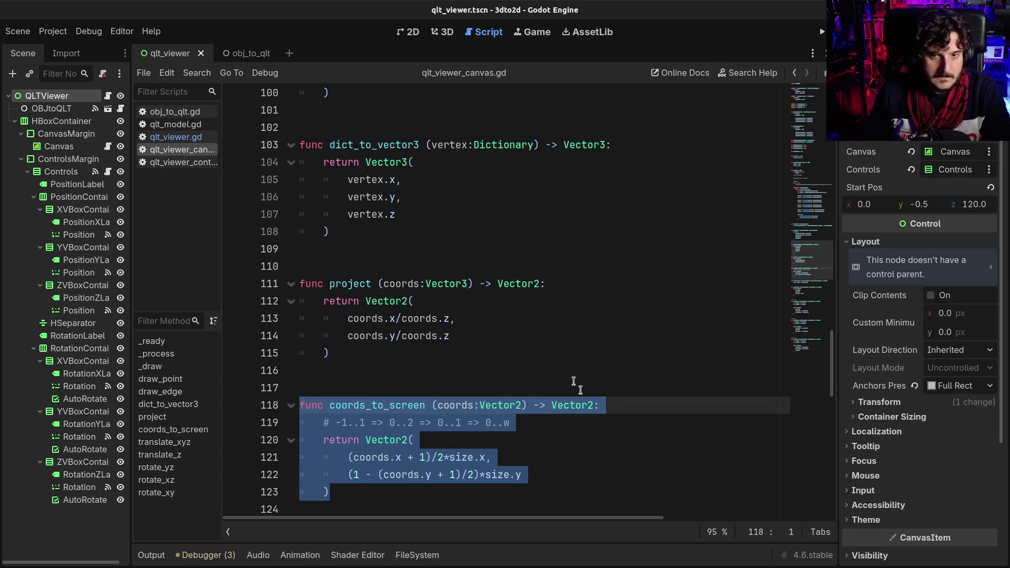
# Select 'size' in coords_to_screen to see where it is used
pyautogui.click(582, 405)
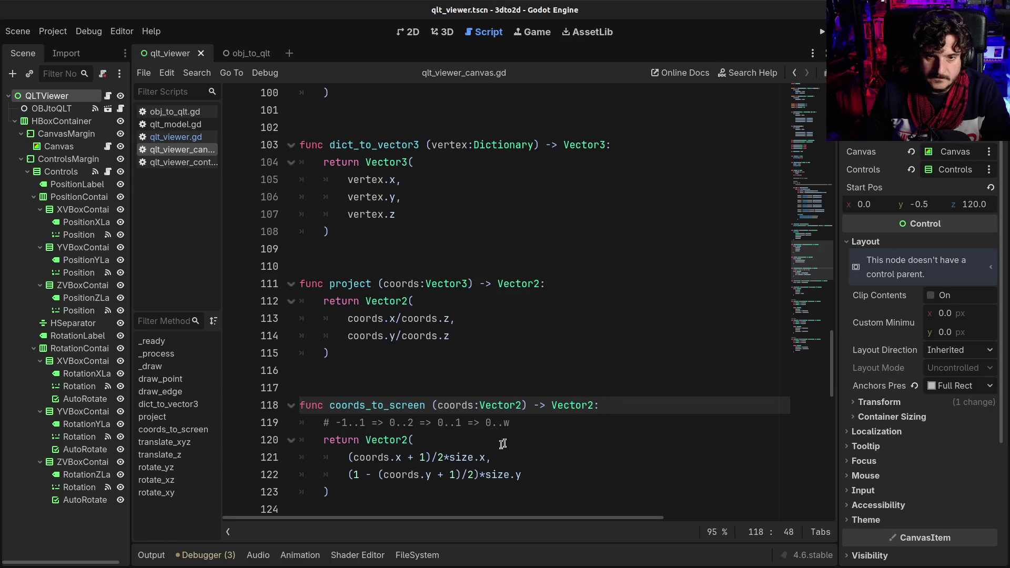
pyautogui.doubleClick(465, 456)
pyautogui.scroll(-2, 541, 439)
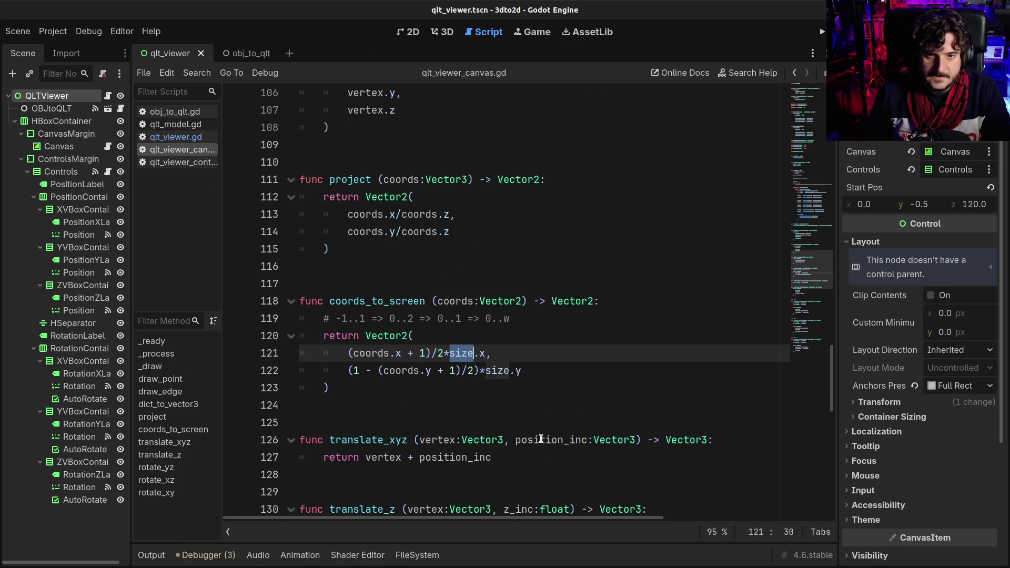
pyautogui.scroll(20, 540, 438)
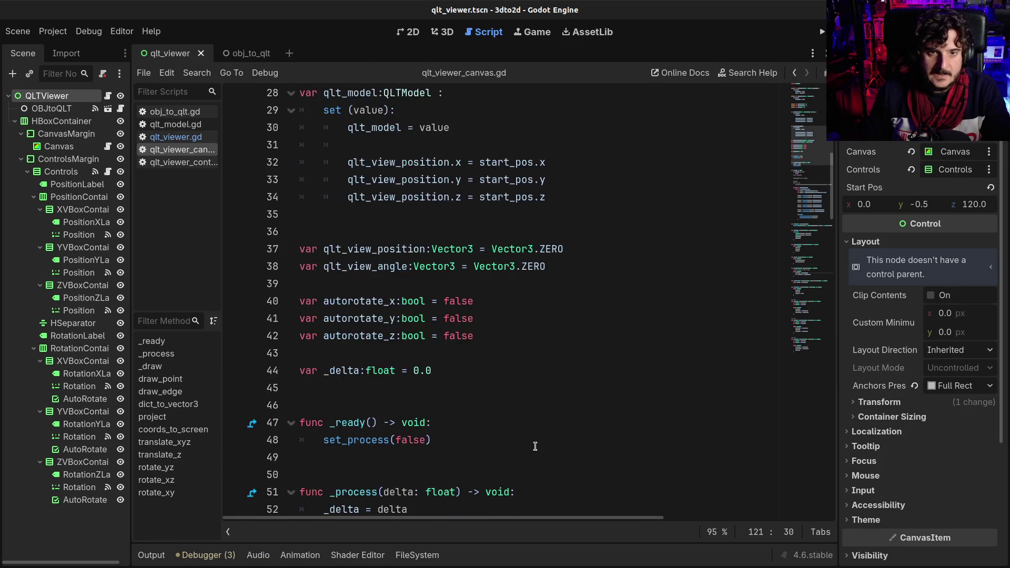
pyautogui.scroll(5, 535, 446)
pyautogui.scroll(-20, 534, 450)
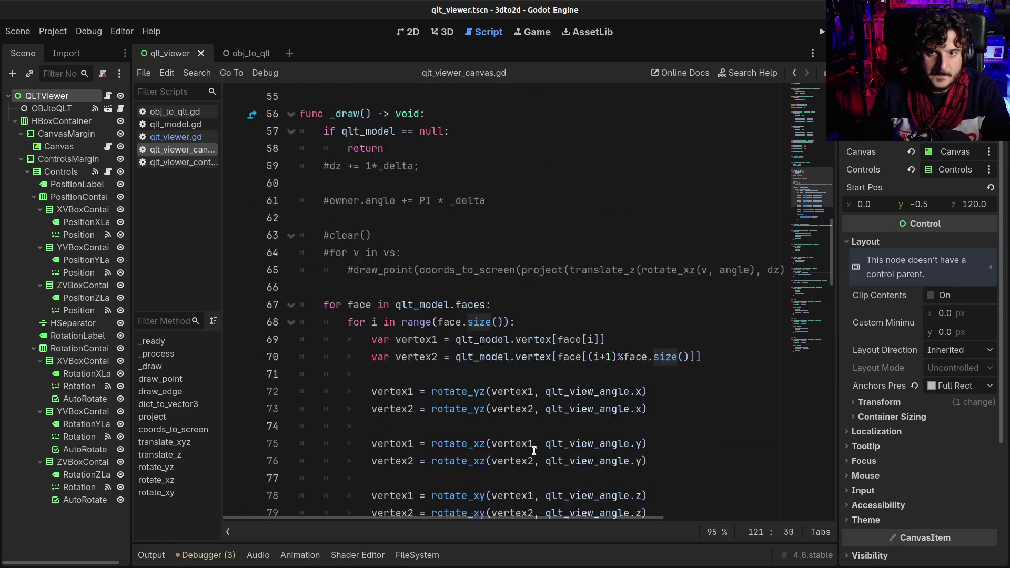
pyautogui.scroll(-18, 534, 450)
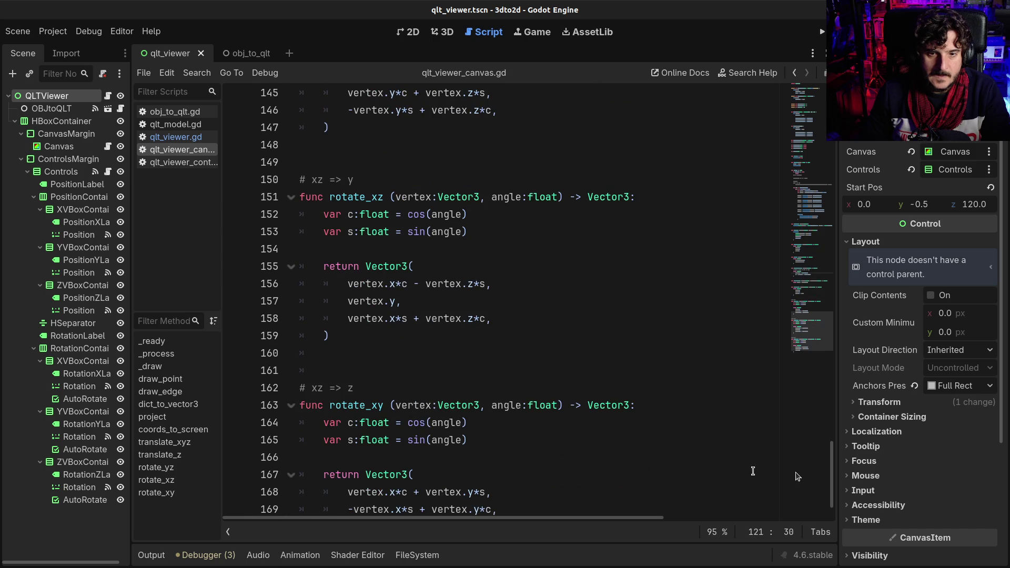
# Browse the script from top to end using the minimap
pyautogui.moveTo(829, 477); pyautogui.dragTo(760, 88)
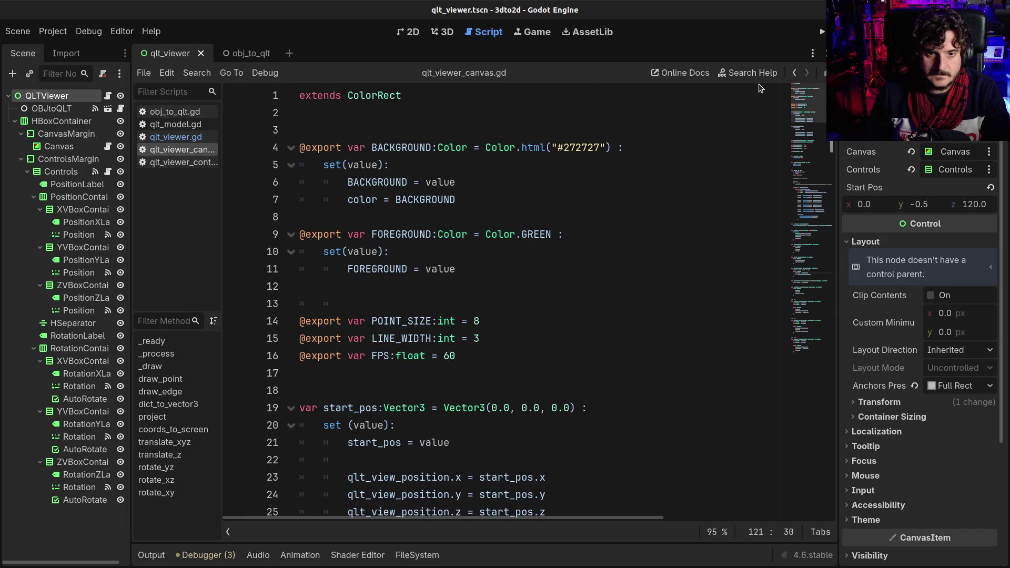
pyautogui.scroll(-20, 763, 236)
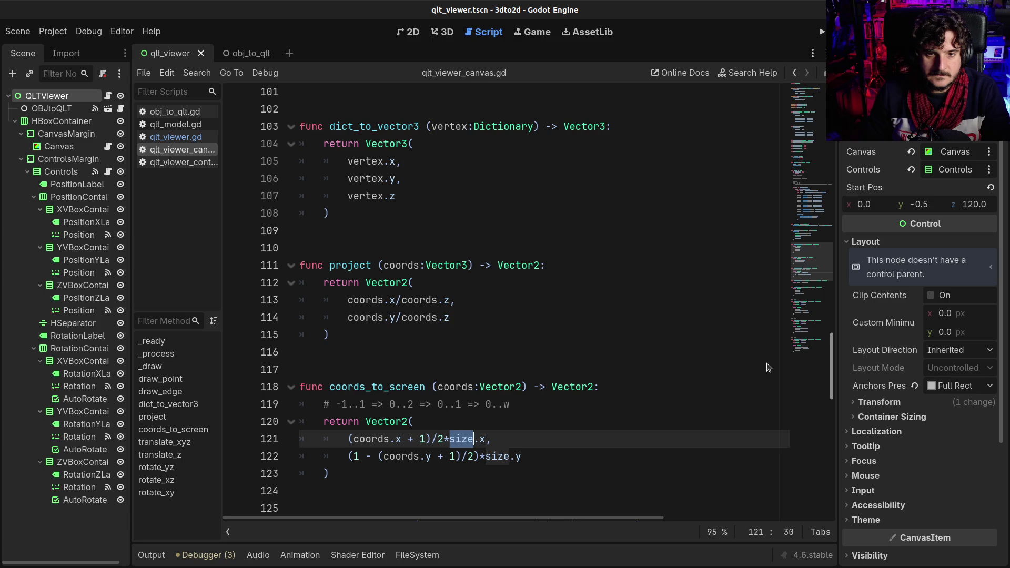
pyautogui.scroll(17, 768, 367)
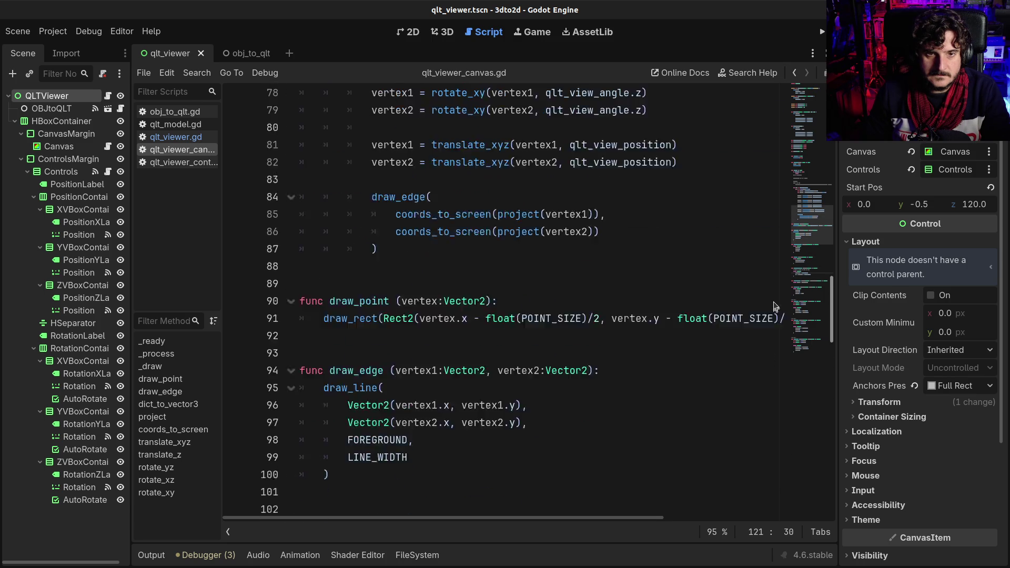
pyautogui.scroll(7, 779, 221)
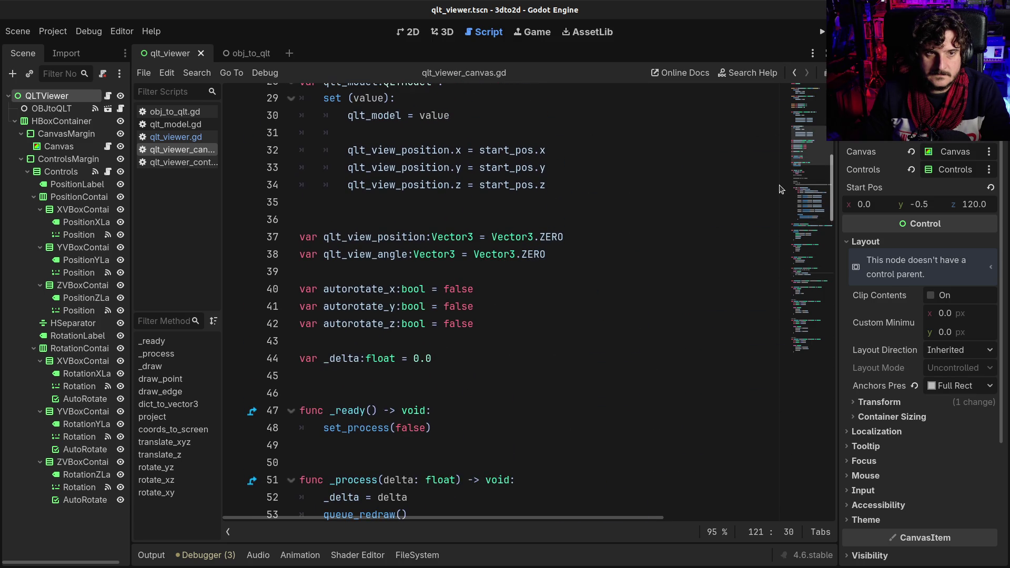
pyautogui.scroll(9, 780, 189)
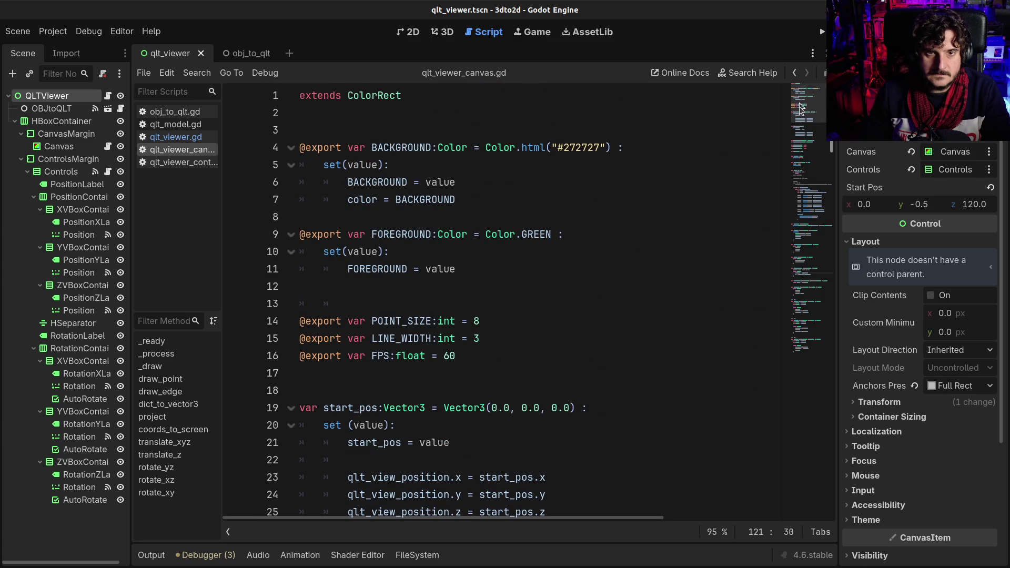
pyautogui.click(804, 217)
pyautogui.scroll(-20, 805, 240)
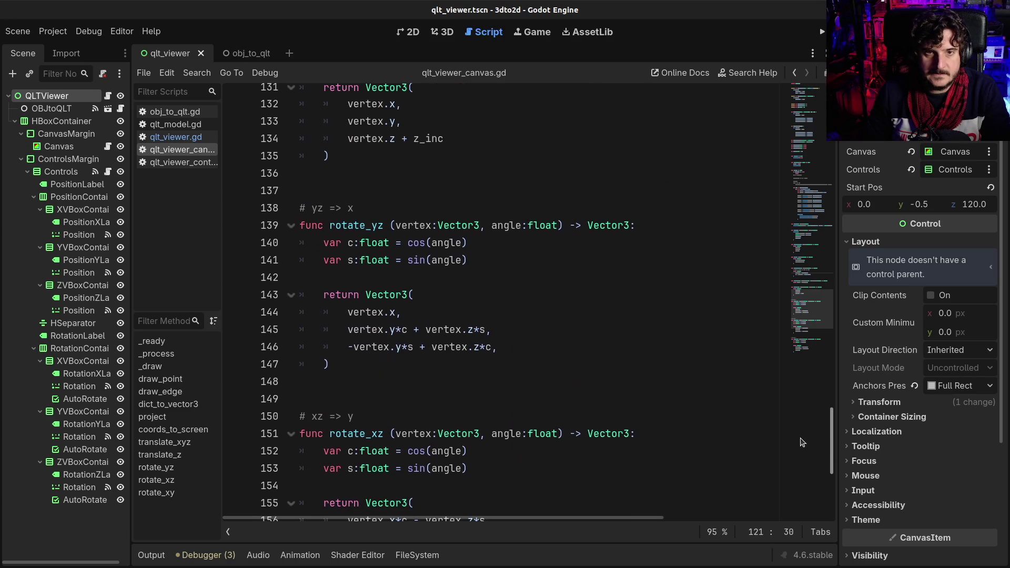
pyautogui.scroll(20, 798, 444)
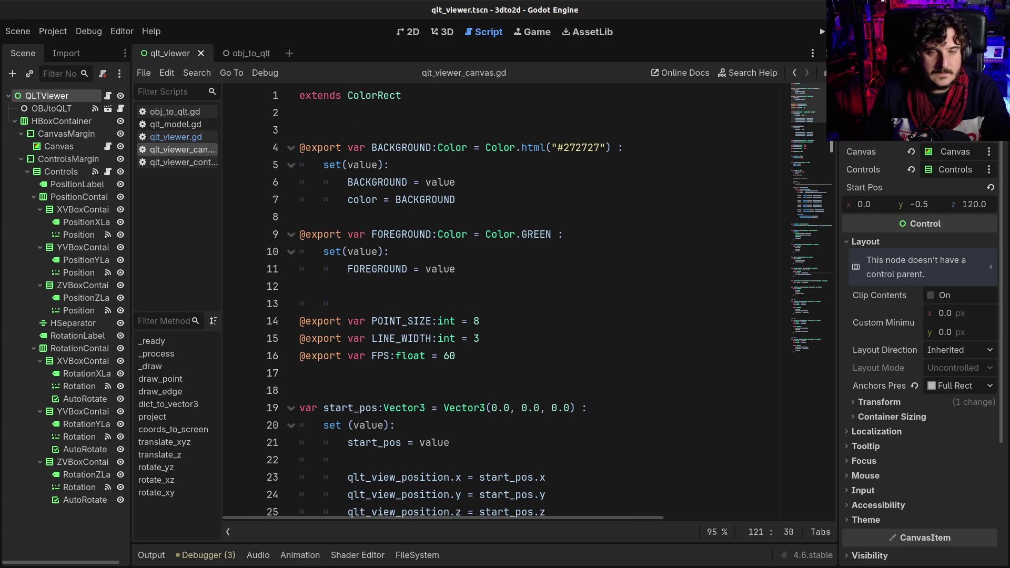
pyautogui.scroll(-1, 804, 216)
pyautogui.moveTo(804, 216); pyautogui.dragTo(793, 504)
pyautogui.scroll(3, 800, 474)
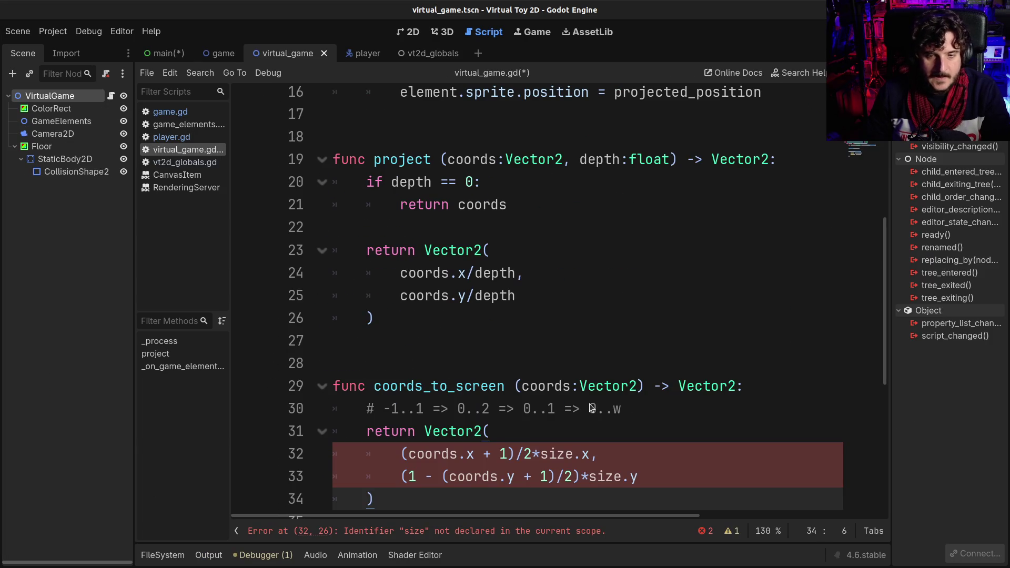
# Scroll virtual_game.gd to the top and place the caret on blank line 4
pyautogui.click(567, 408)
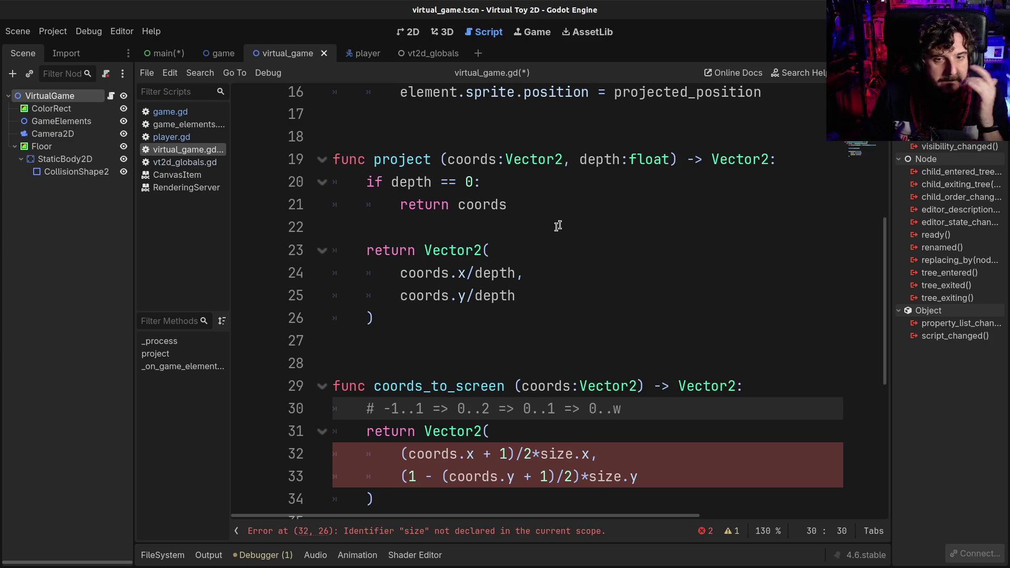
pyautogui.scroll(5, 547, 252)
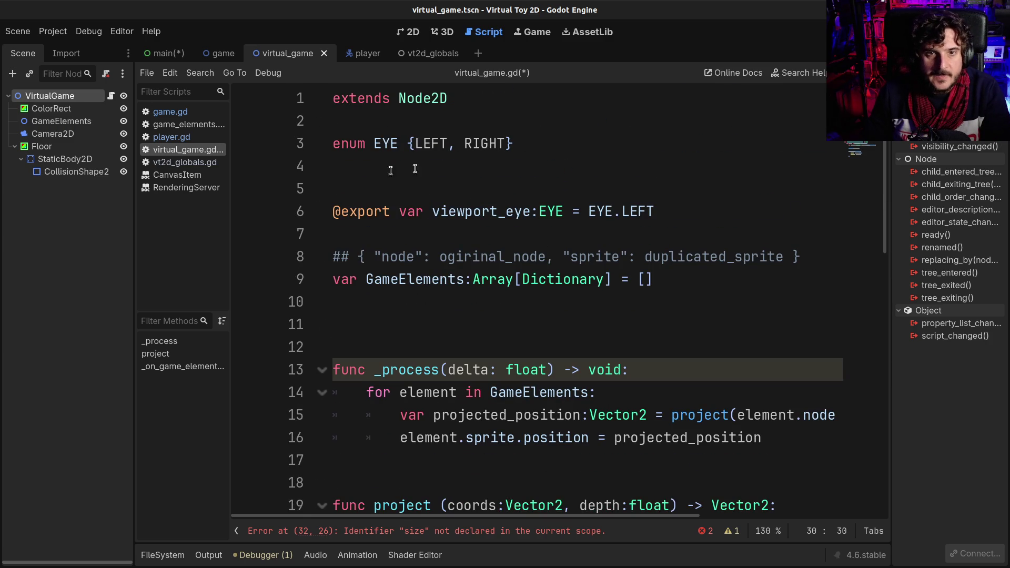
pyautogui.click(520, 133)
pyautogui.click(548, 118)
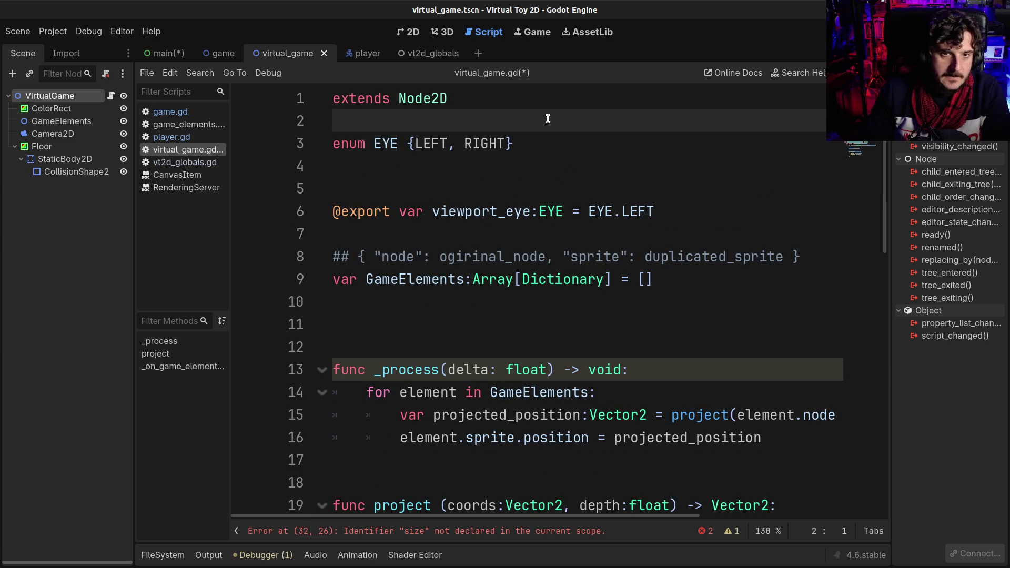
pyautogui.click(545, 173)
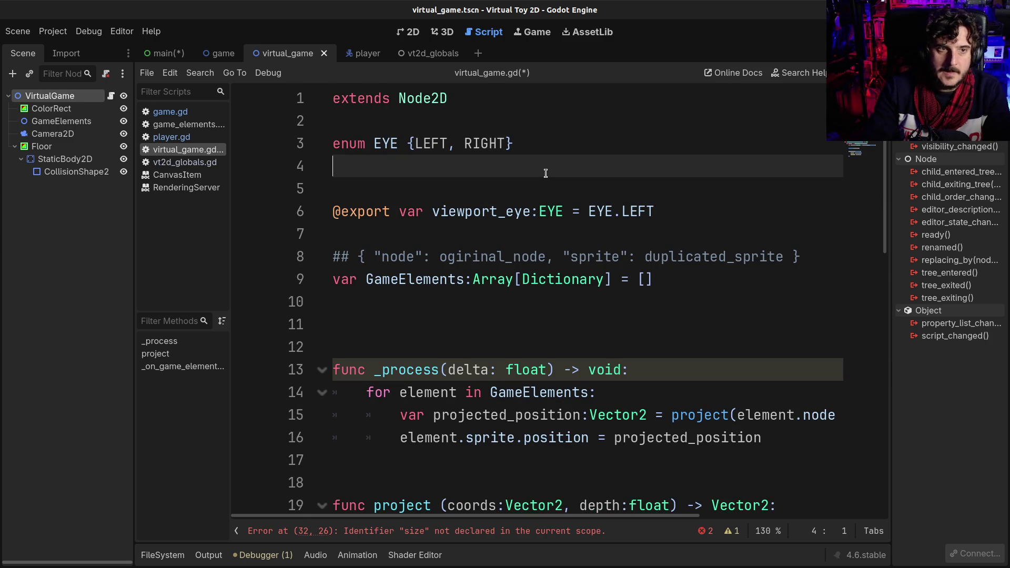
# Add const EYE_SIZE:Vector2 = Vector2() on line 5, below the EYE enum
pyautogui.press('Return')
pyautogui.press('Return')
pyautogui.press('Up')
pyautogui.write('const ')
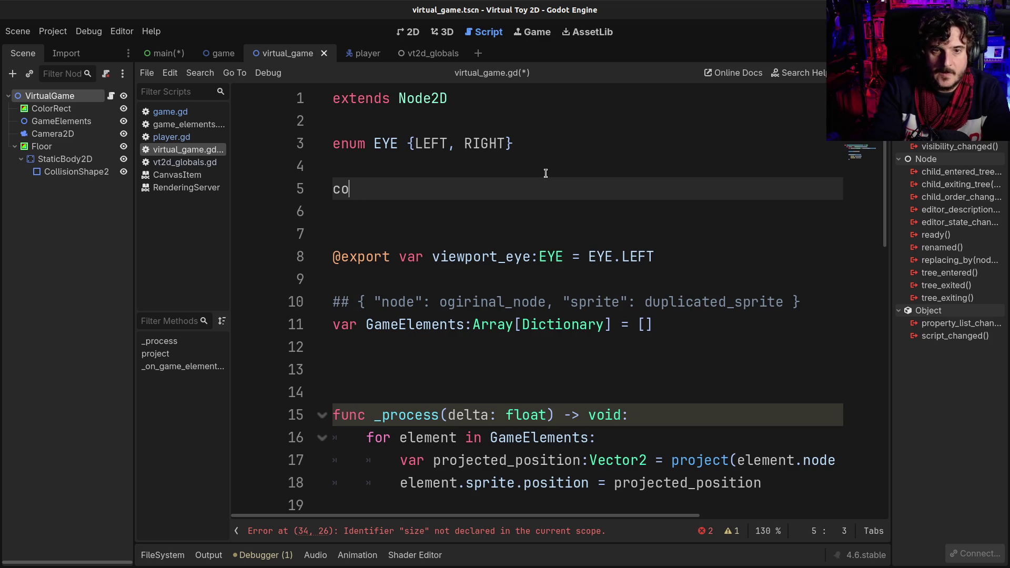
pyautogui.write('EYE_SIZE')
pyautogui.press('BackSpace')
pyautogui.press('BackSpace')
pyautogui.press('BackSpace')
pyautogui.write(':v')
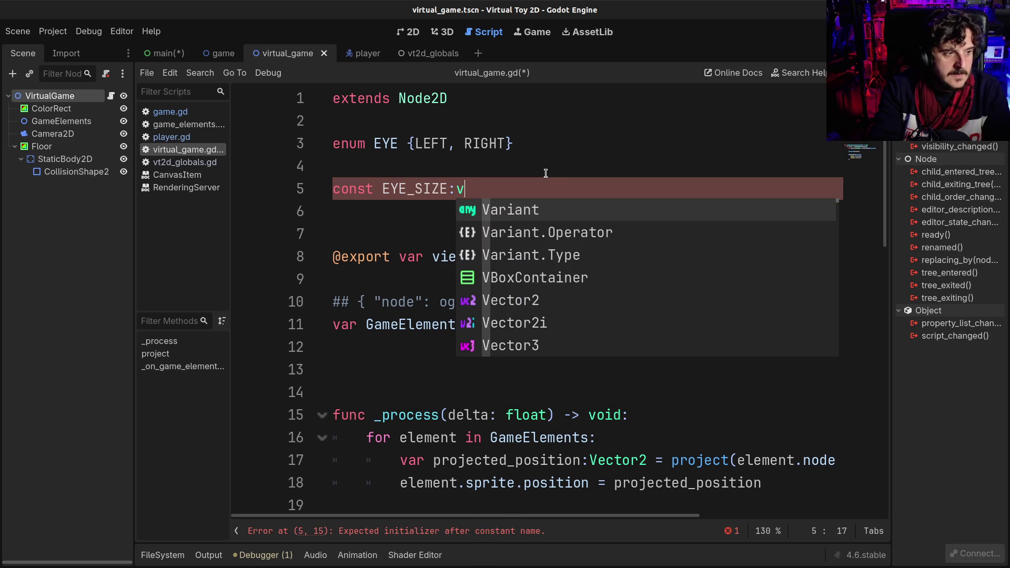
pyautogui.write('e')
pyautogui.press('BackSpace')
pyautogui.press('BackSpace')
pyautogui.write('Ve')
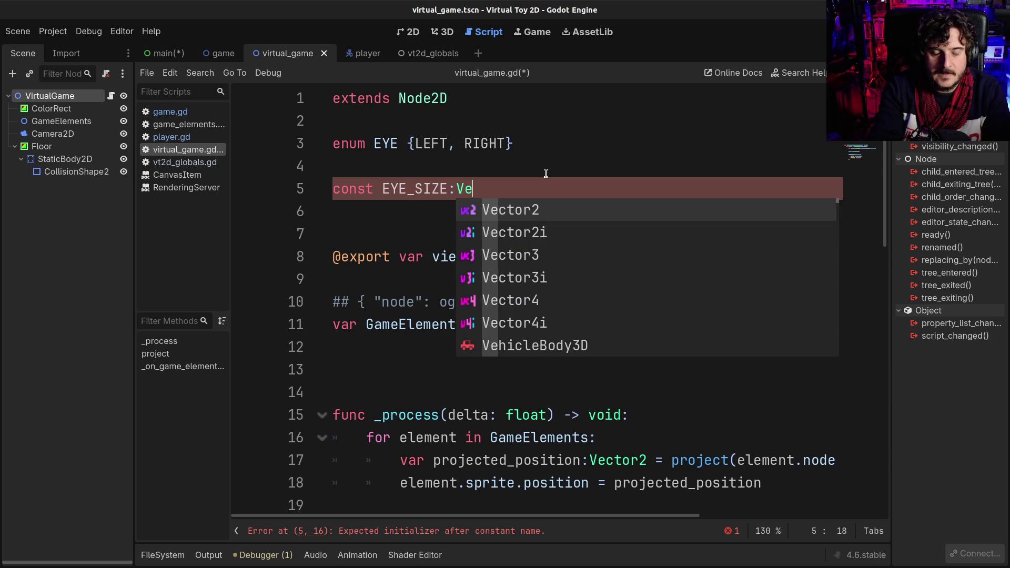
pyautogui.write('ct')
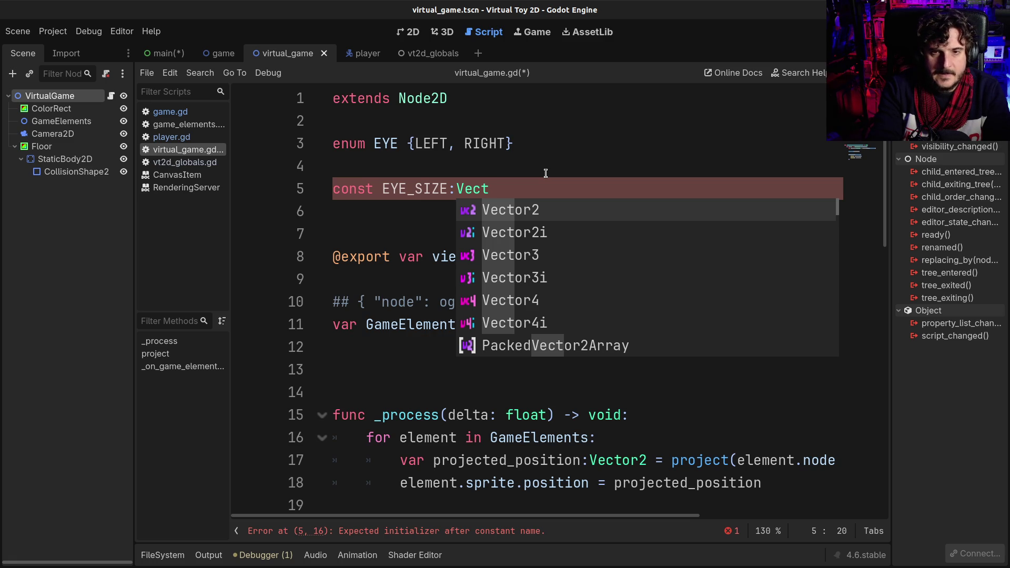
pyautogui.press('Return')
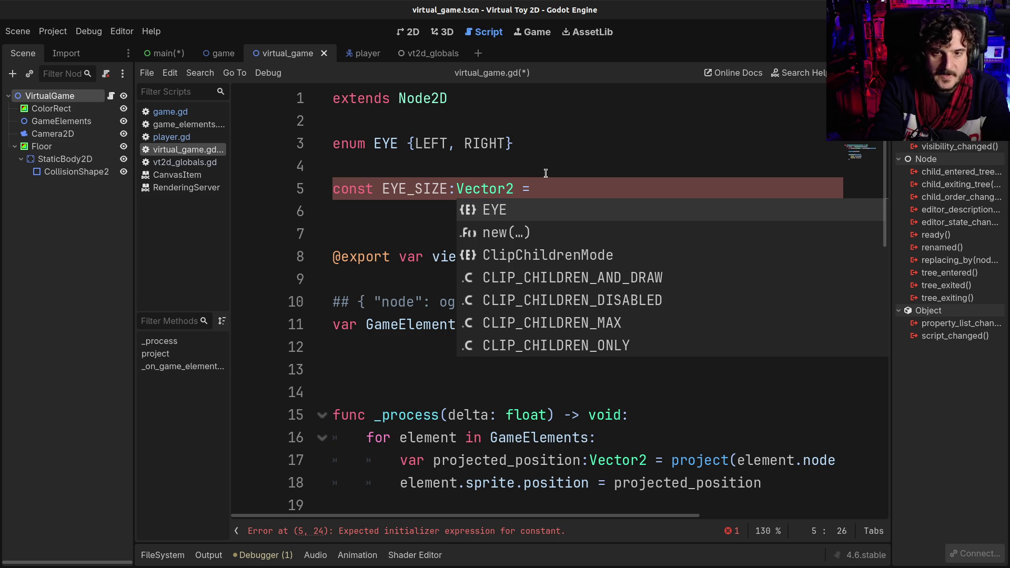
pyautogui.write('Vec')
pyautogui.press('Return')
pyautogui.write('9')
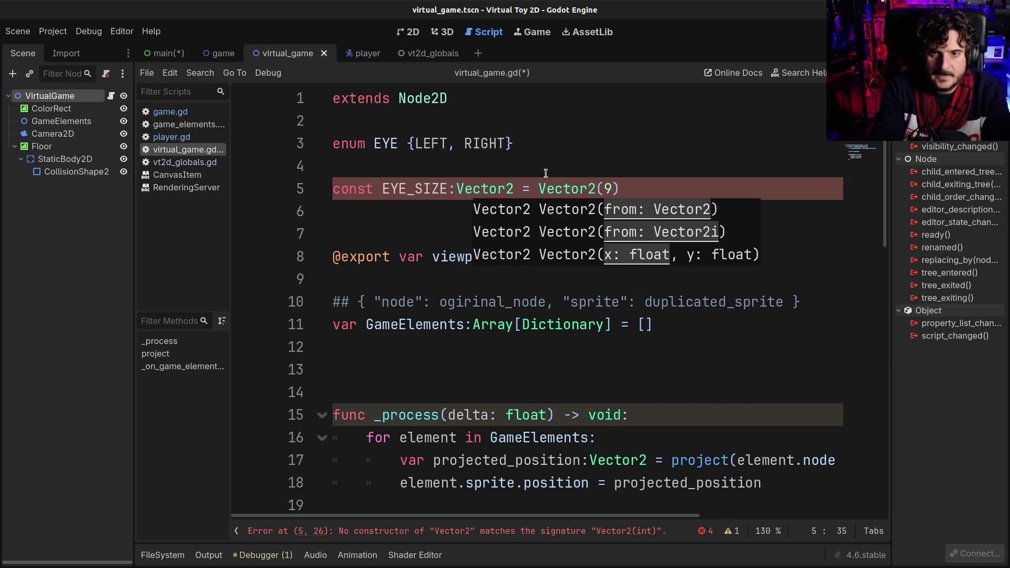
pyautogui.press('BackSpace')
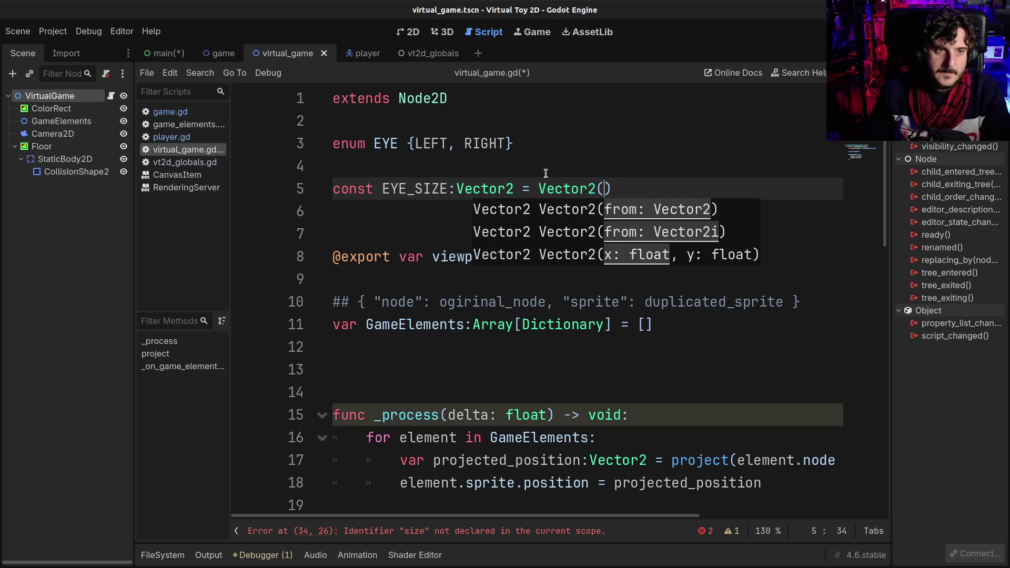
pyautogui.click(165, 54)
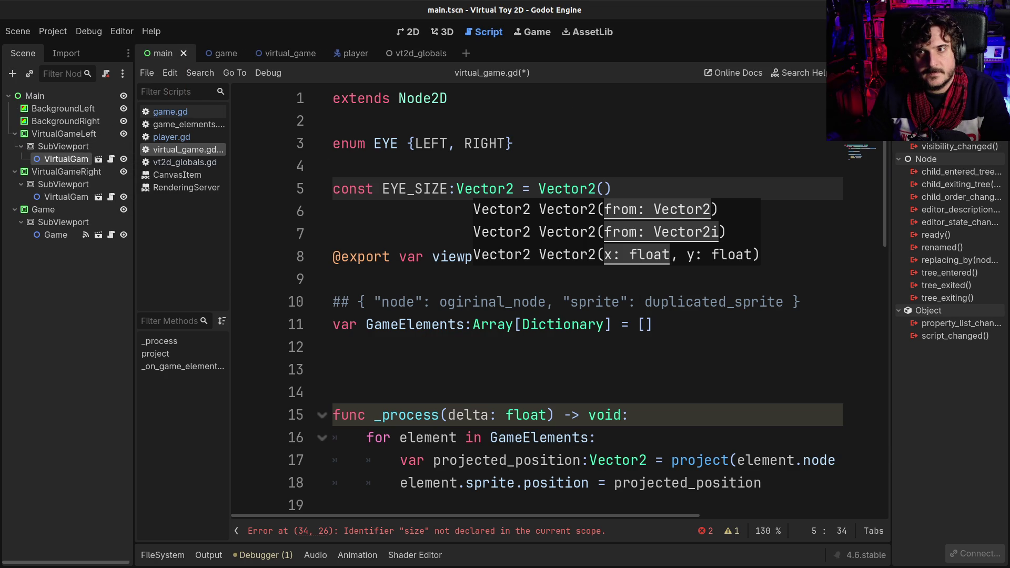
# Check the left SubViewport's size and set EYE_SIZE to Vector2(640, 720), then save
pyautogui.click(915, 53)
pyautogui.moveTo(893, 160); pyautogui.dragTo(815, 160)
pyautogui.click(63, 146)
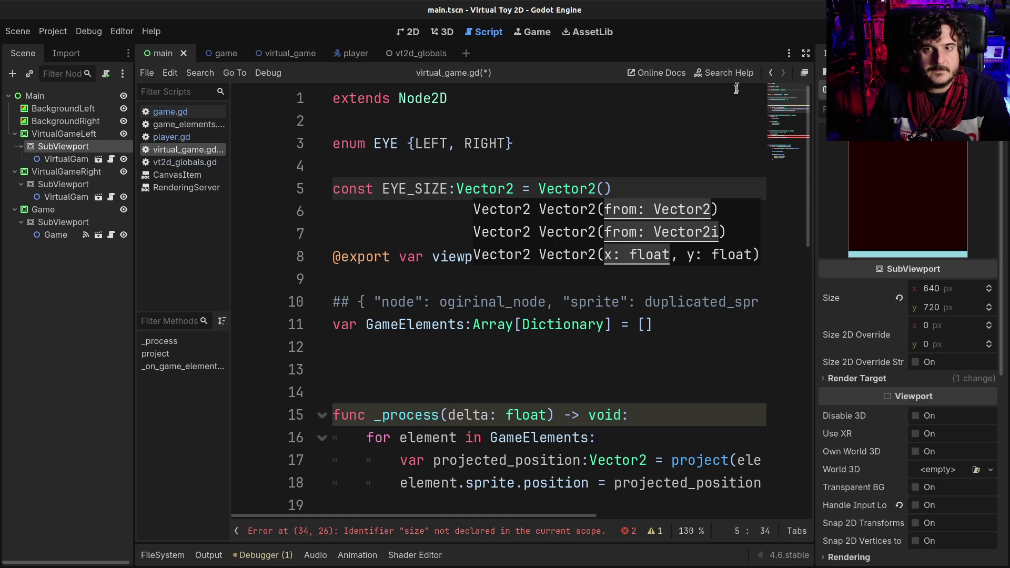
pyautogui.click(598, 190)
pyautogui.write('640')
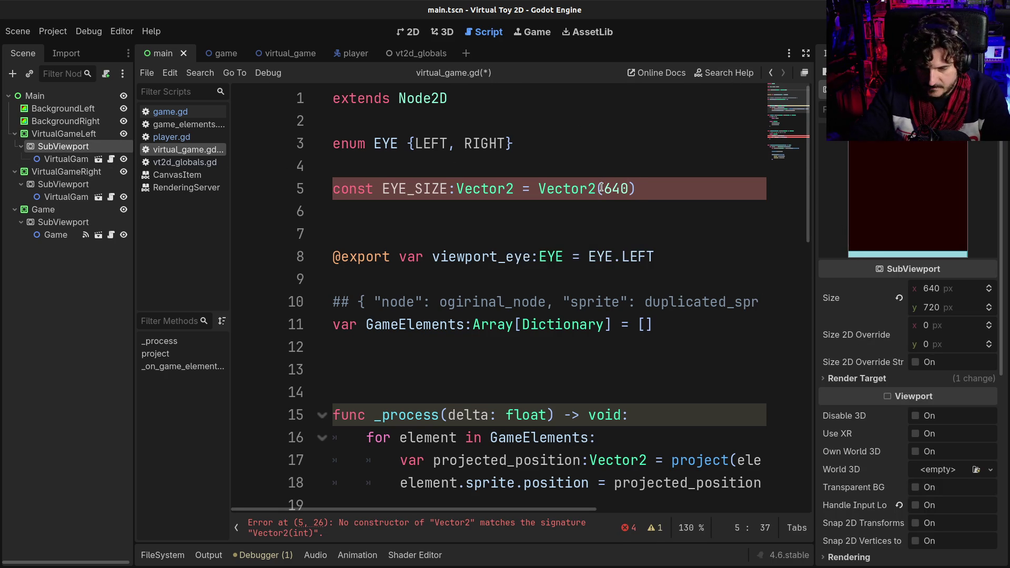
pyautogui.write(', 720')
pyautogui.hotkey('ctrl', 's')
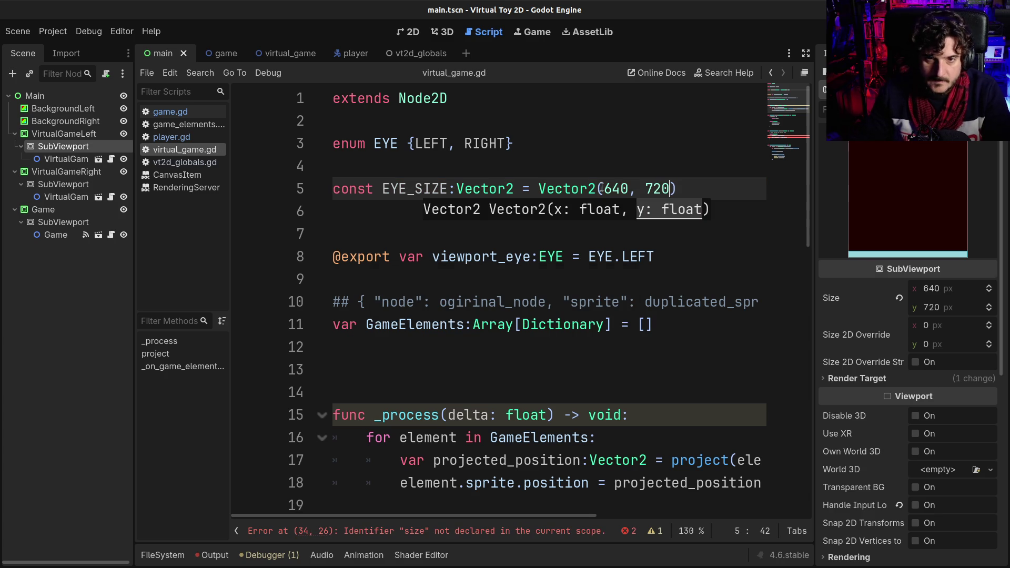
pyautogui.click(525, 167)
# Replace both undeclared 'size' references on lines 34–35 with EYE_SIZE and save
pyautogui.doubleClick(416, 188)
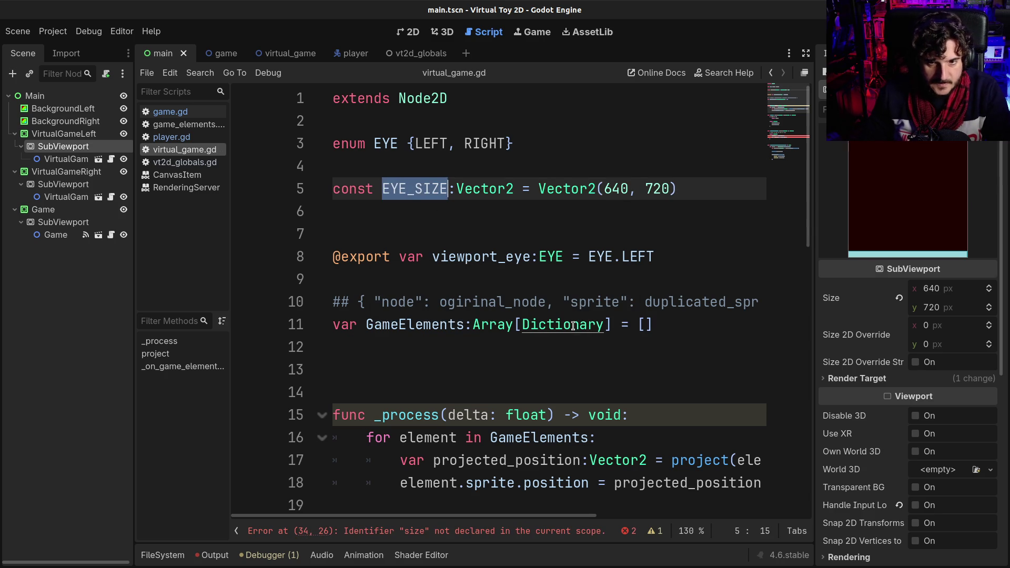
pyautogui.scroll(-10, 573, 326)
pyautogui.scroll(2, 582, 363)
pyautogui.scroll(8, 583, 363)
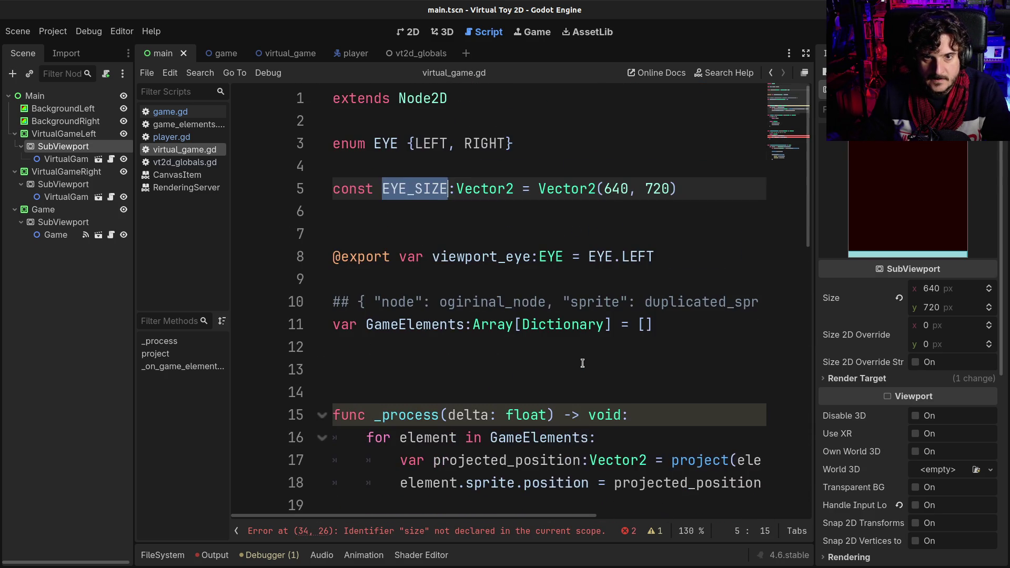
pyautogui.scroll(-8, 582, 363)
pyautogui.doubleClick(552, 232)
pyautogui.write('EYE_SIZE')
pyautogui.doubleClick(605, 256)
pyautogui.write('EYE_SIZE')
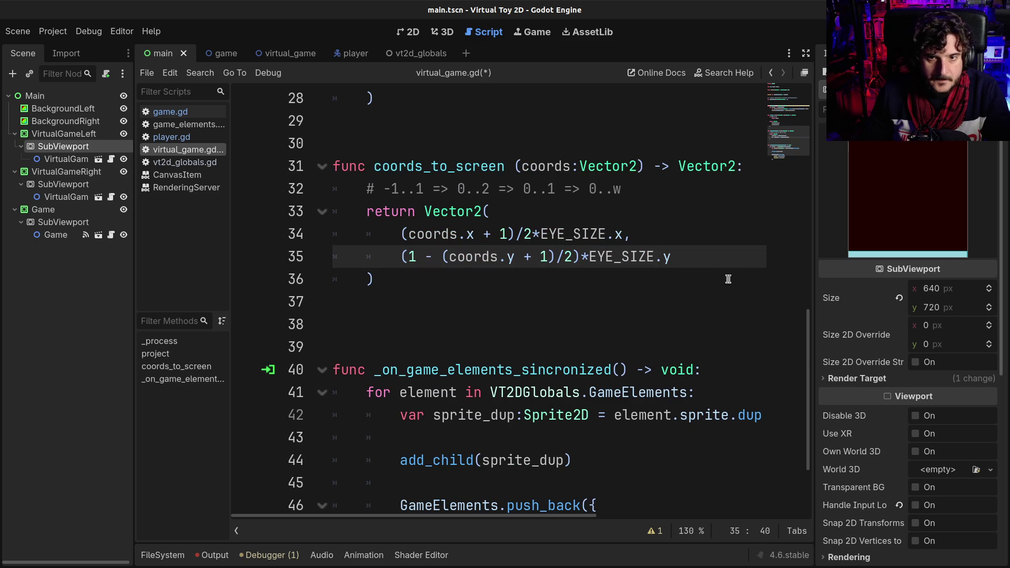
pyautogui.hotkey('ctrl', 's')
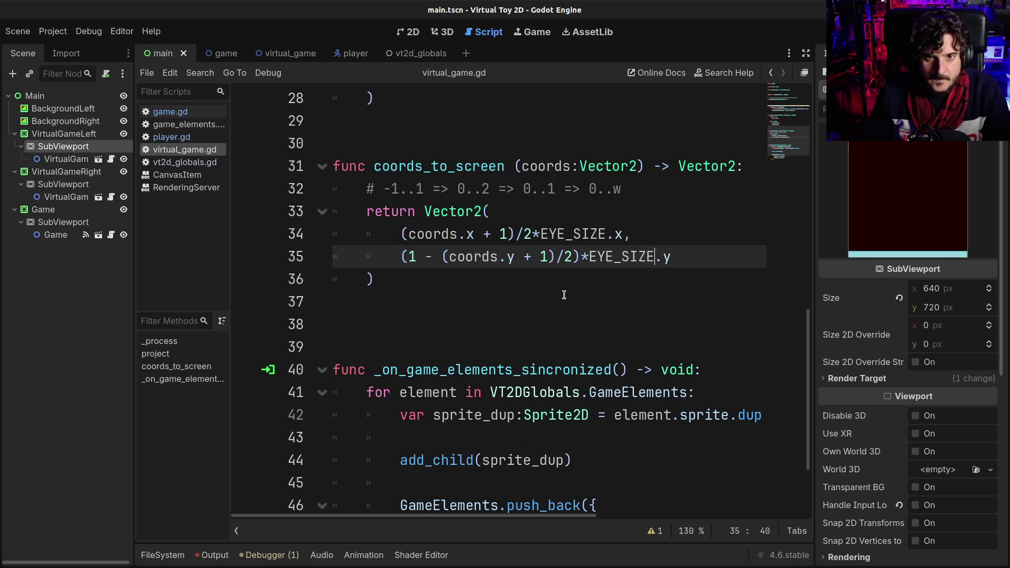
# Review how the coords parameter is used in coords_to_screen's conversion lines
pyautogui.scroll(2, 564, 295)
pyautogui.doubleClick(544, 300)
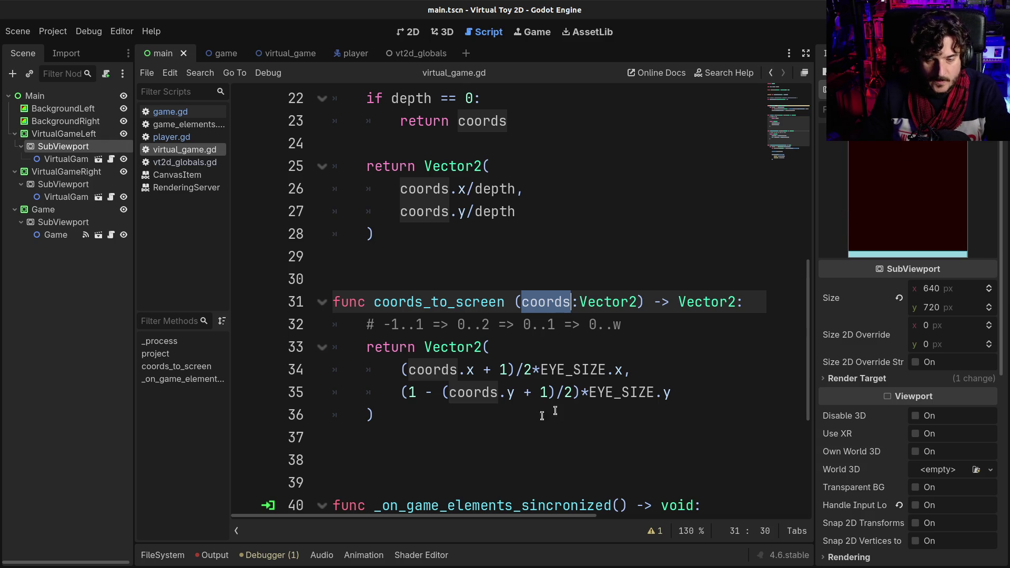
pyautogui.click(556, 363)
pyautogui.click(604, 325)
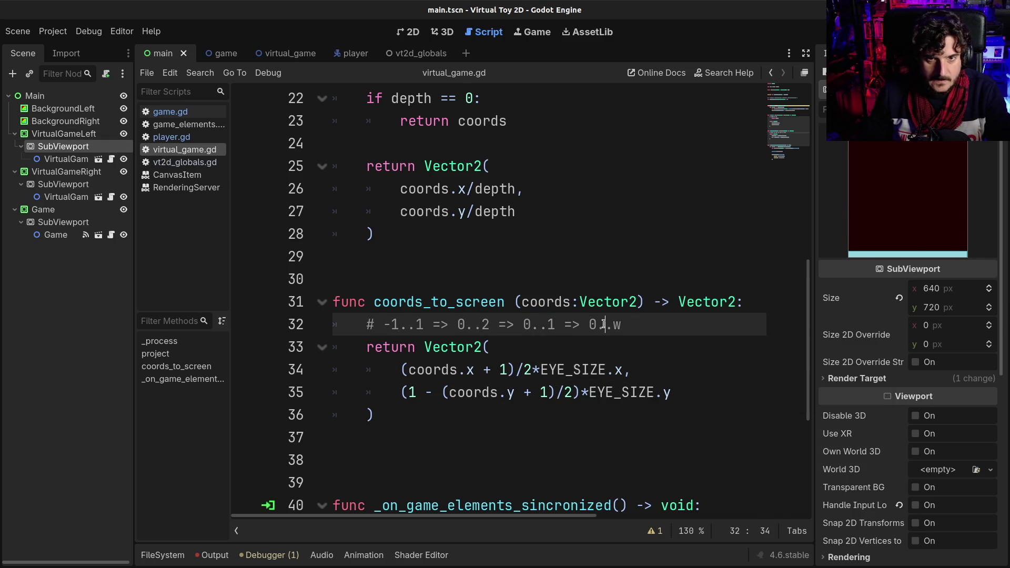
pyautogui.scroll(3, 581, 331)
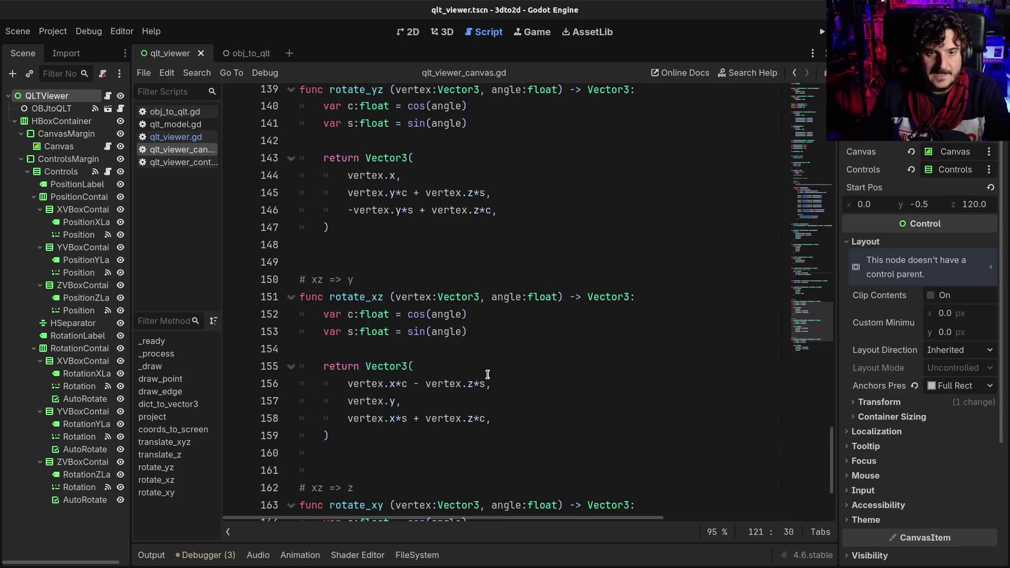
pyautogui.moveTo(487, 375)
pyautogui.scroll(-1, 487, 380)
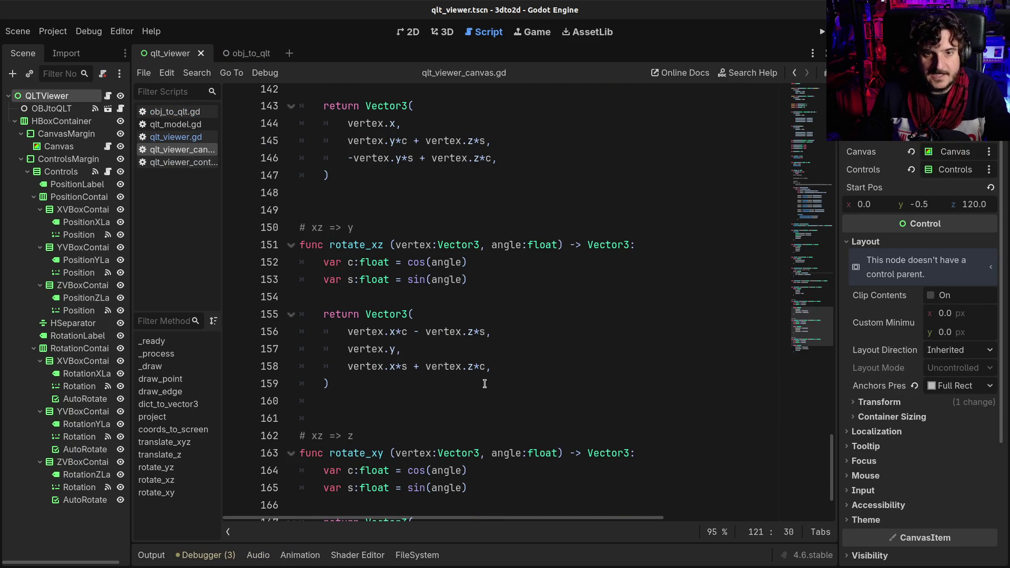
pyautogui.scroll(1, 484, 384)
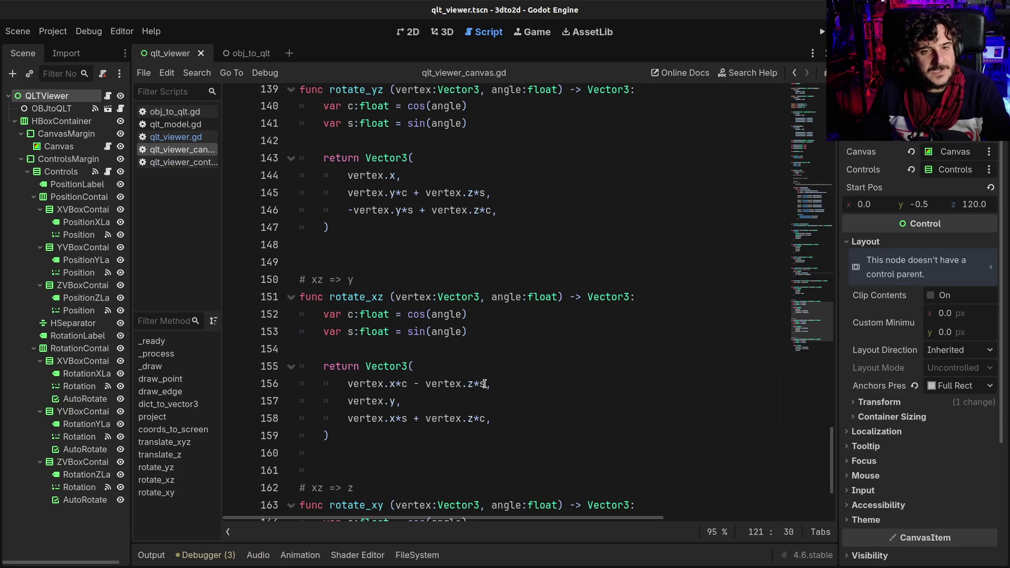
pyautogui.scroll(6, 485, 383)
pyautogui.scroll(2, 485, 384)
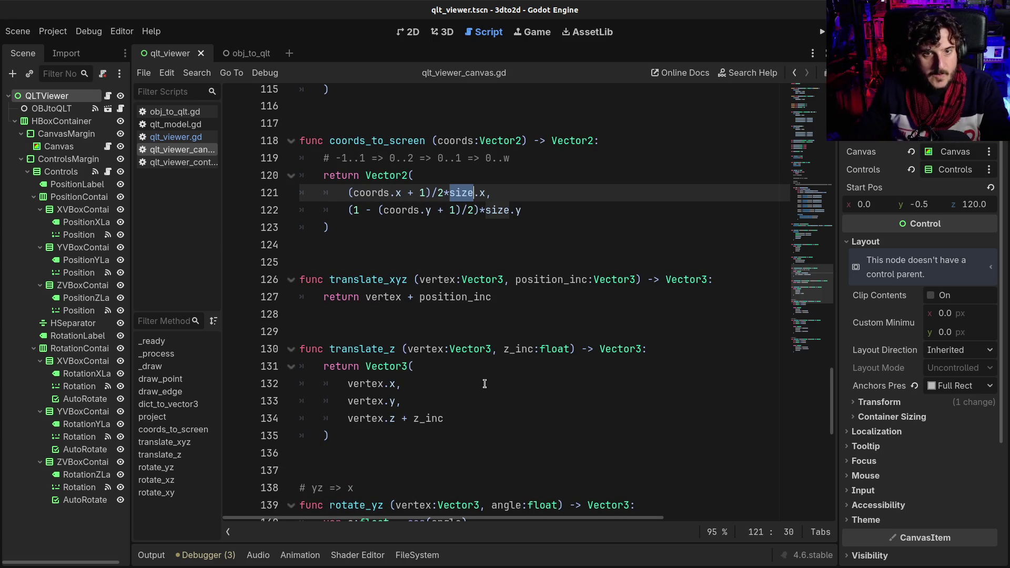
pyautogui.scroll(4, 485, 383)
pyautogui.scroll(3, 487, 363)
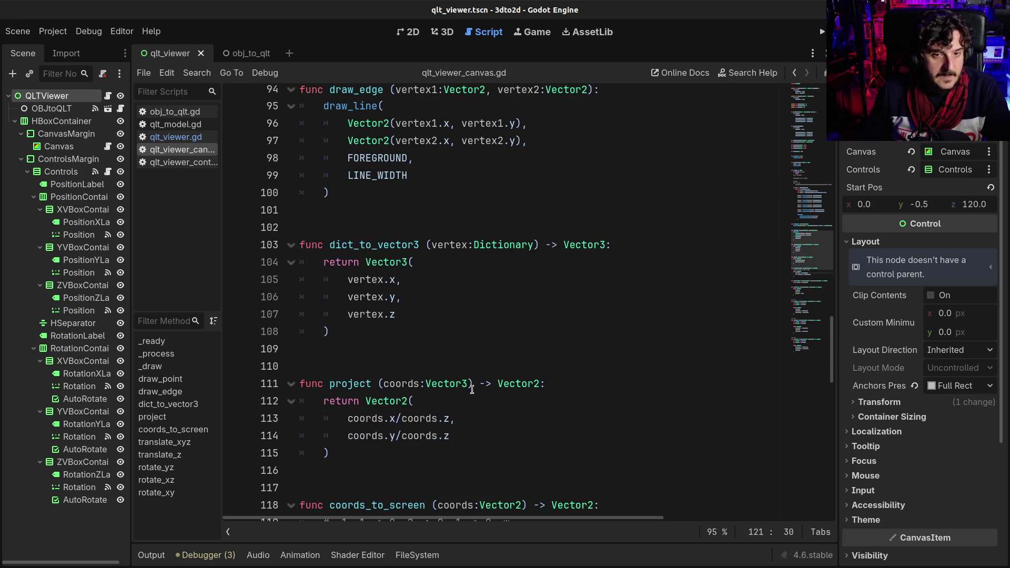
pyautogui.scroll(7, 471, 389)
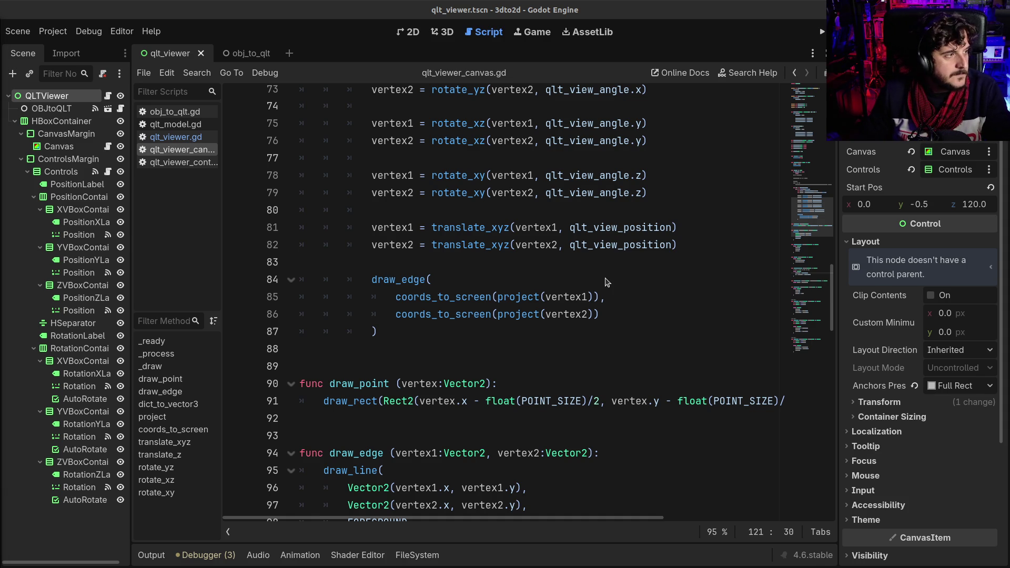
pyautogui.scroll(2, 557, 293)
pyautogui.click(672, 256)
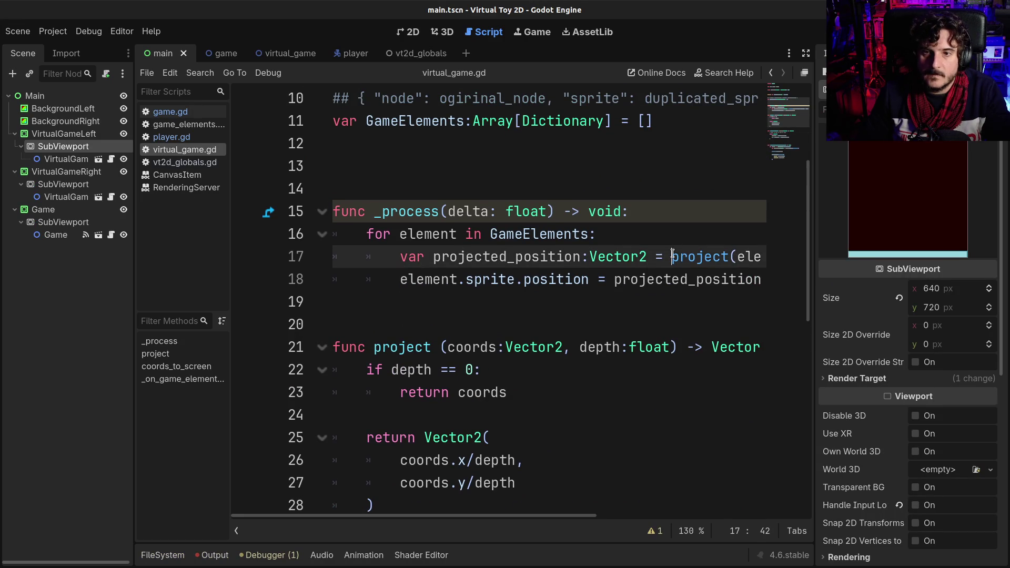
# Wrap line 17's project(...) call in coords_to_screen() and save virtual_game.gd
pyautogui.write('cor')
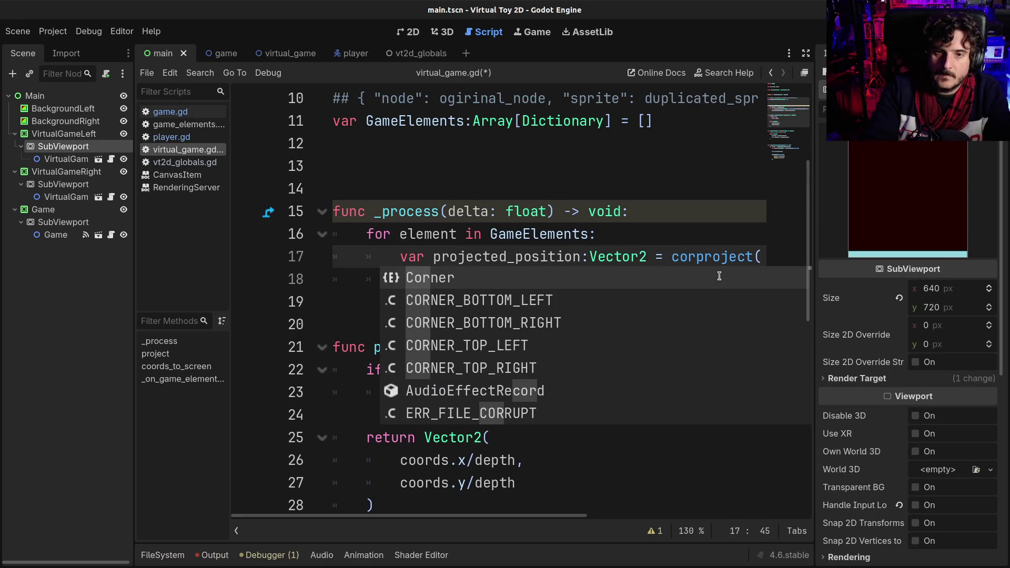
pyautogui.press('BackSpace')
pyautogui.write('o')
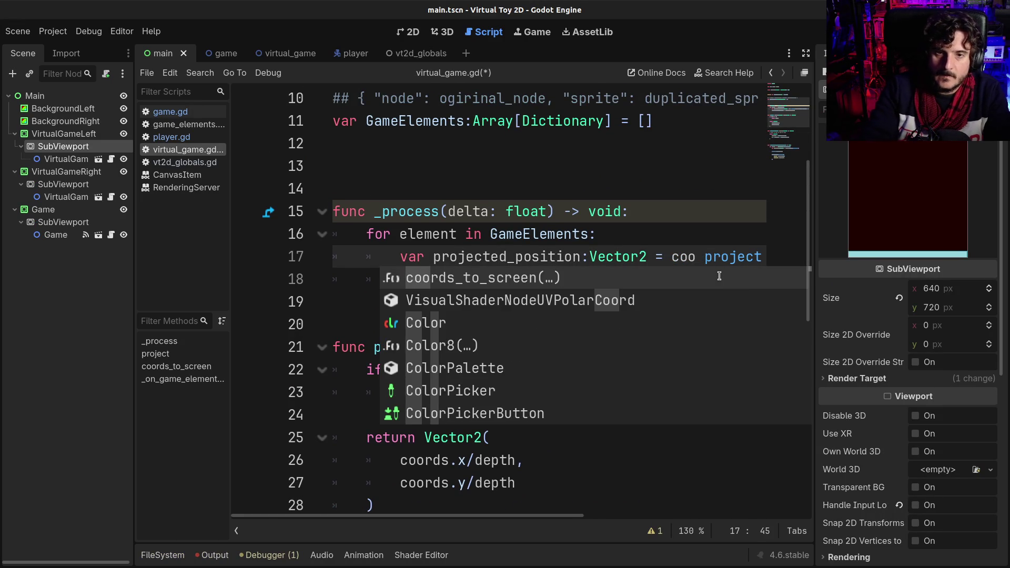
pyautogui.press('Return')
pyautogui.press('Delete')
pyautogui.press('Delete')
pyautogui.press('End')
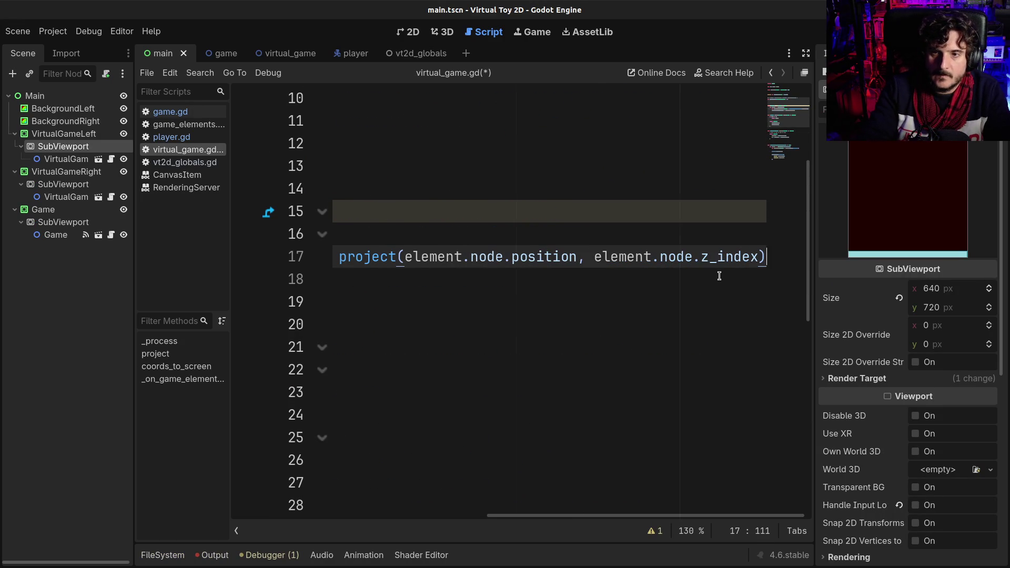
pyautogui.write(')')
pyautogui.hotkey('ctrl', 's')
pyautogui.press('Home')
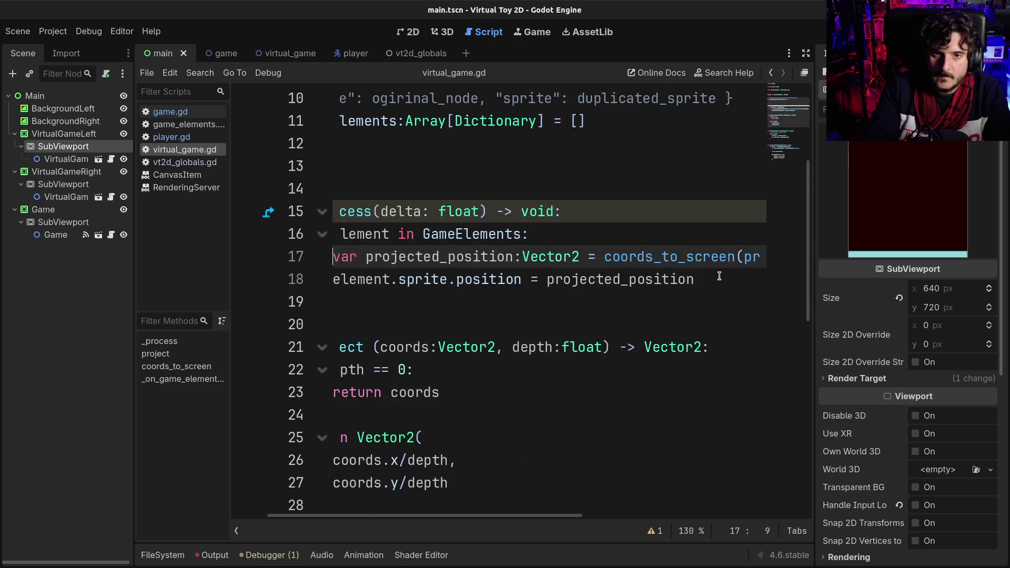
# Review the project function's depth division and the Vector2 returned by coords_to_screen
pyautogui.scroll(-3, 717, 279)
pyautogui.scroll(-2, 718, 279)
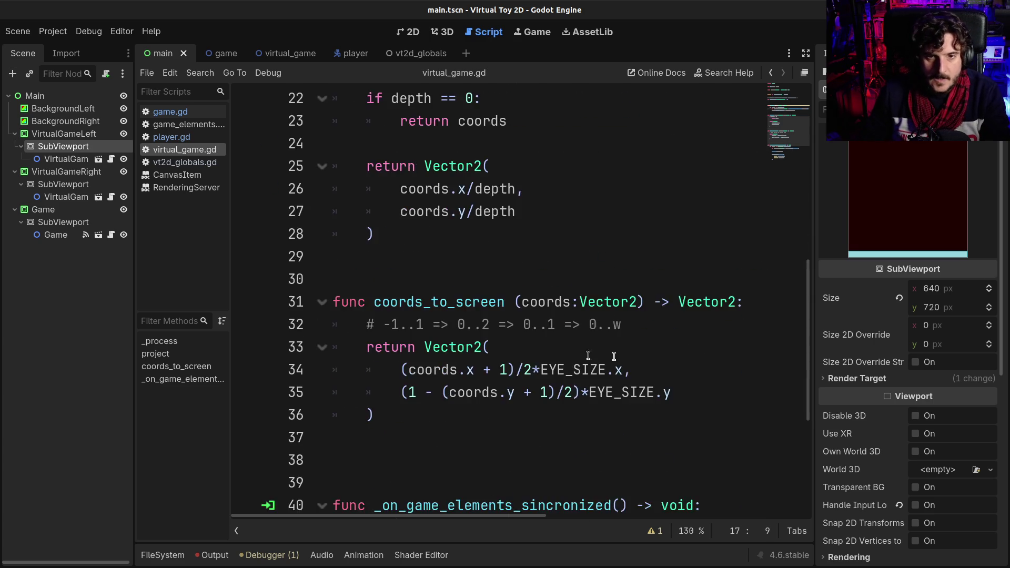
pyautogui.click(500, 302)
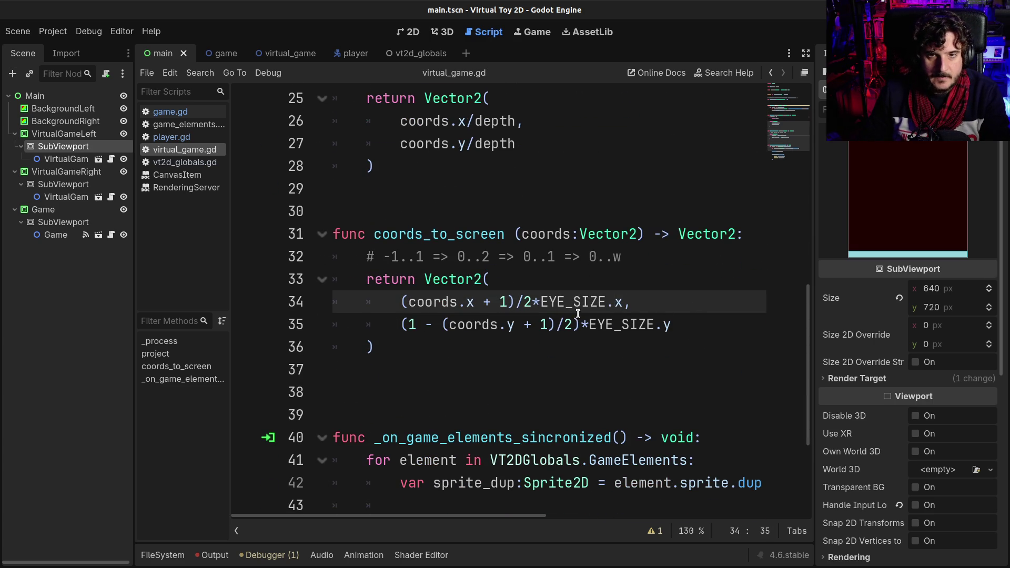
pyautogui.scroll(3, 574, 315)
pyautogui.click(459, 325)
pyautogui.press('Right')
pyautogui.press('Right')
pyautogui.press('Right')
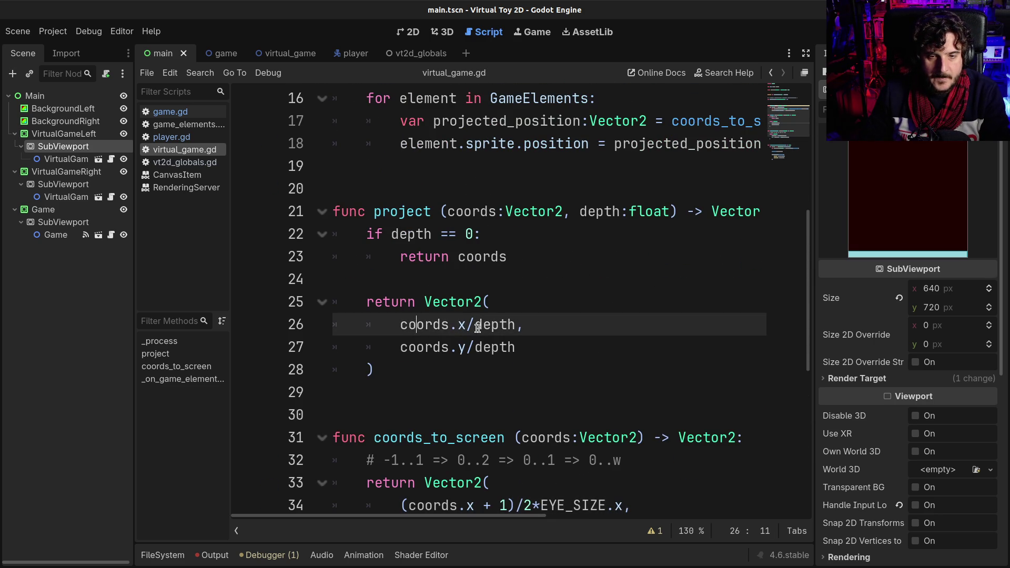
pyautogui.moveTo(435, 214); pyautogui.dragTo(470, 388)
pyautogui.click(469, 387)
pyautogui.scroll(-1, 476, 402)
pyautogui.scroll(-1, 479, 408)
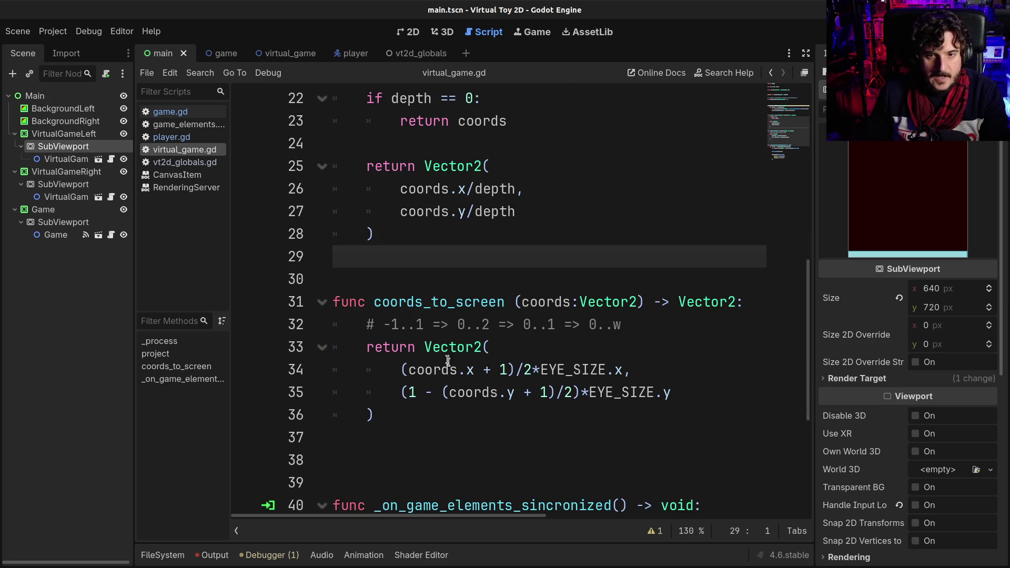
pyautogui.click(433, 346)
pyautogui.moveTo(433, 346)
pyautogui.press('Down')
pyautogui.press('Home')
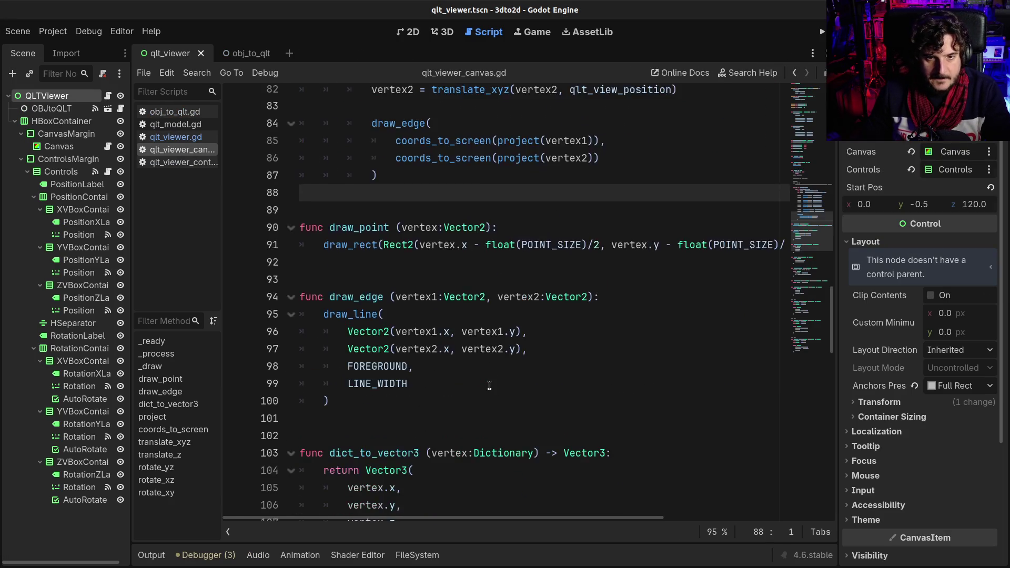
pyautogui.scroll(-8, 489, 385)
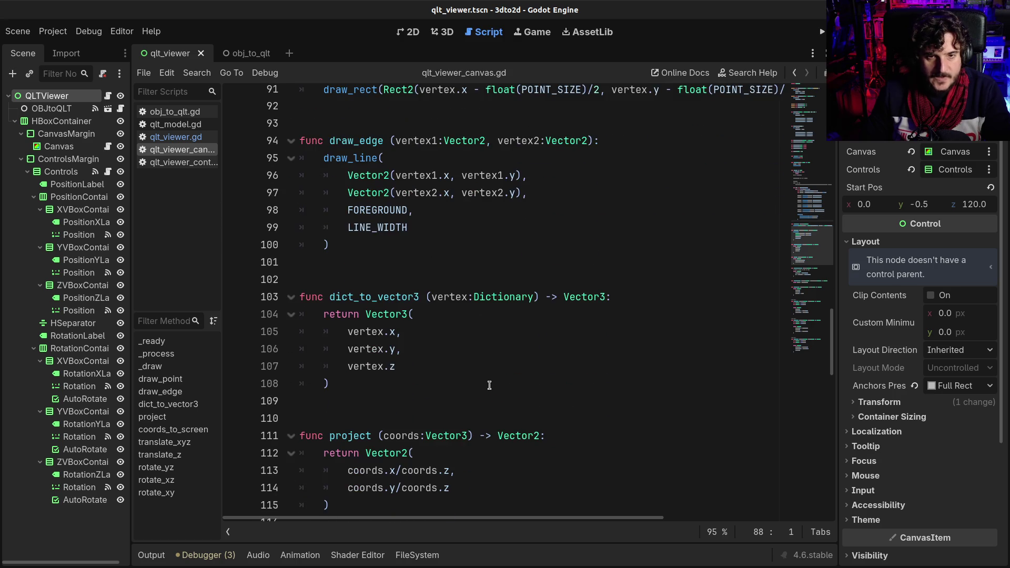
# Look over the end of the project function and the coords_to_screen function
pyautogui.click(401, 247)
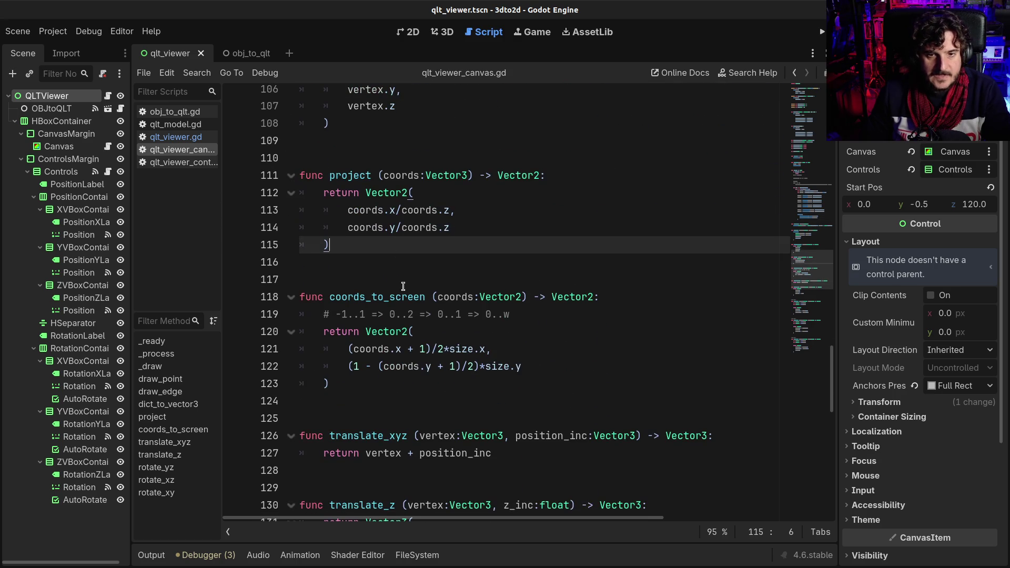
pyautogui.scroll(-2, 405, 250)
pyautogui.click(370, 195)
pyautogui.click(374, 245)
pyautogui.click(374, 278)
pyautogui.scroll(-2, 384, 346)
pyautogui.scroll(-1, 384, 346)
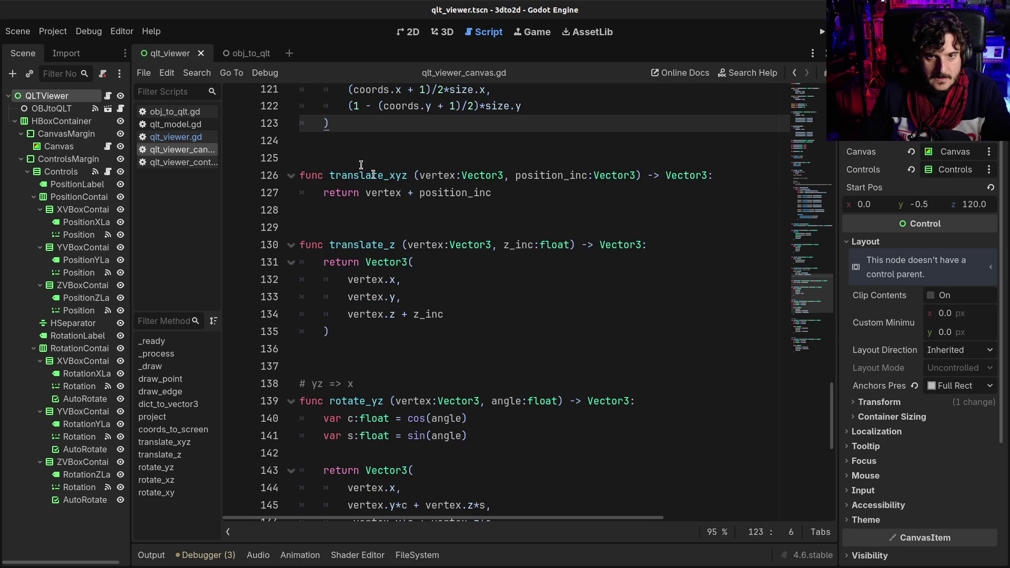
# Select and review the translate_xyz, translate_z and rotate_yz functions in turn
pyautogui.moveTo(381, 181); pyautogui.dragTo(430, 215)
pyautogui.click(401, 211)
pyautogui.click(374, 262)
pyautogui.scroll(-1, 374, 262)
pyautogui.moveTo(361, 194)
pyautogui.mouseDown()
pyautogui.moveTo(372, 277)
pyautogui.moveTo(330, 194)
pyautogui.mouseUp()
pyautogui.click(370, 295)
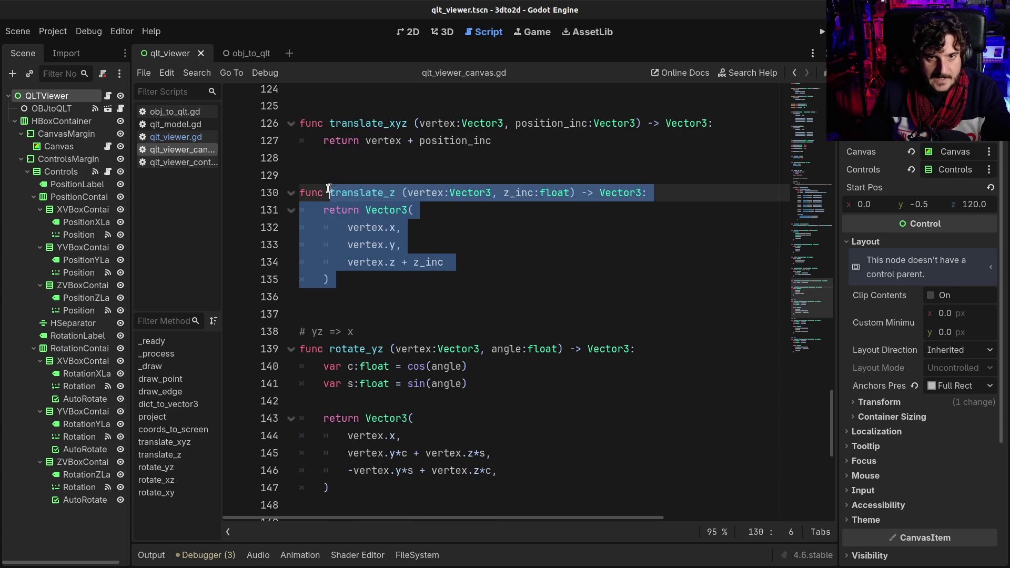
pyautogui.click(568, 262)
pyautogui.moveTo(337, 287); pyautogui.dragTo(307, 193)
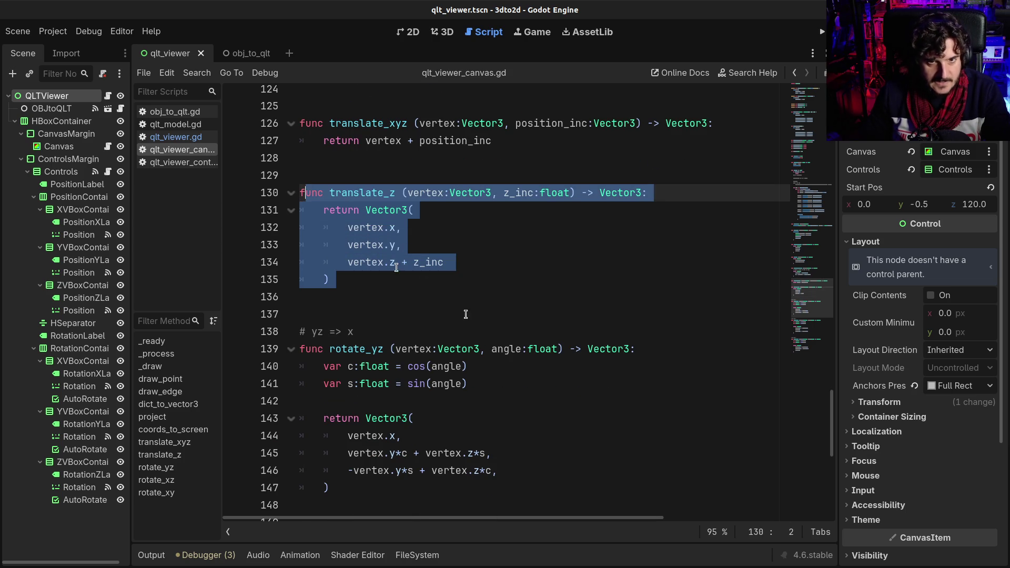
pyautogui.click(369, 297)
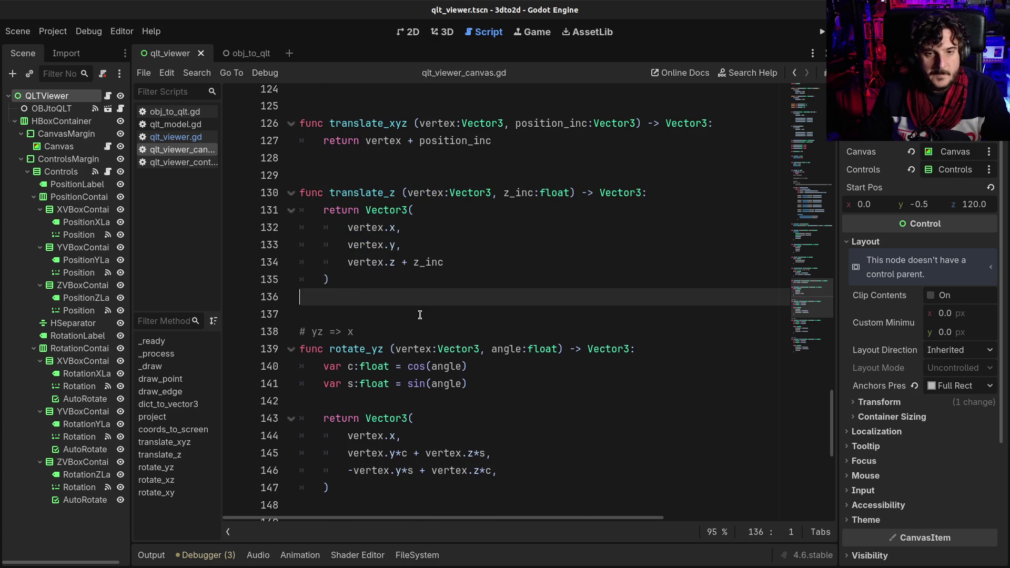
pyautogui.scroll(-2, 421, 303)
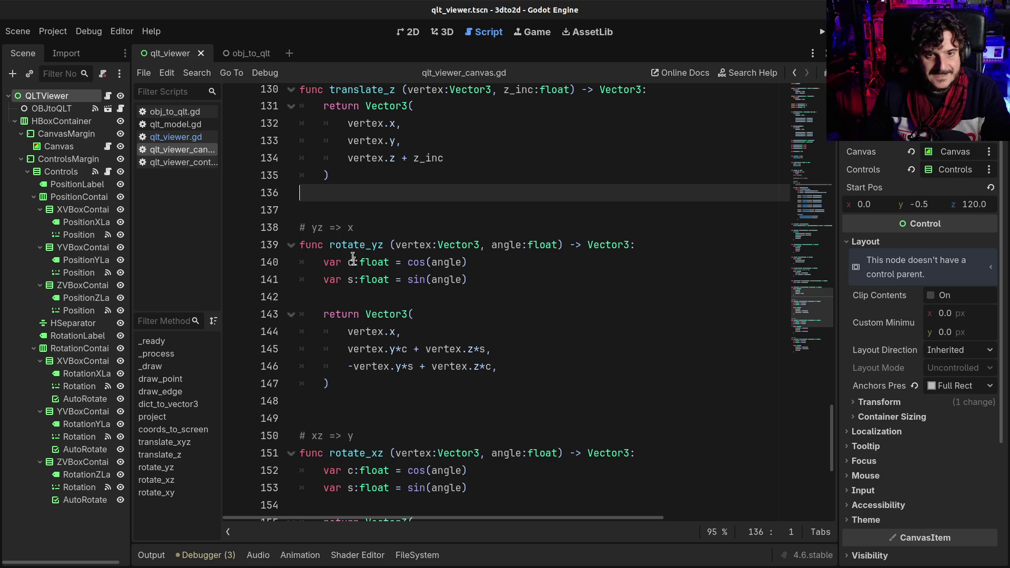
pyautogui.moveTo(332, 245); pyautogui.dragTo(361, 379)
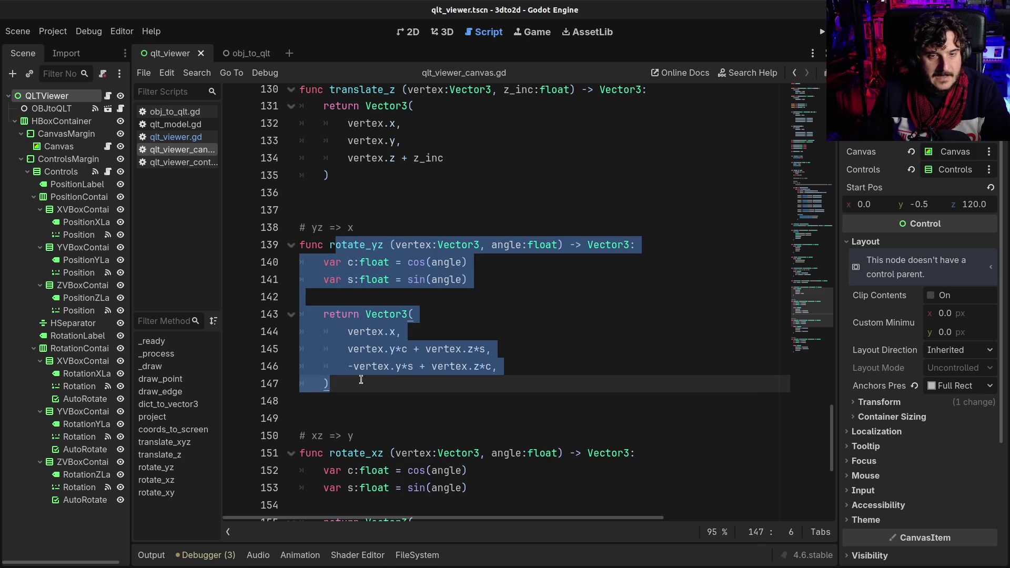
pyautogui.click(361, 379)
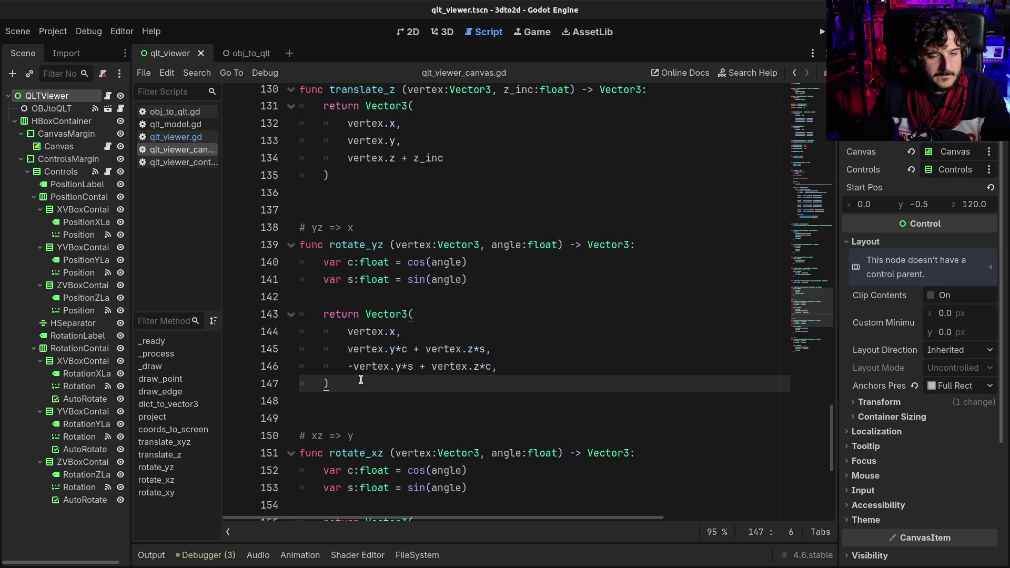
# Re-examine translate_z around lines 132–134, then move to the coords_to_screen name
pyautogui.scroll(-6, 361, 380)
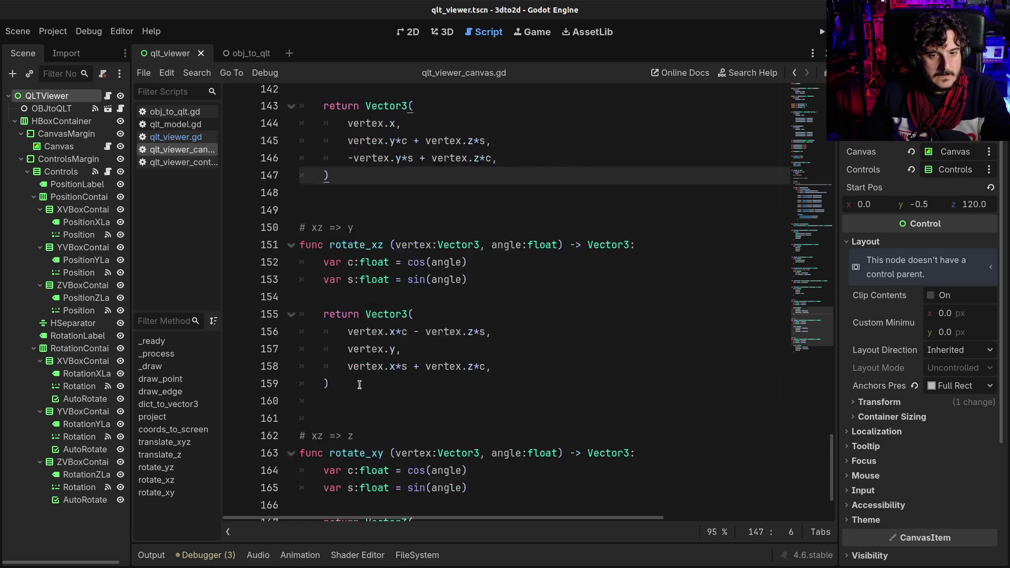
pyautogui.scroll(8, 359, 385)
pyautogui.scroll(2, 359, 385)
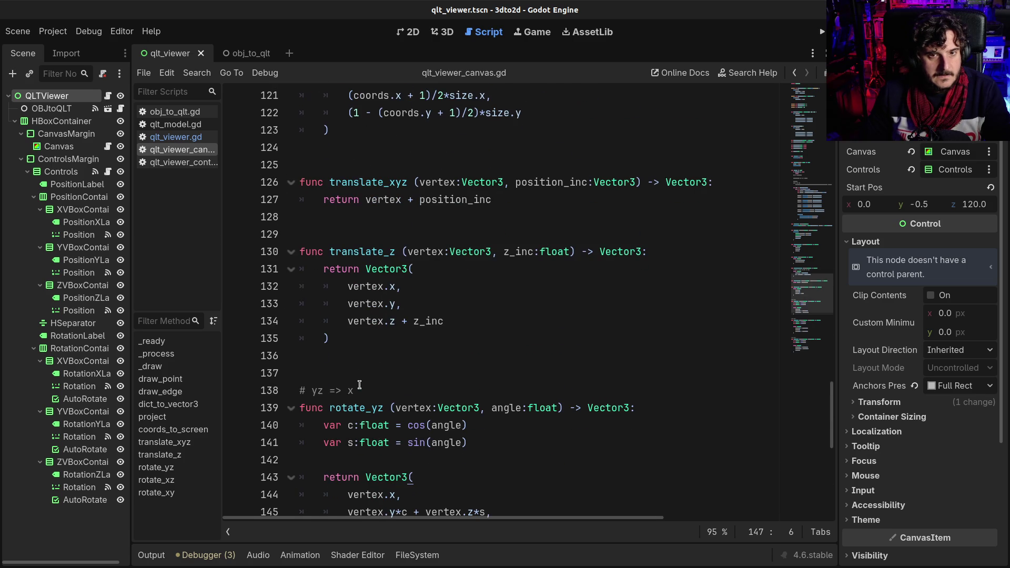
pyautogui.moveTo(370, 342); pyautogui.dragTo(233, 243)
pyautogui.click(338, 258)
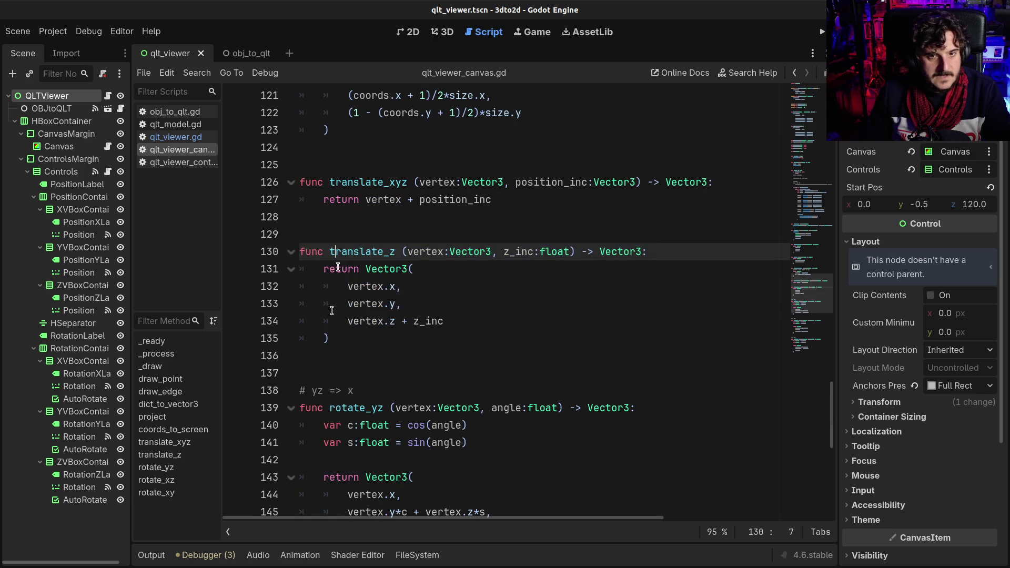
pyautogui.moveTo(367, 368); pyautogui.dragTo(230, 258)
pyautogui.click(337, 258)
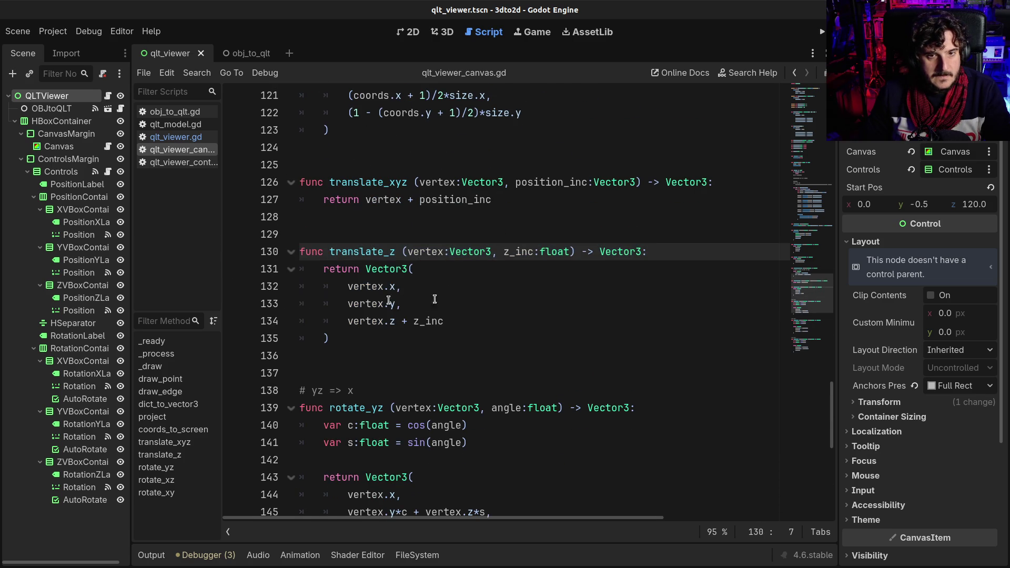
pyautogui.moveTo(305, 253); pyautogui.dragTo(303, 356)
pyautogui.click(301, 355)
pyautogui.moveTo(364, 356); pyautogui.dragTo(231, 248)
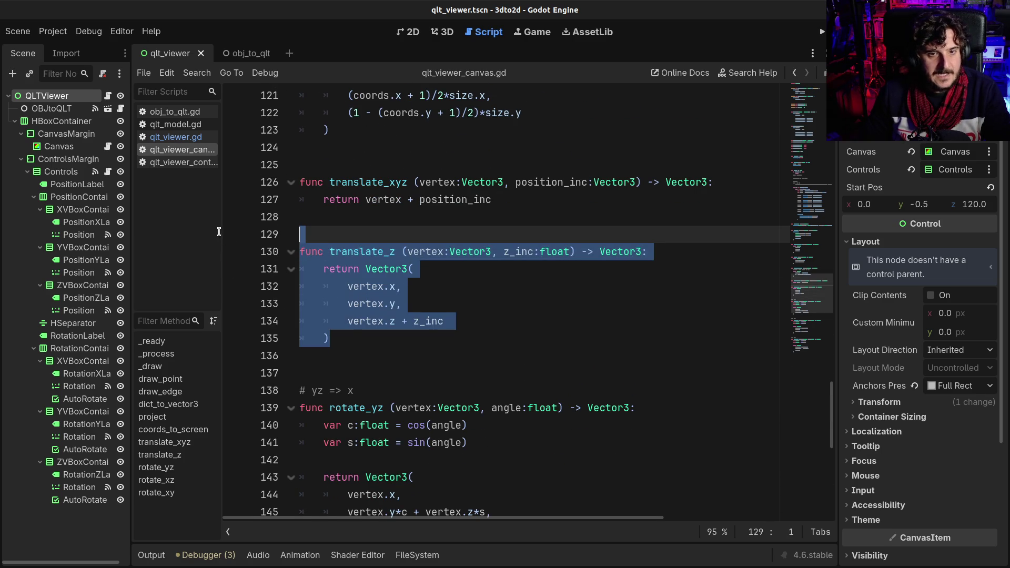
pyautogui.click(401, 286)
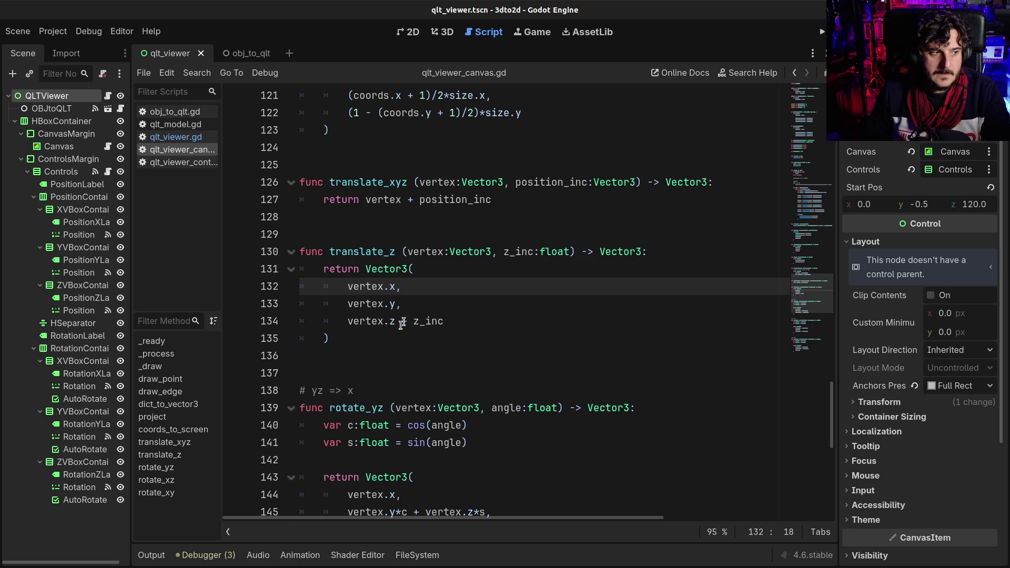
pyautogui.click(409, 315)
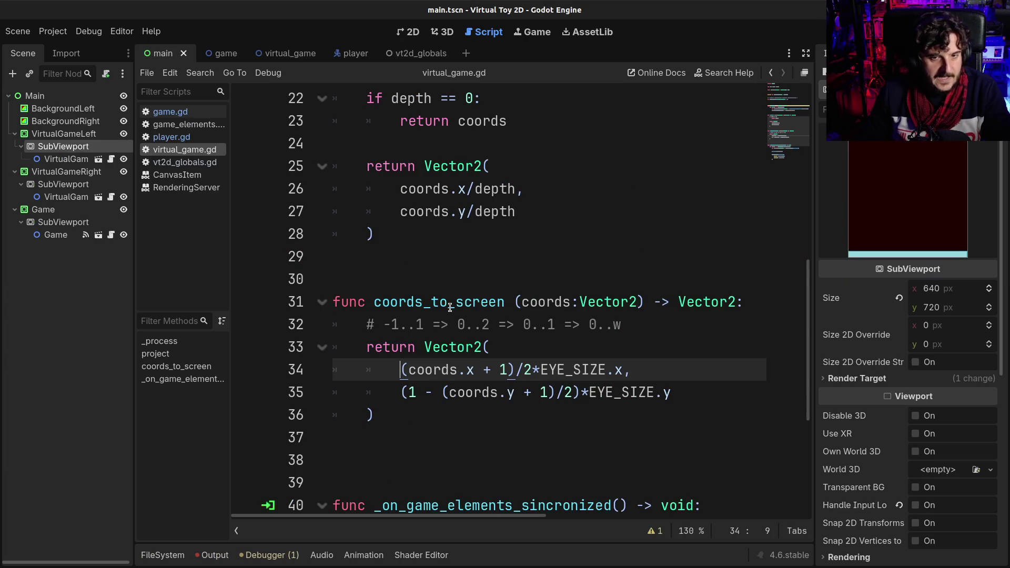
pyautogui.click(448, 302)
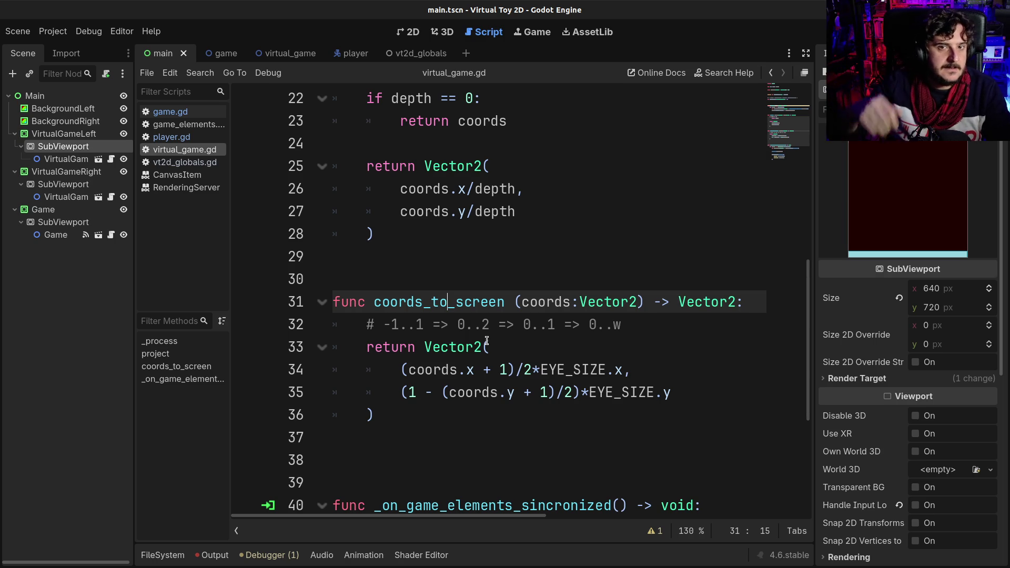
# Create a new 3D scene with a Node3D root and a Sprite3D child
pyautogui.click(432, 33)
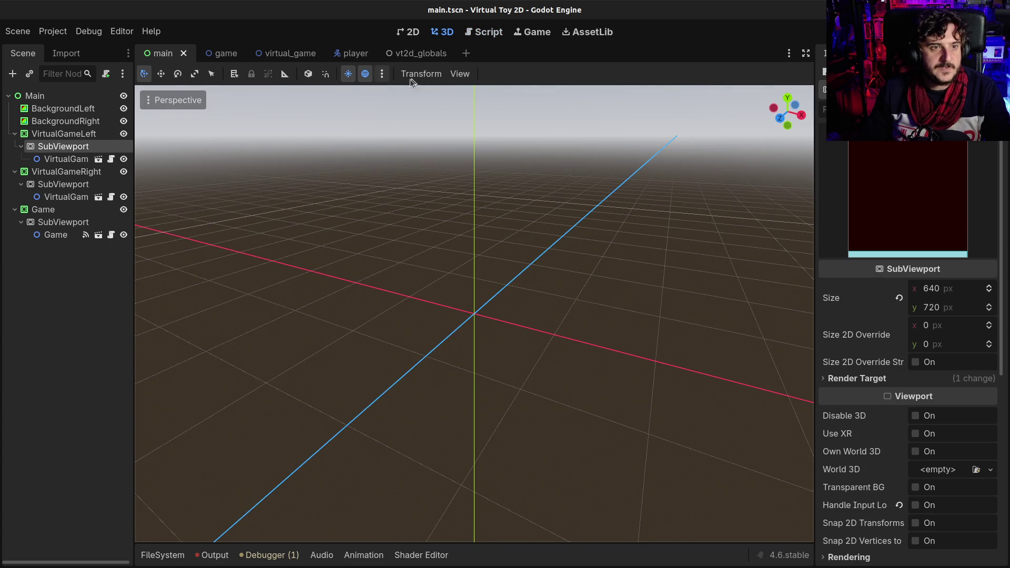
pyautogui.click(466, 54)
pyautogui.click(72, 134)
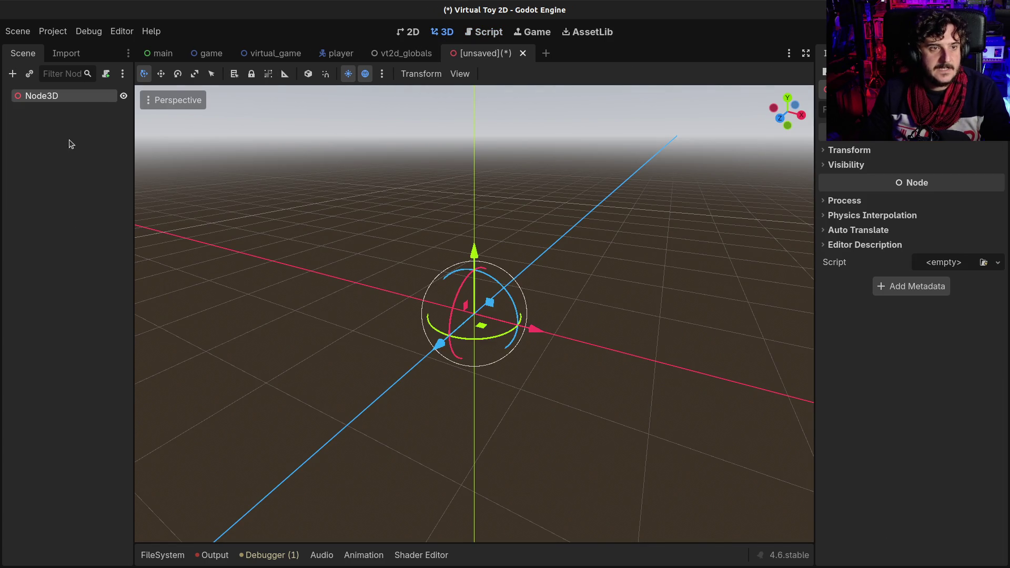
pyautogui.hotkey('ctrl', 'a')
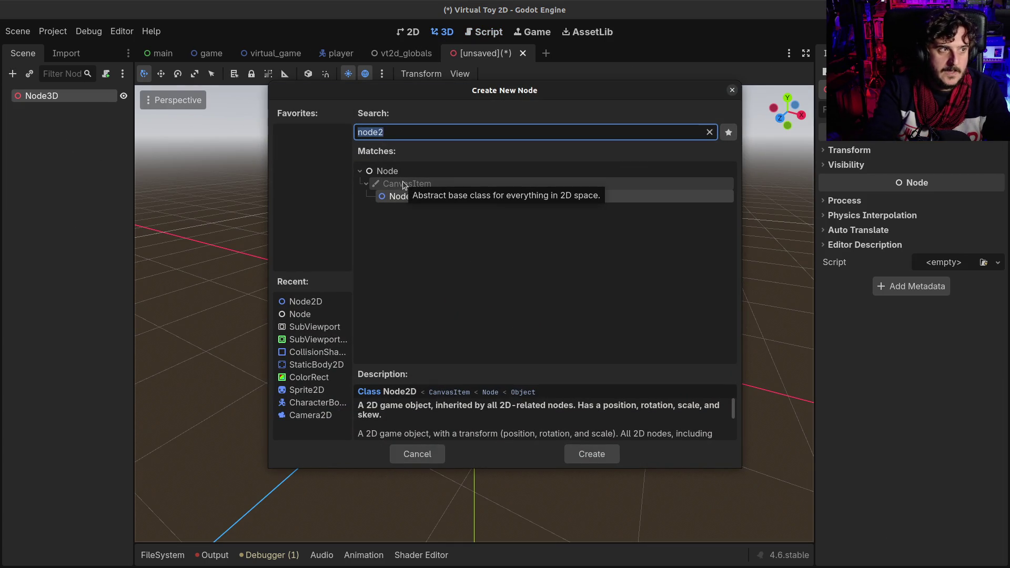
pyautogui.write('sprite')
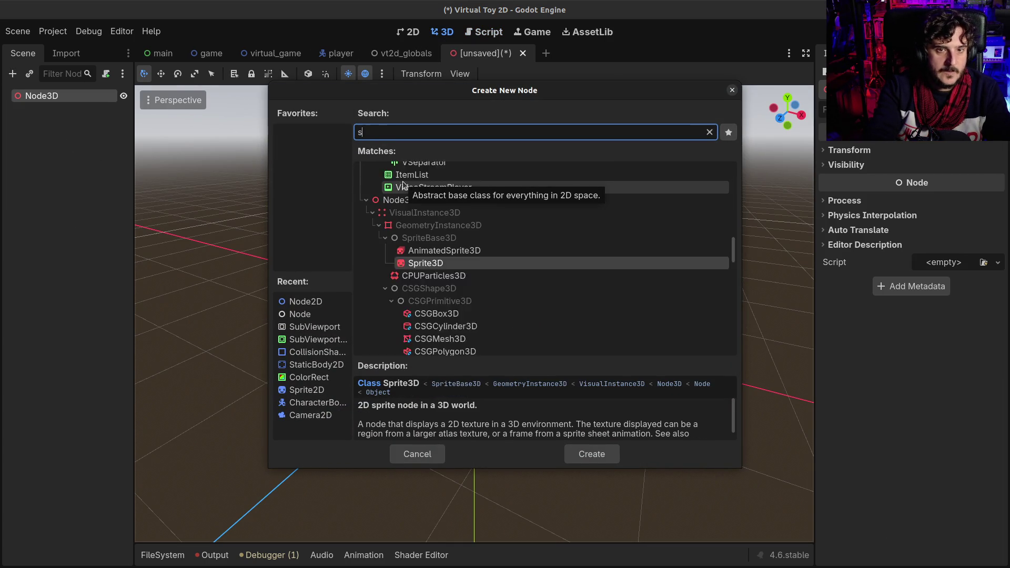
pyautogui.press('Return')
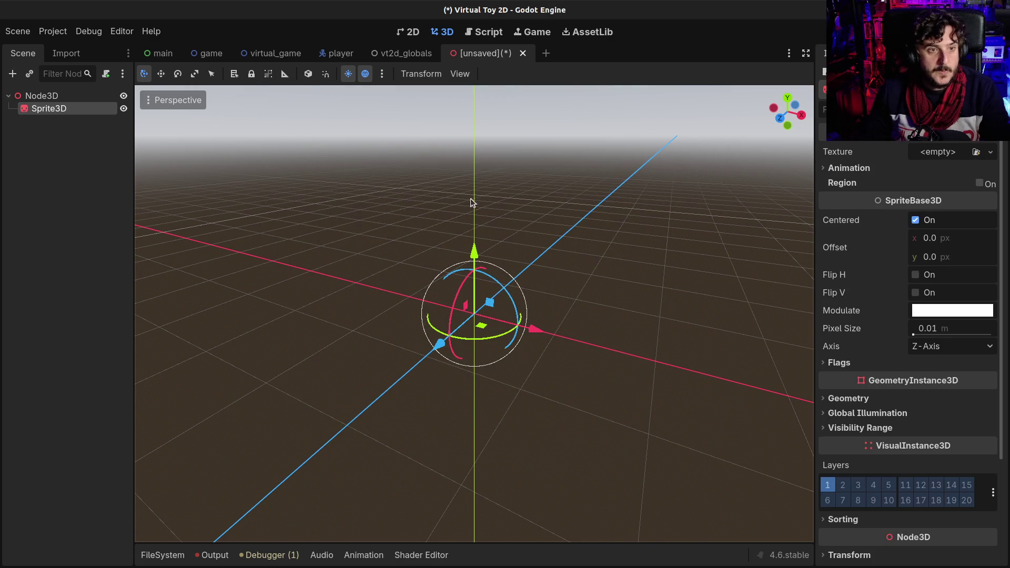
# Give the Sprite3D the icon.svg texture, view it front-on, and close the unsaved scene
pyautogui.click(153, 555)
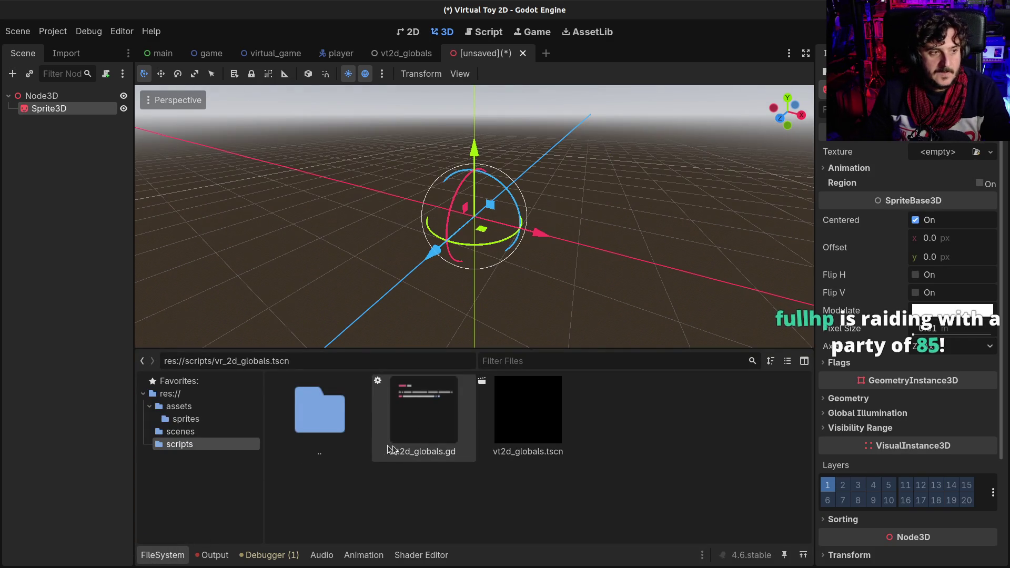
pyautogui.click(181, 432)
pyautogui.click(179, 444)
pyautogui.click(178, 394)
pyautogui.moveTo(632, 410)
pyautogui.mouseDown()
pyautogui.moveTo(965, 153)
pyautogui.moveTo(952, 151)
pyautogui.mouseUp()
pyautogui.moveTo(605, 227); pyautogui.dragTo(532, 226)
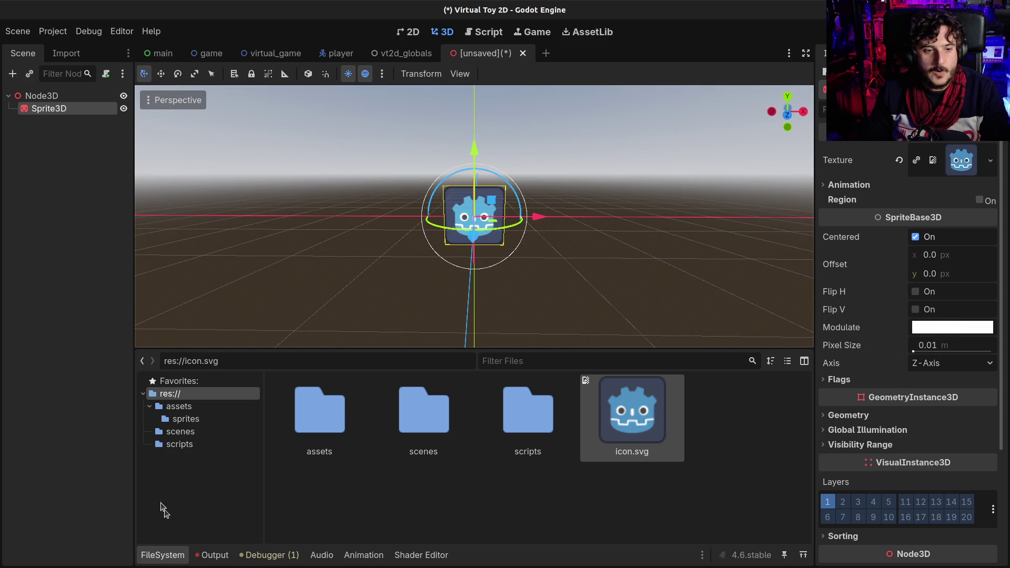
pyautogui.click(163, 556)
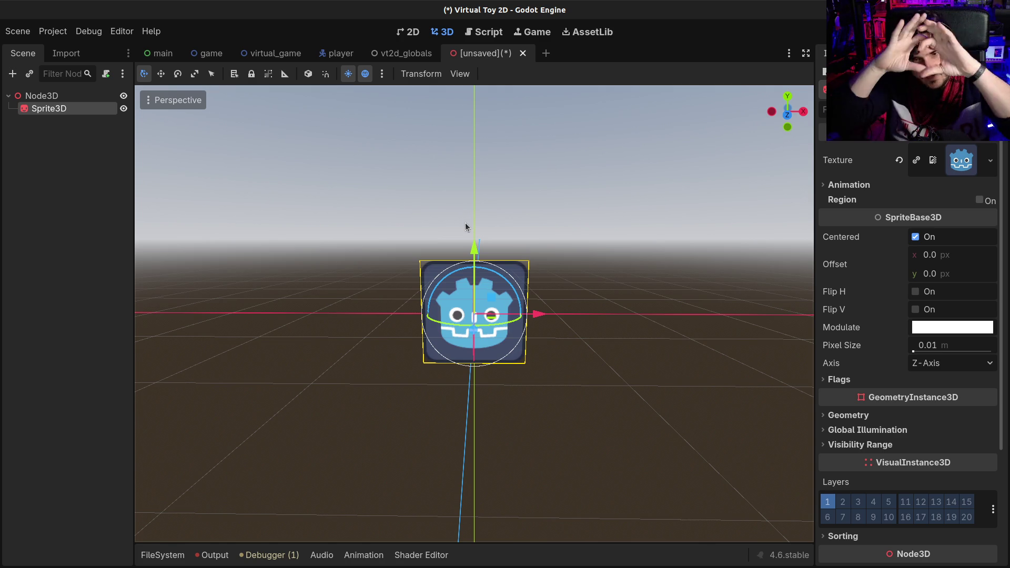
pyautogui.click(522, 53)
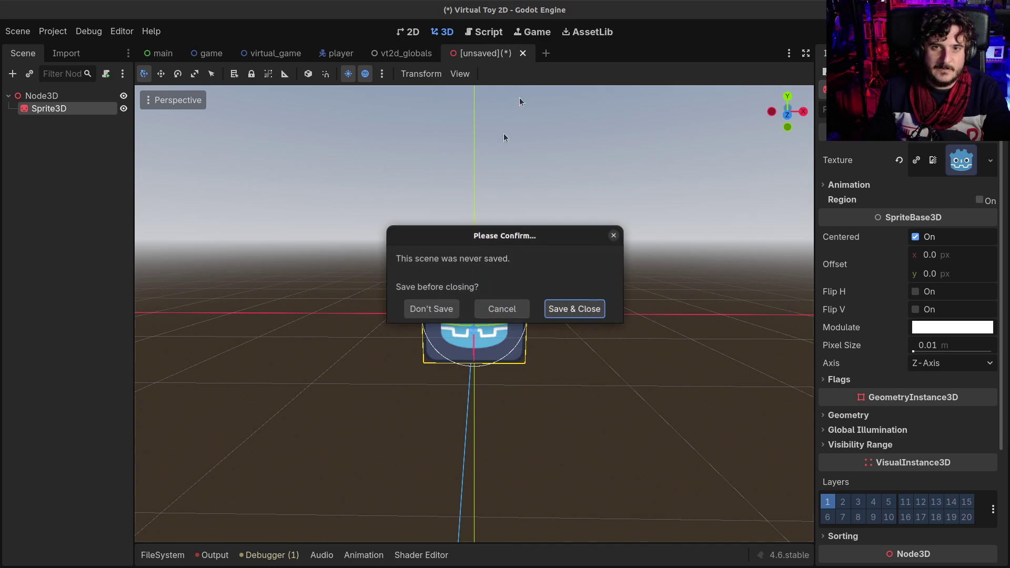
# Discard the scratch scene without saving, look over the main and game scenes, and open game.gd
pyautogui.click(432, 305)
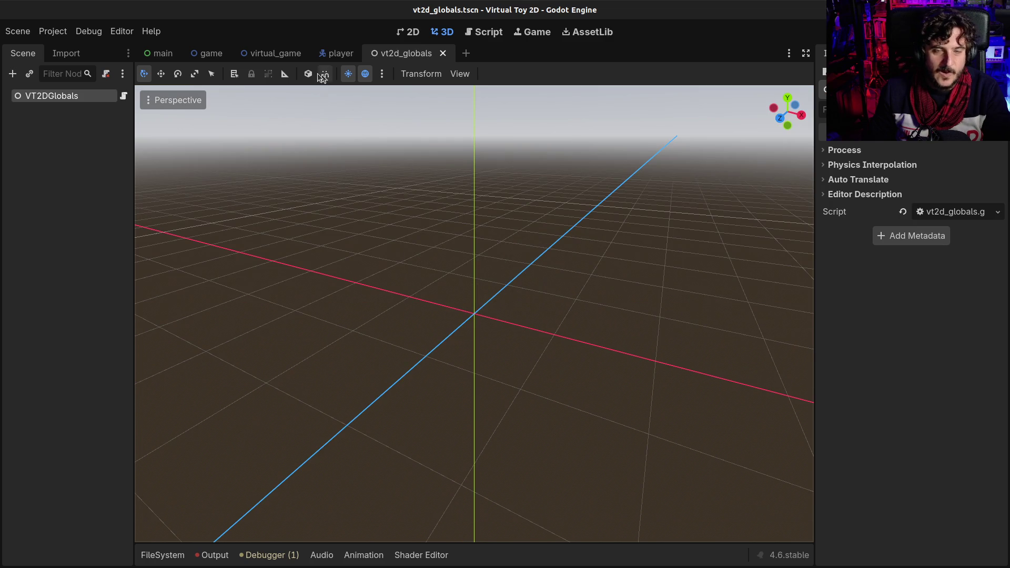
pyautogui.click(410, 31)
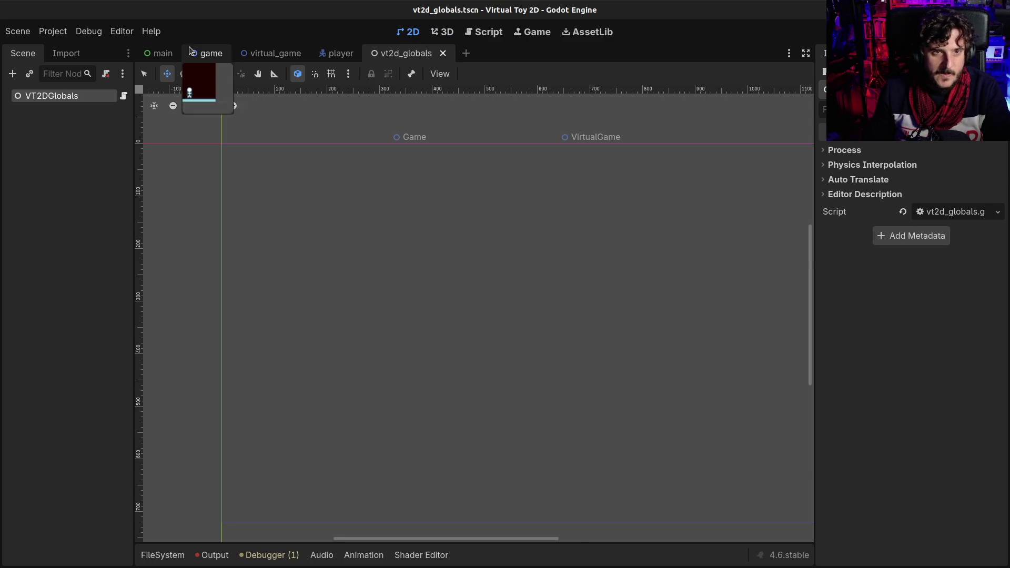
pyautogui.click(209, 53)
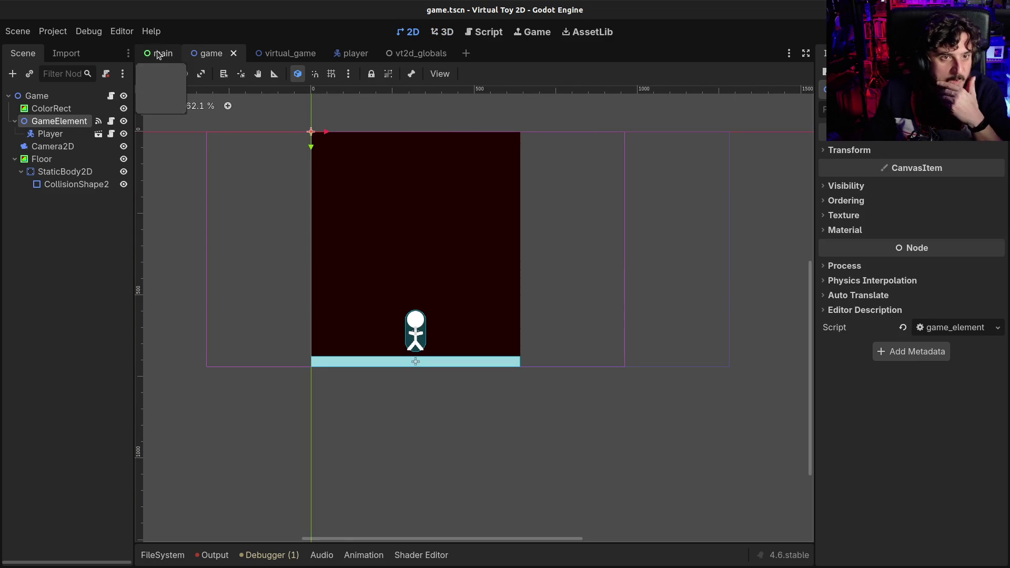
pyautogui.click(159, 53)
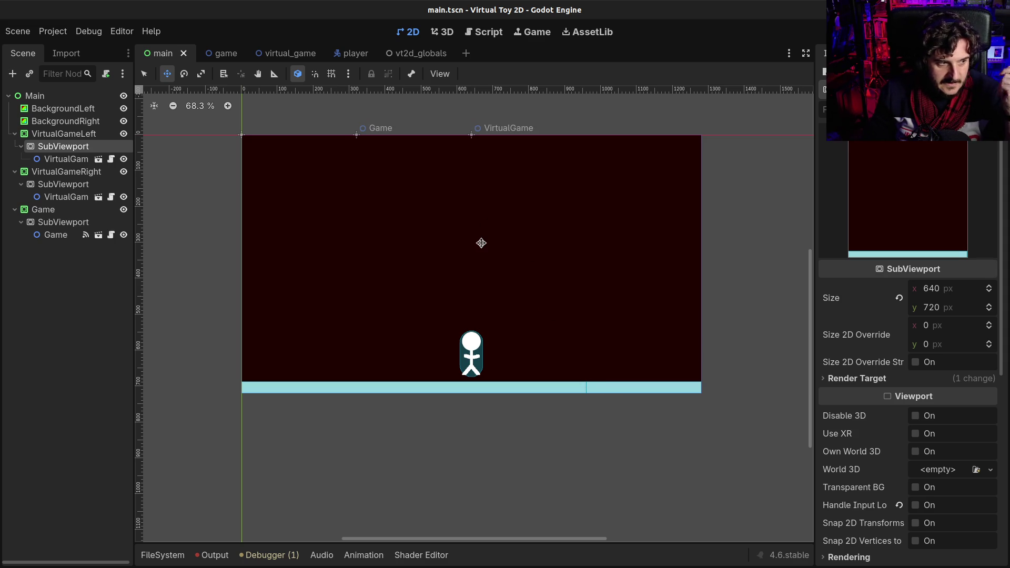
pyautogui.click(220, 56)
pyautogui.click(441, 33)
pyautogui.click(420, 33)
pyautogui.click(484, 33)
pyautogui.click(462, 233)
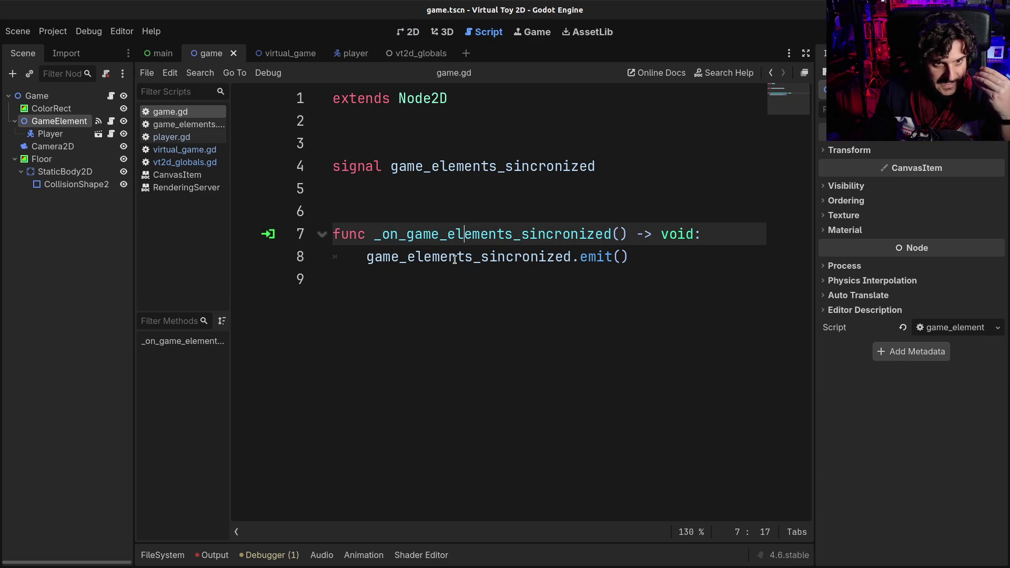
# Browse virtual_game.gd, vt2d_globals.gd, game.gd, game_elements.gd and player.gd, checking velocity on line 37
pyautogui.click(204, 150)
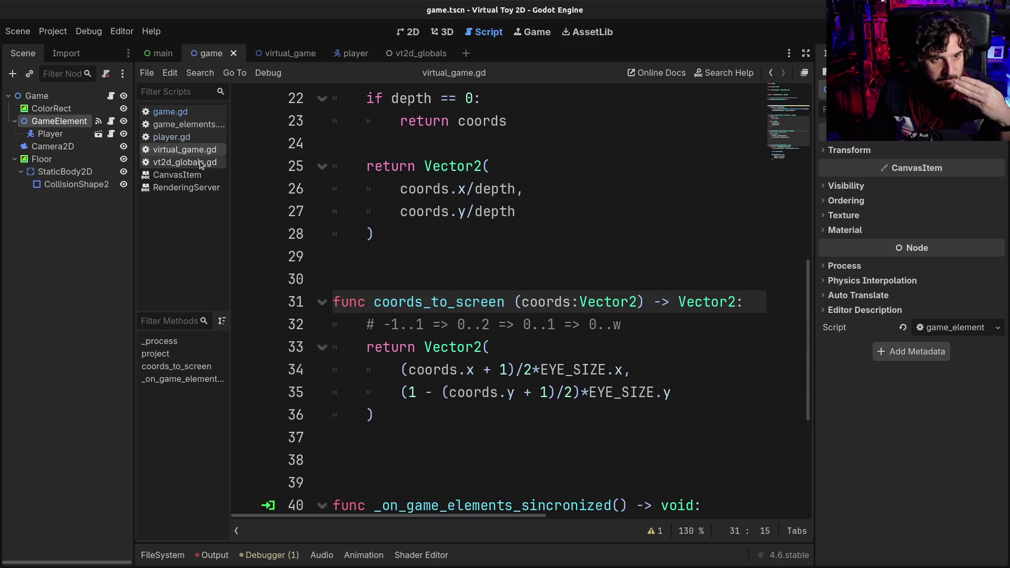
pyautogui.click(198, 163)
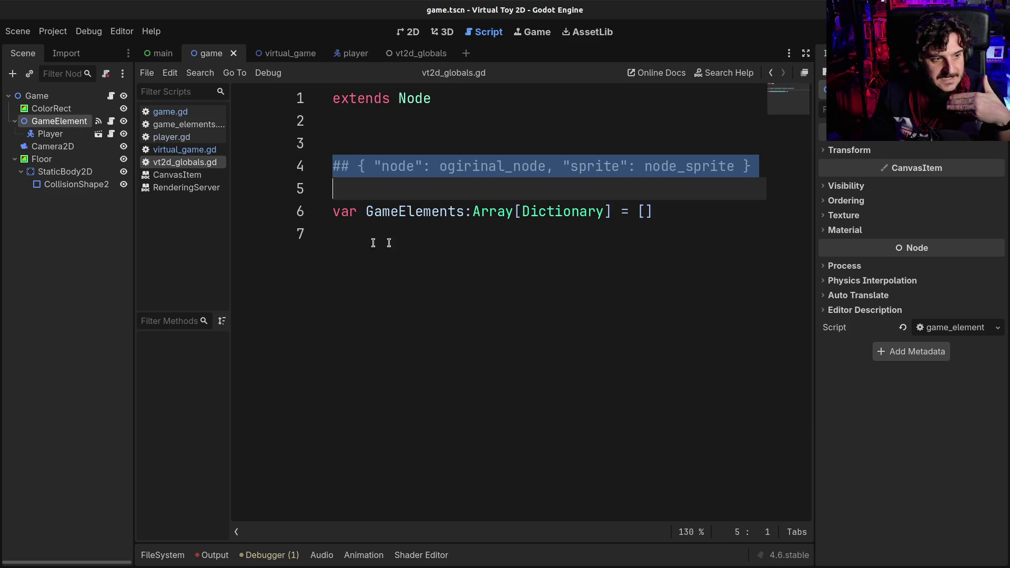
pyautogui.click(167, 113)
pyautogui.click(169, 125)
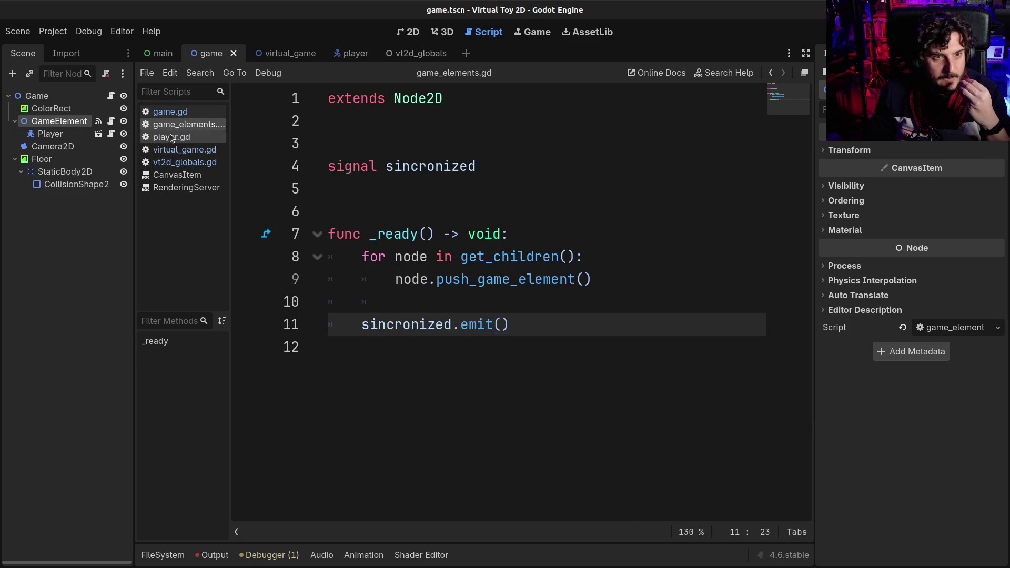
pyautogui.click(172, 137)
pyautogui.moveTo(423, 238)
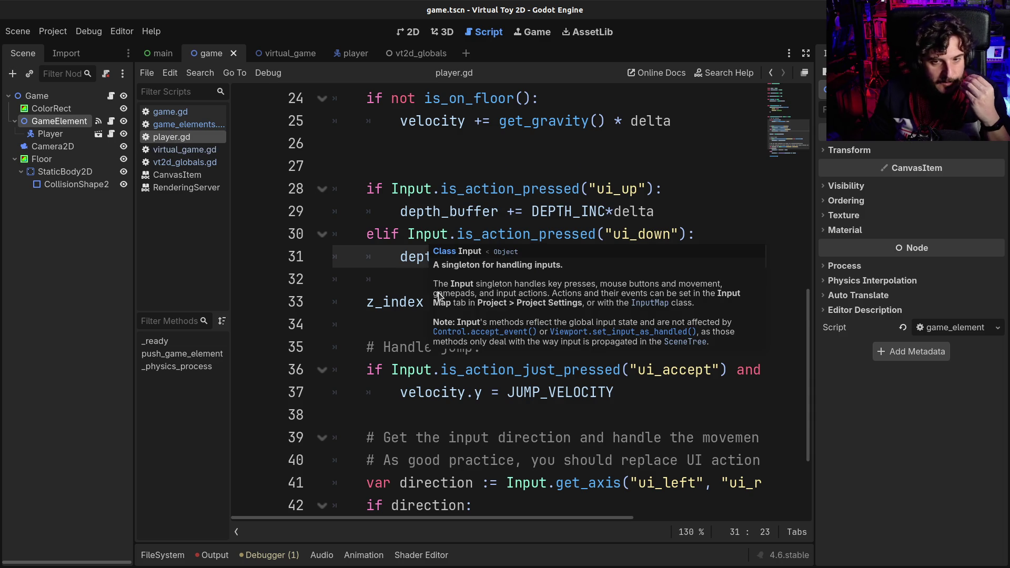
pyautogui.scroll(-2, 439, 293)
pyautogui.doubleClick(416, 316)
pyautogui.scroll(3, 396, 318)
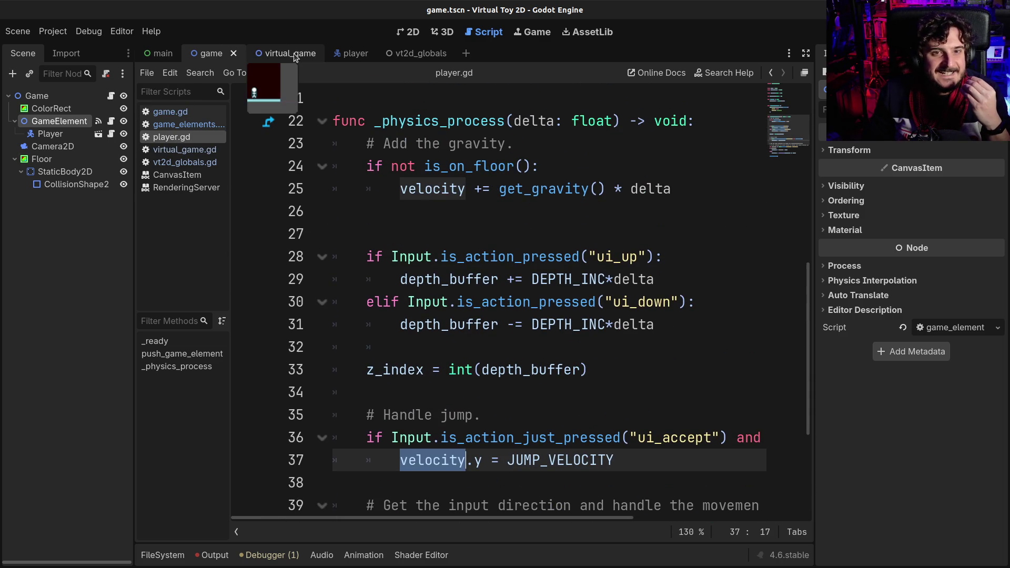
# Review virtual_game.gd from line 28 down to sprite_dup on line 48, then run the game
pyautogui.click(294, 57)
pyautogui.click(408, 232)
pyautogui.scroll(-2, 475, 341)
pyautogui.moveTo(477, 341)
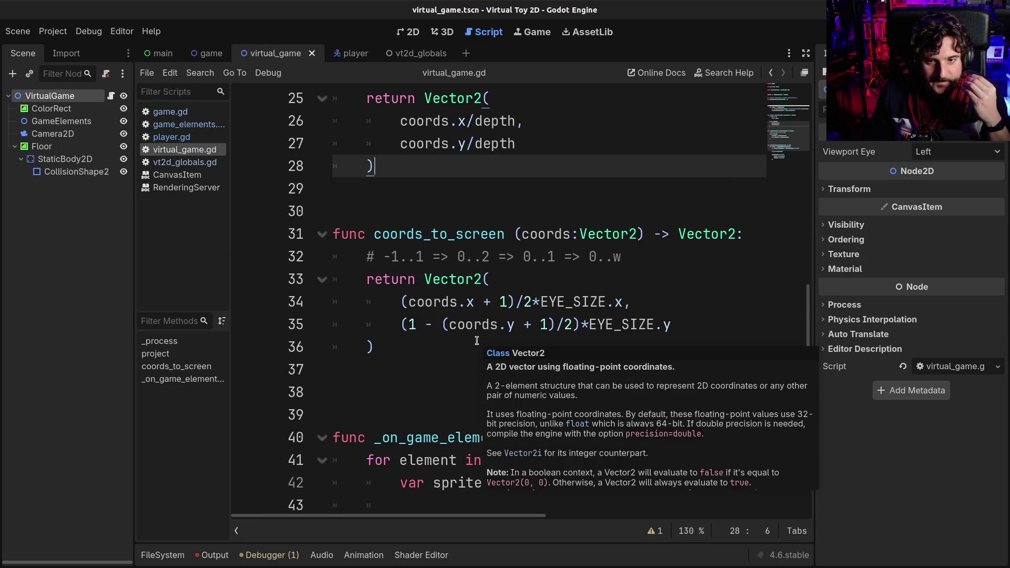
pyautogui.scroll(-4, 476, 341)
pyautogui.click(446, 369)
pyautogui.scroll(1, 447, 379)
pyautogui.scroll(-1, 464, 420)
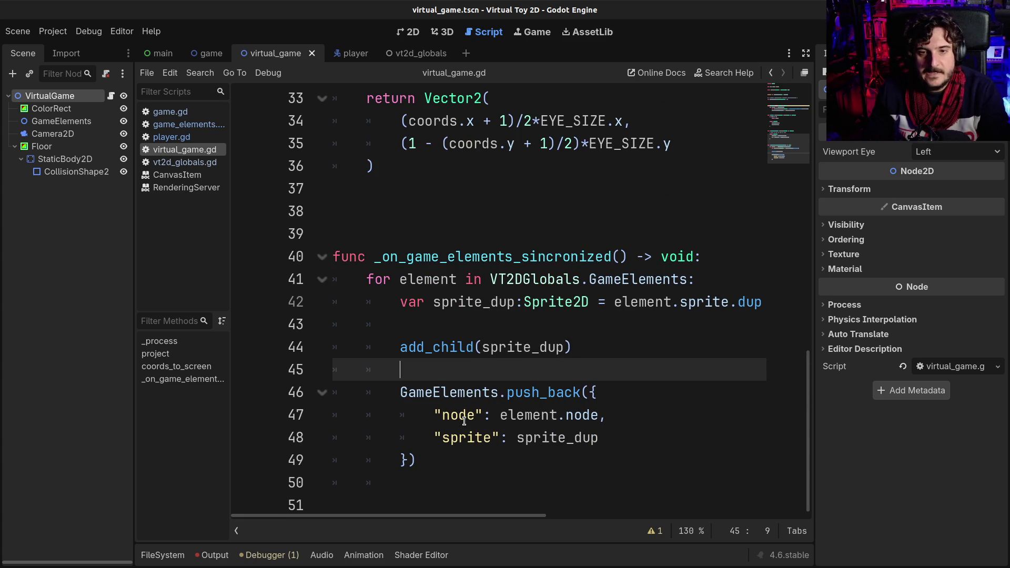
pyautogui.click(559, 439)
pyautogui.scroll(6, 559, 441)
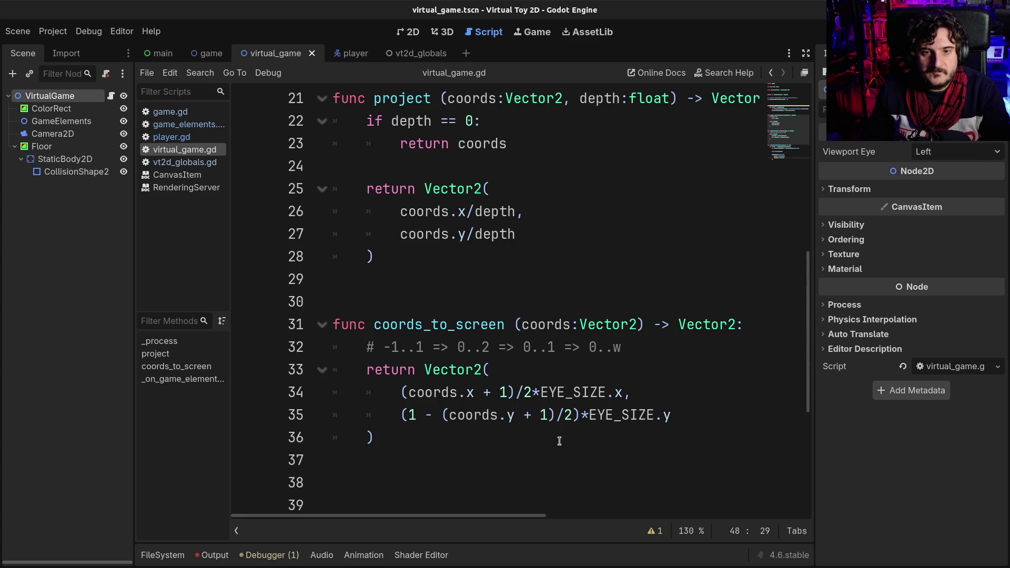
pyautogui.scroll(4, 546, 436)
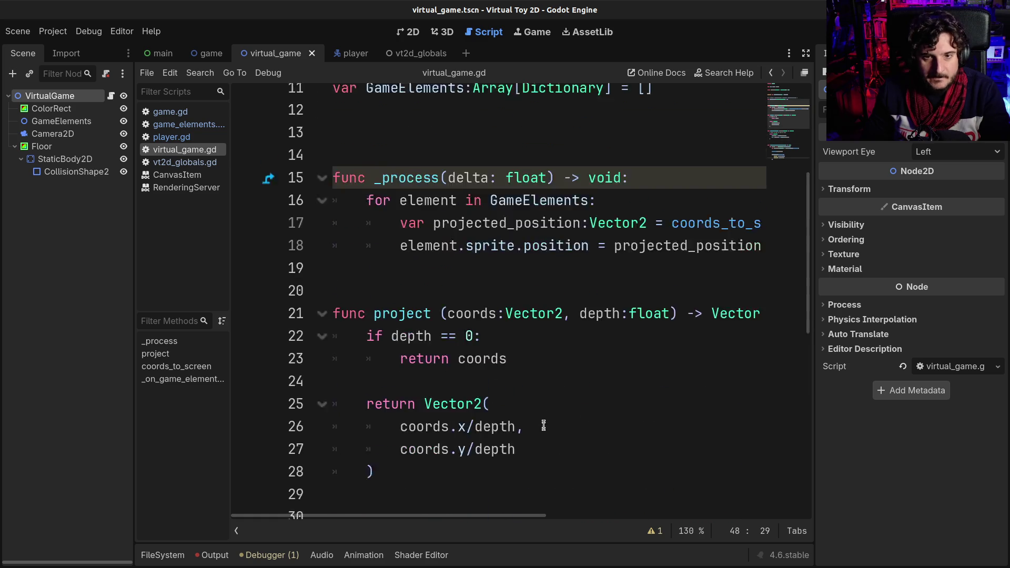
pyautogui.press('F5')
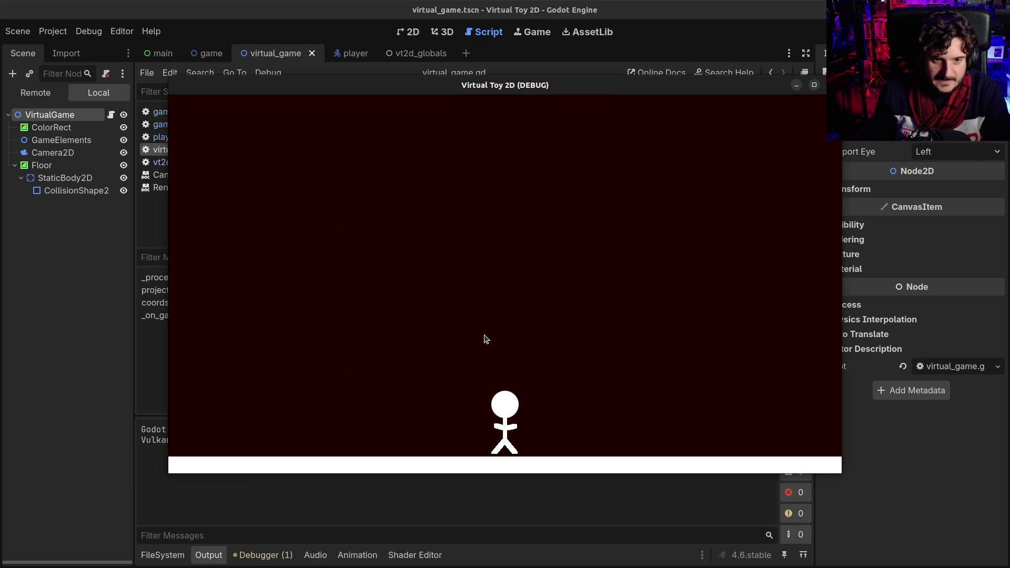
pyautogui.press('space')
pyautogui.press('Right')
pyautogui.press('Left')
pyautogui.press('Right')
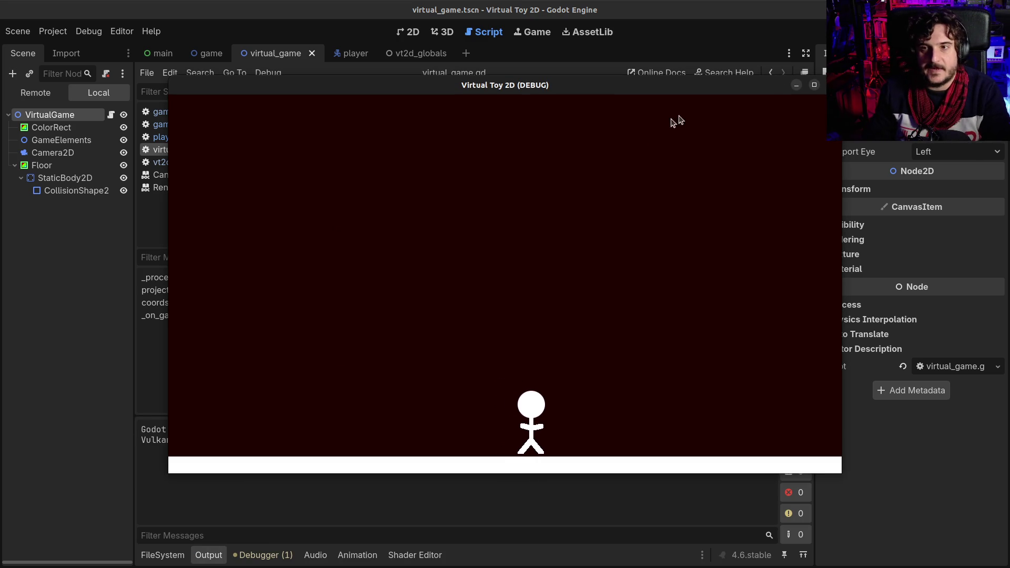
pyautogui.click(832, 85)
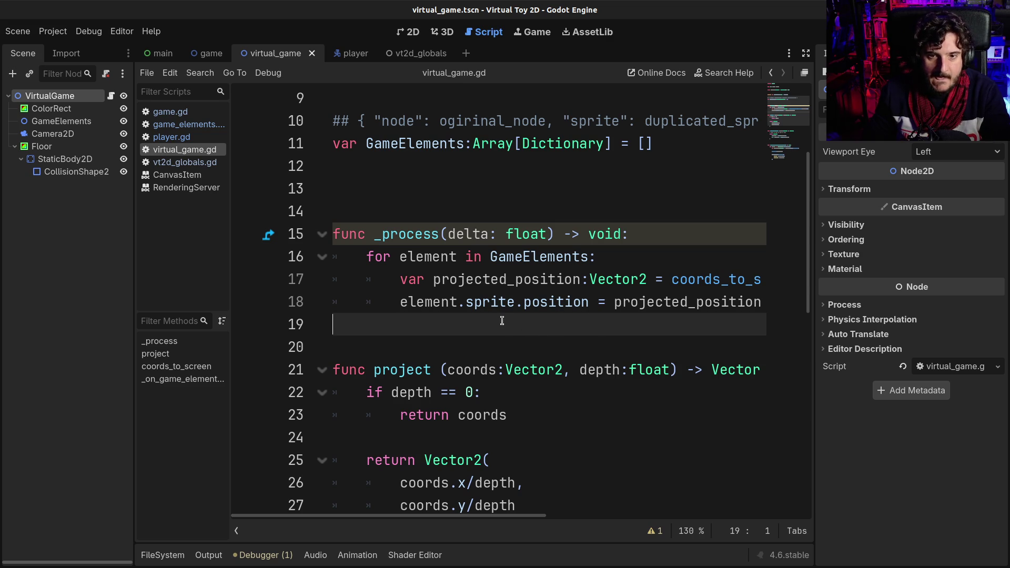
# Start an indented prints() call on empty line 19 inside the loop
pyautogui.click(484, 311)
pyautogui.click(446, 318)
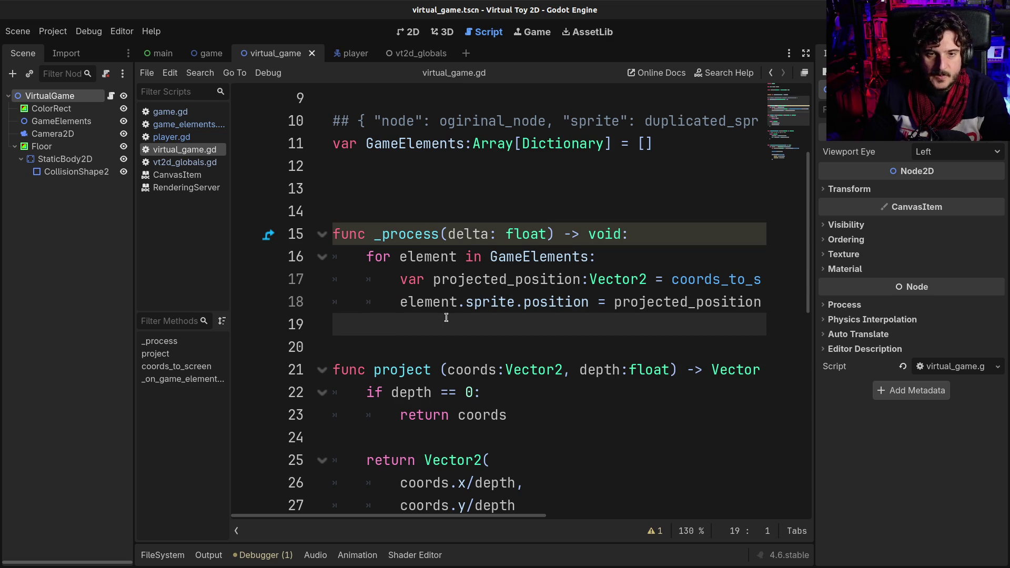
pyautogui.press('Tab')
pyautogui.press('Tab')
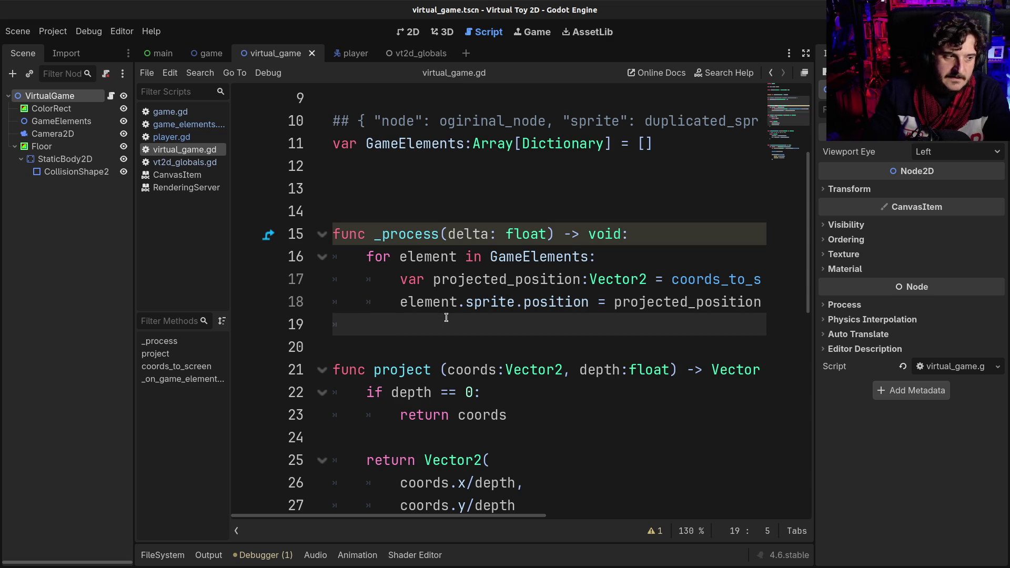
pyautogui.write('rpint')
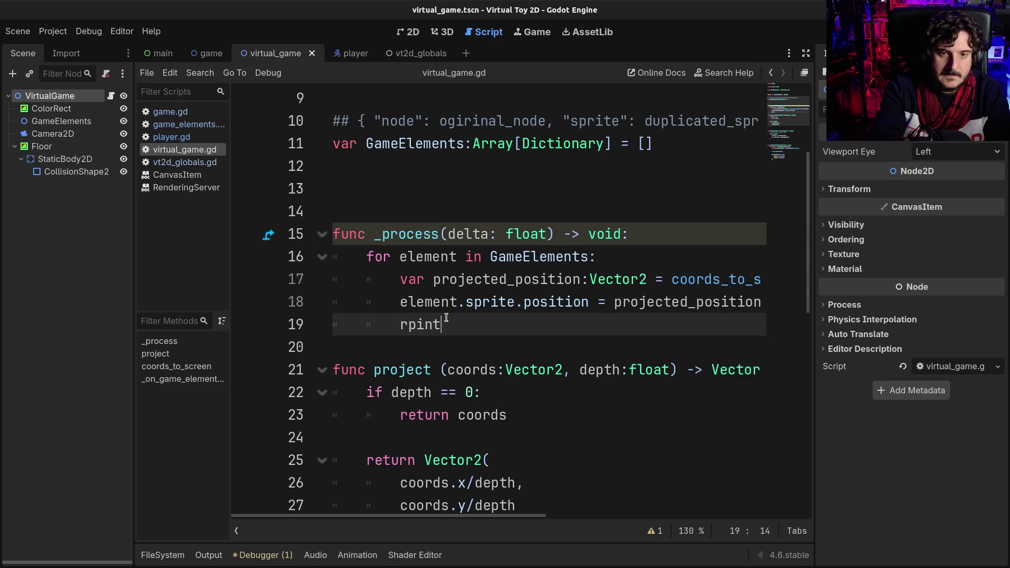
pyautogui.press('BackSpace')
pyautogui.press('BackSpace')
pyautogui.write('print')
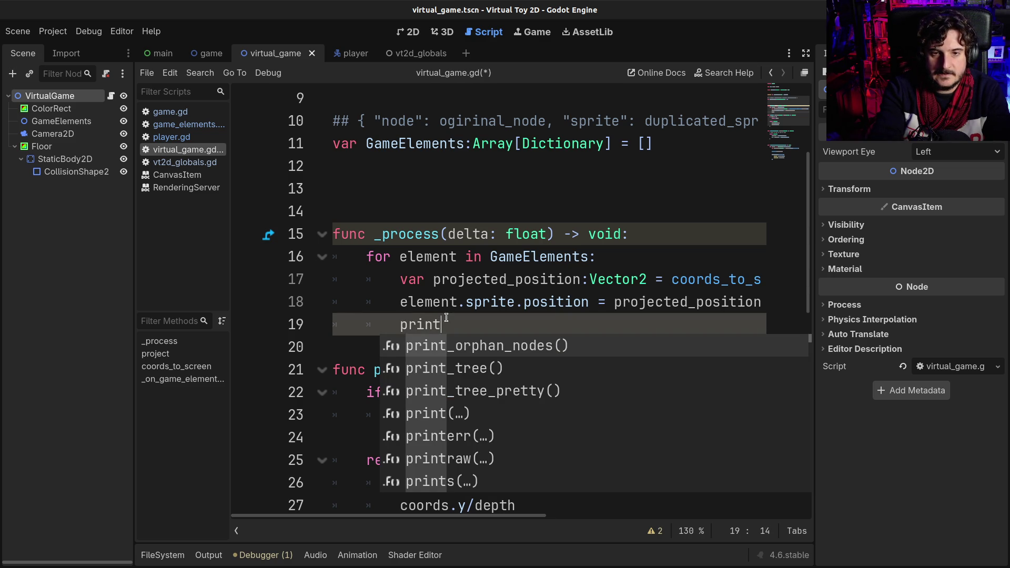
pyautogui.write('s(')
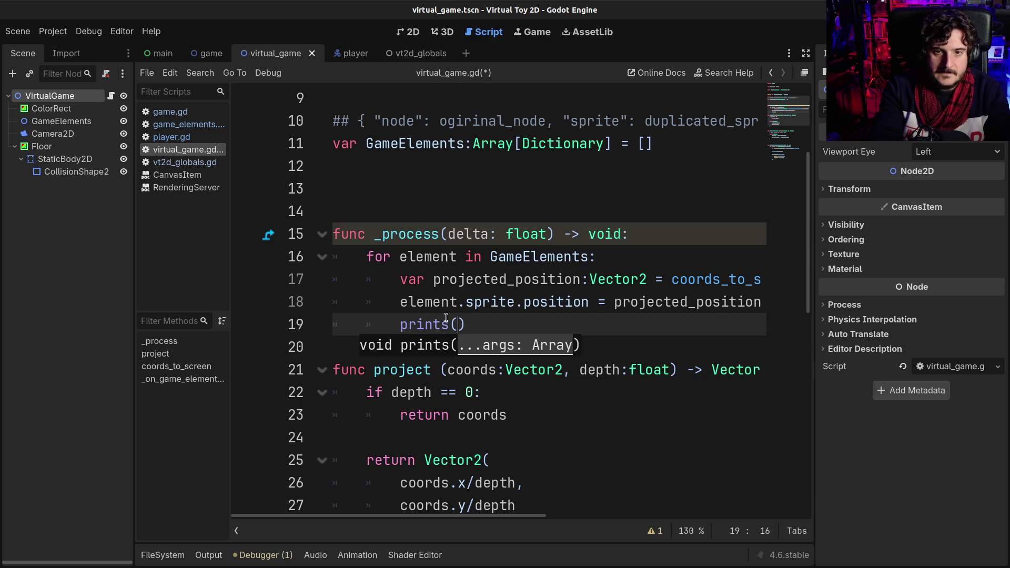
# Pass viewport_eye and projected_position to prints(), then save and run the game
pyautogui.click(468, 283)
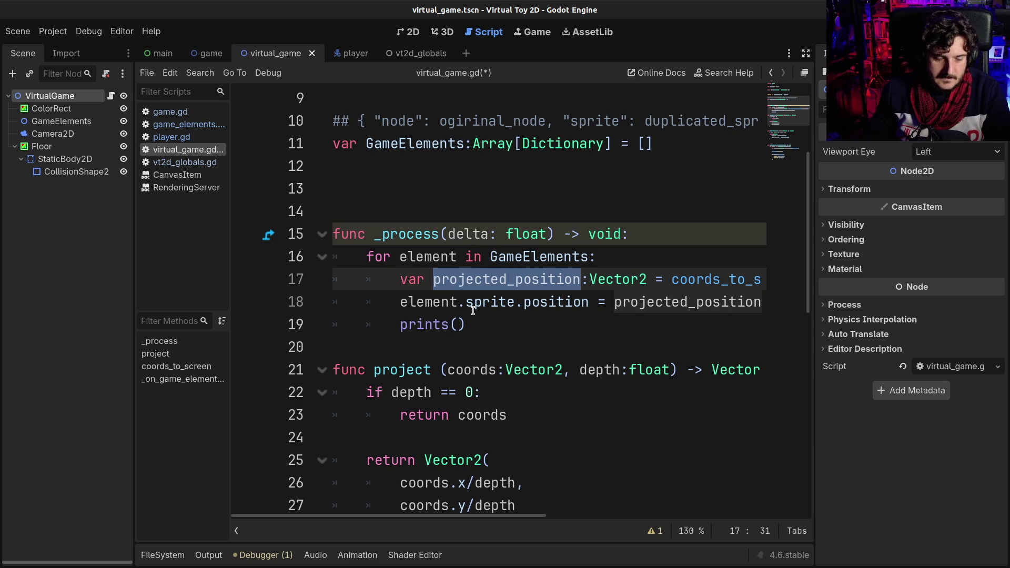
pyautogui.click(465, 326)
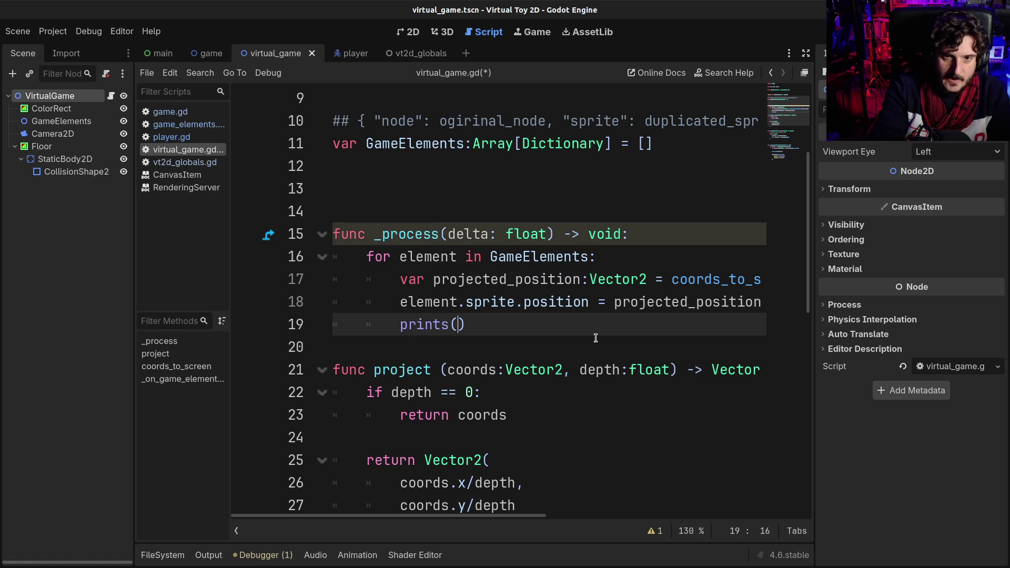
pyautogui.write('E')
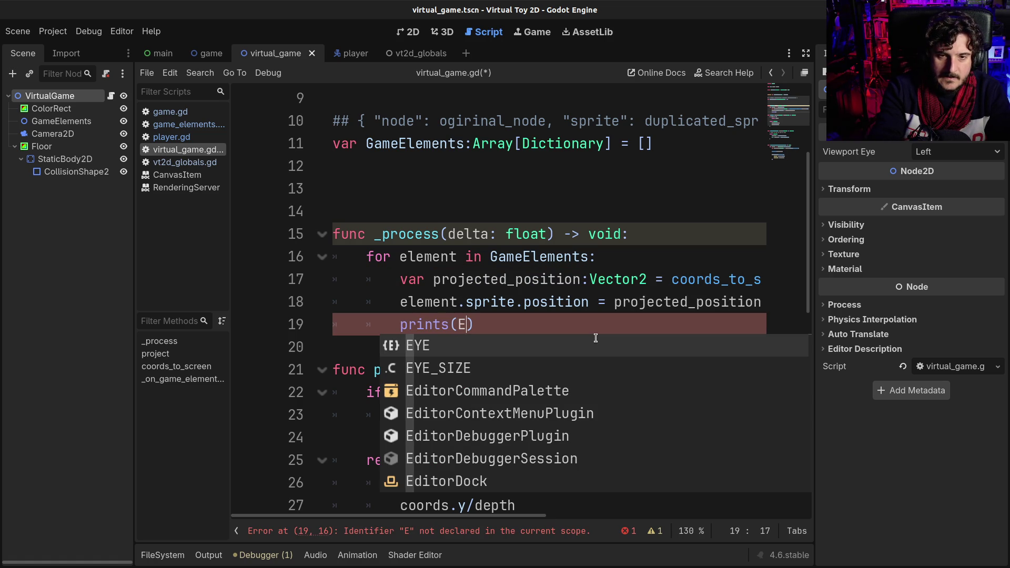
pyautogui.press('Escape')
pyautogui.scroll(4, 594, 337)
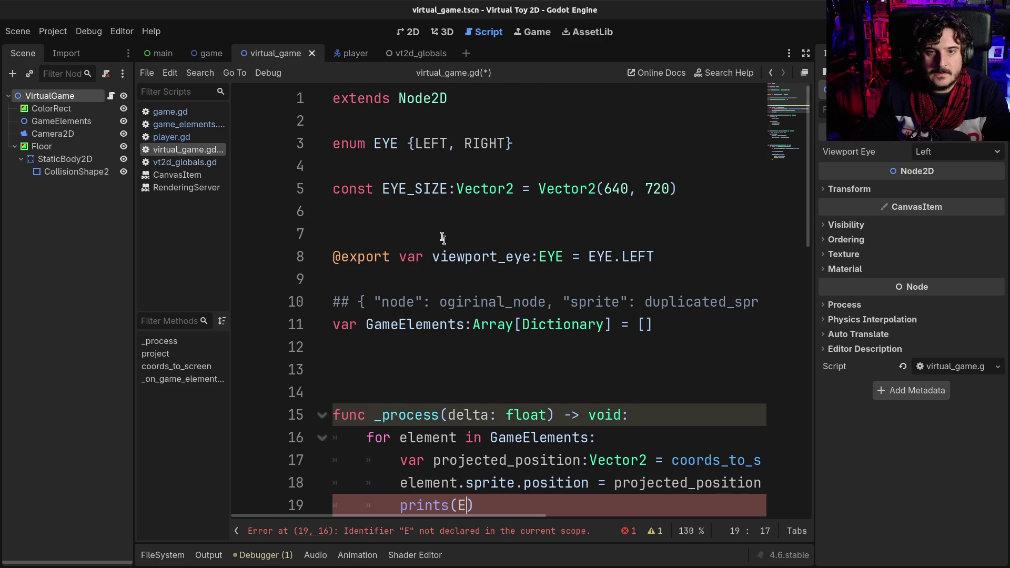
pyautogui.scroll(-5, 537, 312)
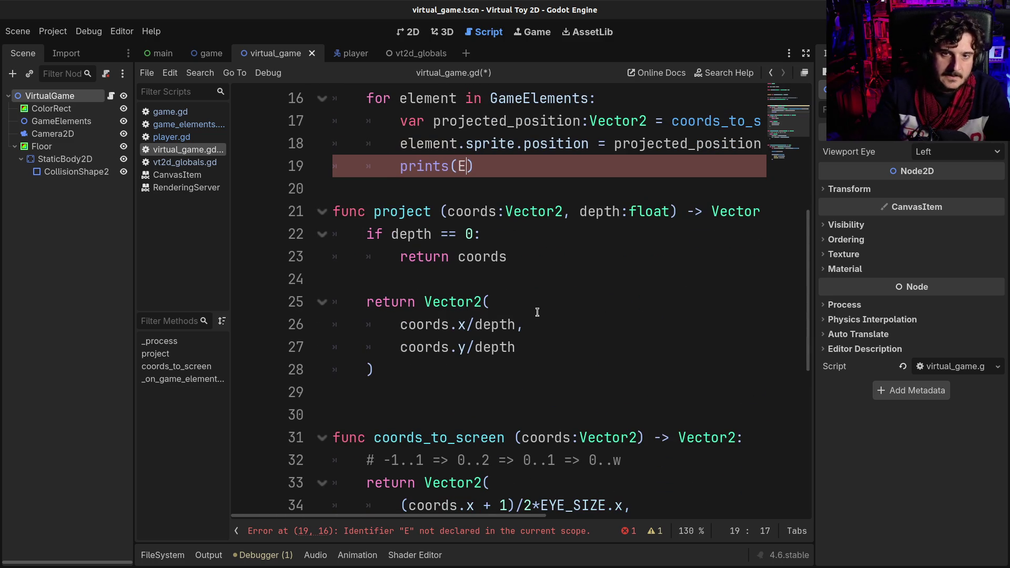
pyautogui.write('iew')
pyautogui.press('Return')
pyautogui.write(', ')
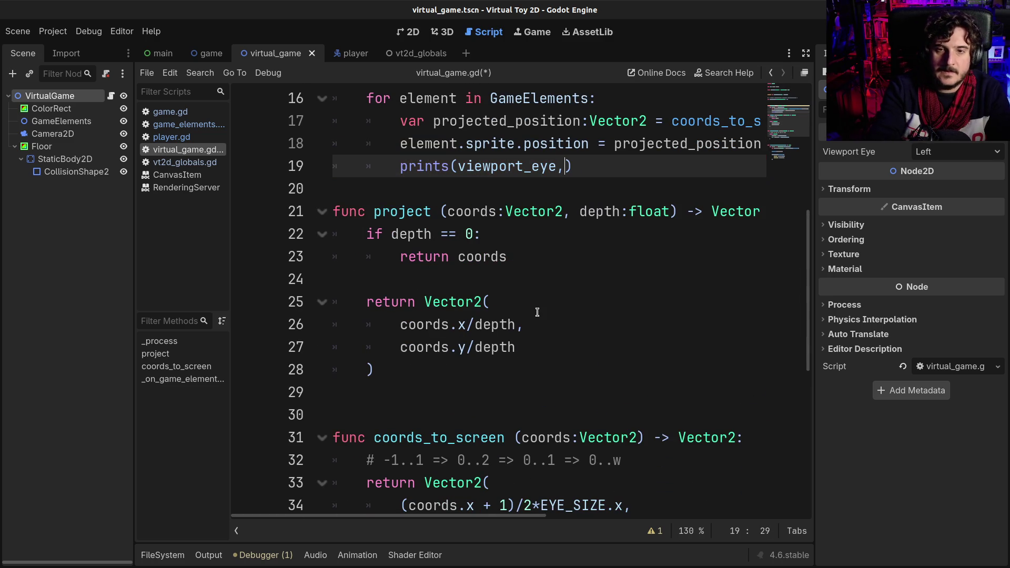
pyautogui.write('projected_position')
pyautogui.press('F5')
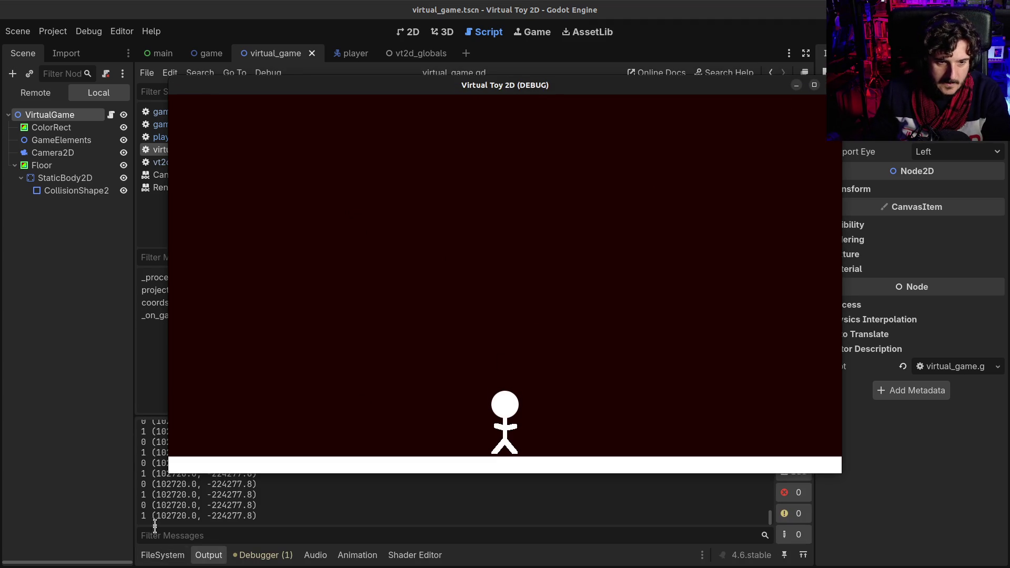
# Inspect the logged -224277.8 position in the Output log, then show the project files below the code
pyautogui.click(201, 507)
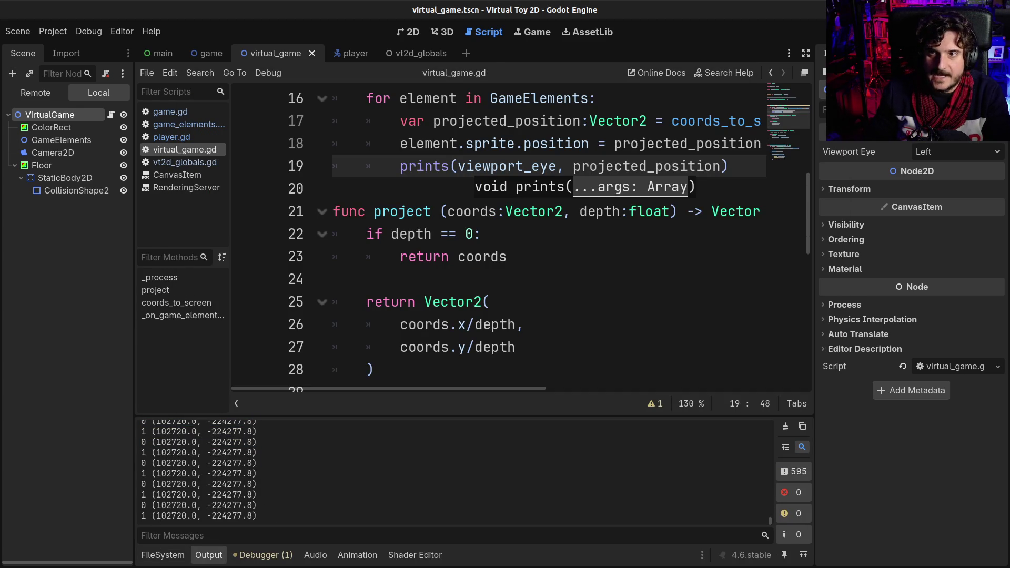
pyautogui.click(160, 555)
pyautogui.click(176, 558)
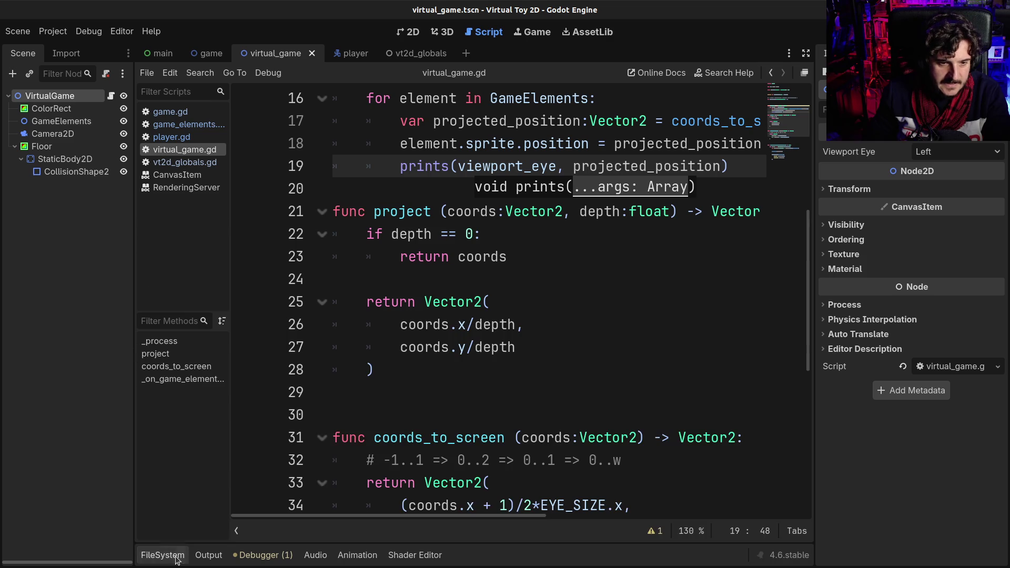
pyautogui.click(216, 559)
pyautogui.moveTo(207, 505); pyautogui.dragTo(235, 506)
pyautogui.click(562, 251)
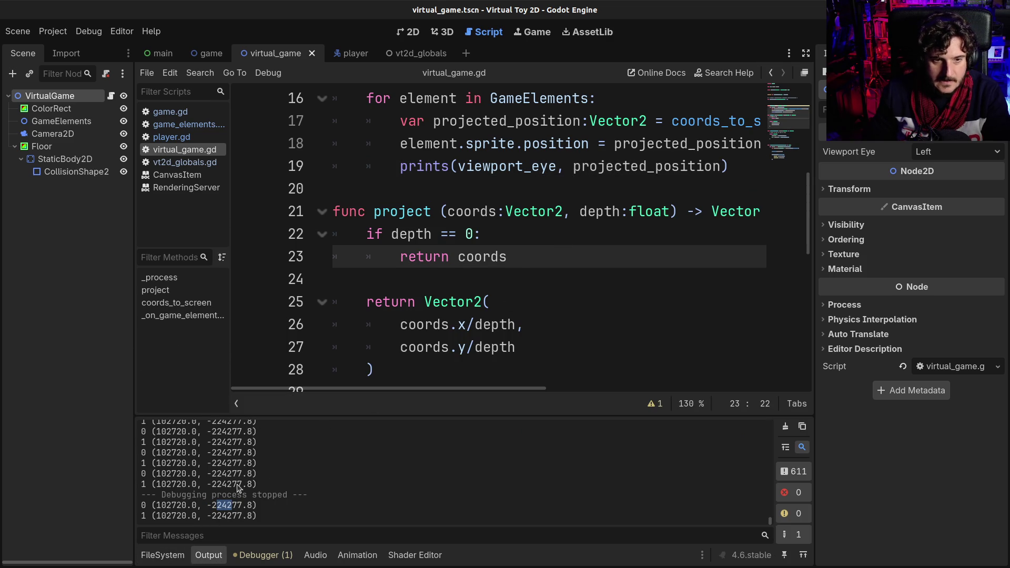
pyautogui.click(522, 276)
pyautogui.scroll(1, 523, 301)
pyautogui.click(162, 555)
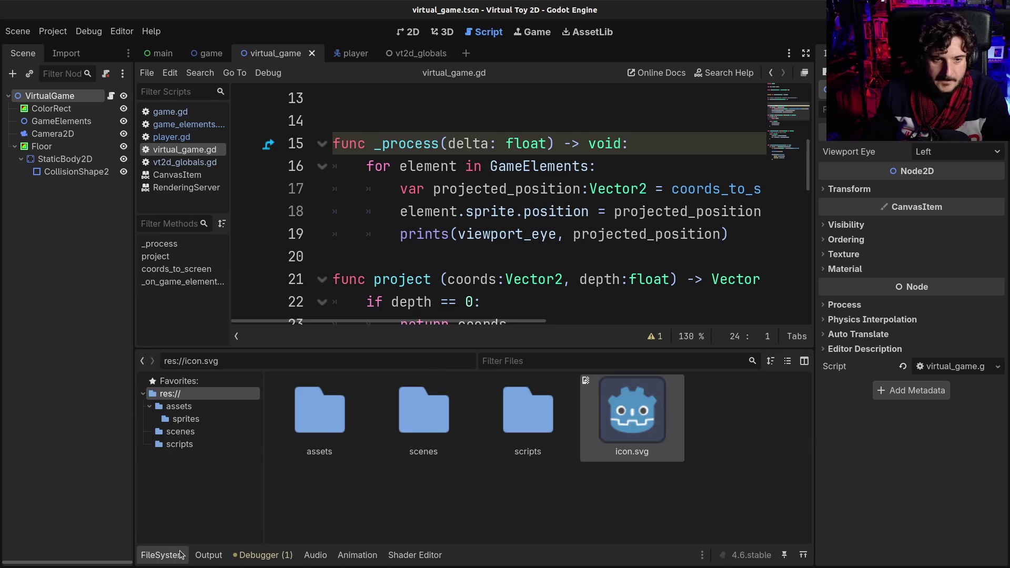
# Widen the code area, undo the coords_to_screen function near line 37, and rerun the game with F6
pyautogui.click(163, 555)
pyautogui.moveTo(814, 261); pyautogui.dragTo(891, 260)
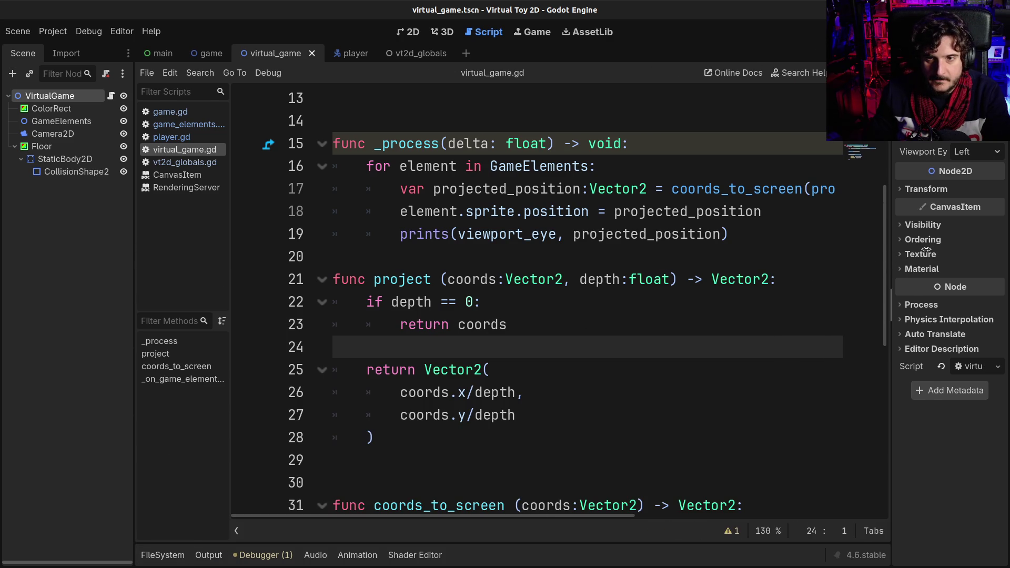
pyautogui.click(661, 258)
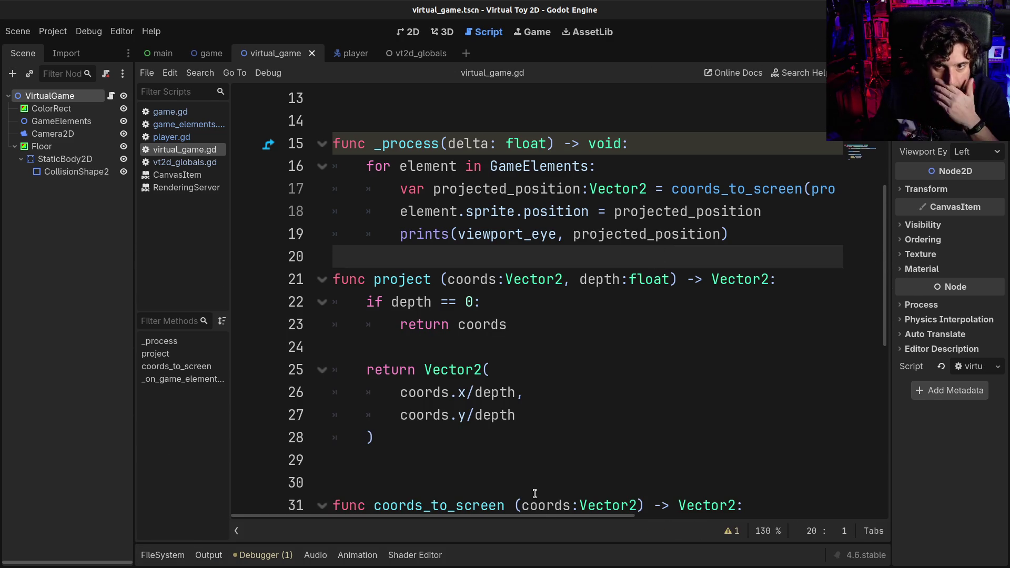
pyautogui.scroll(-5, 528, 495)
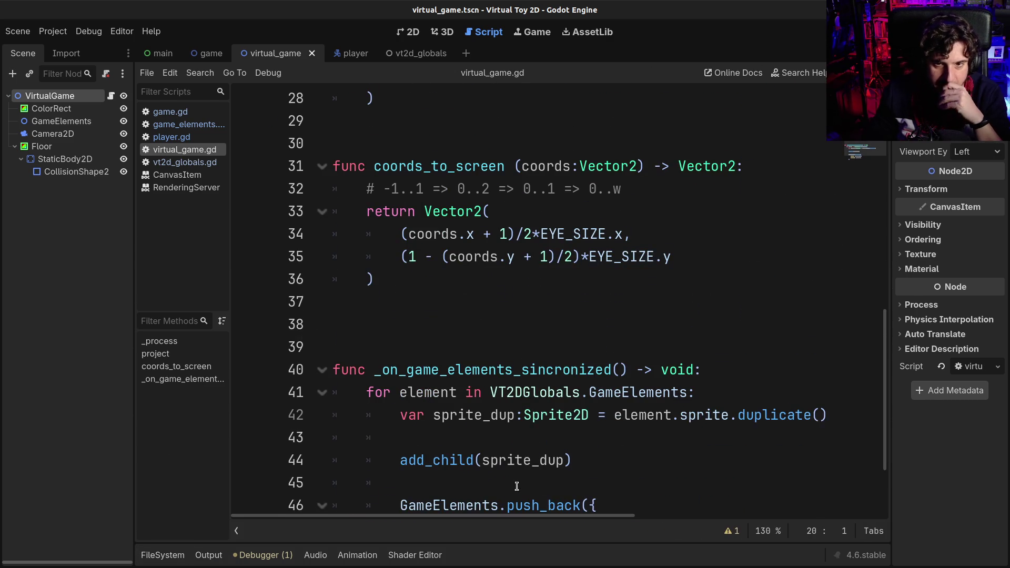
pyautogui.click(424, 299)
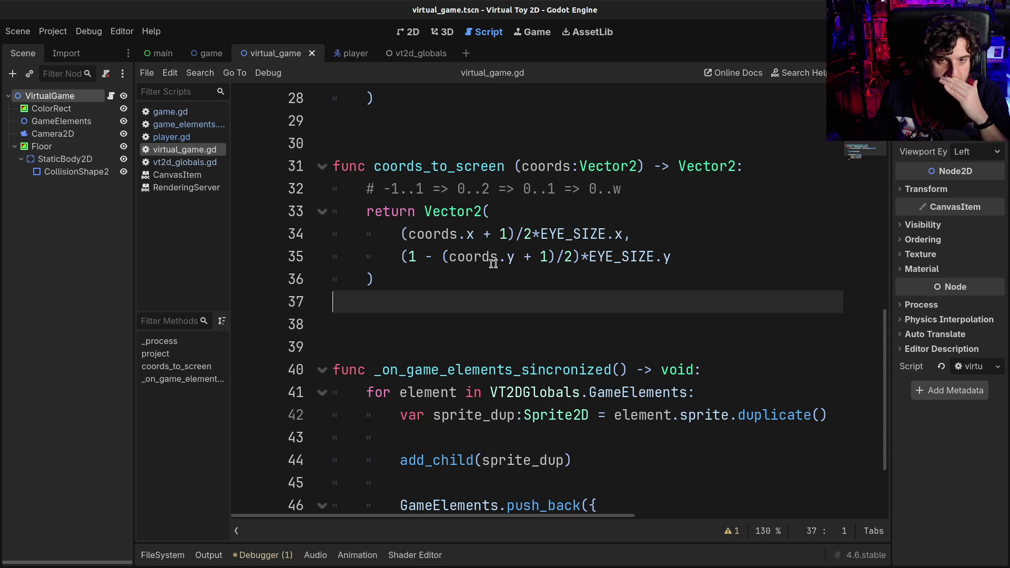
pyautogui.press('Up')
pyautogui.press('Up')
pyautogui.press('Up')
pyautogui.press('Up')
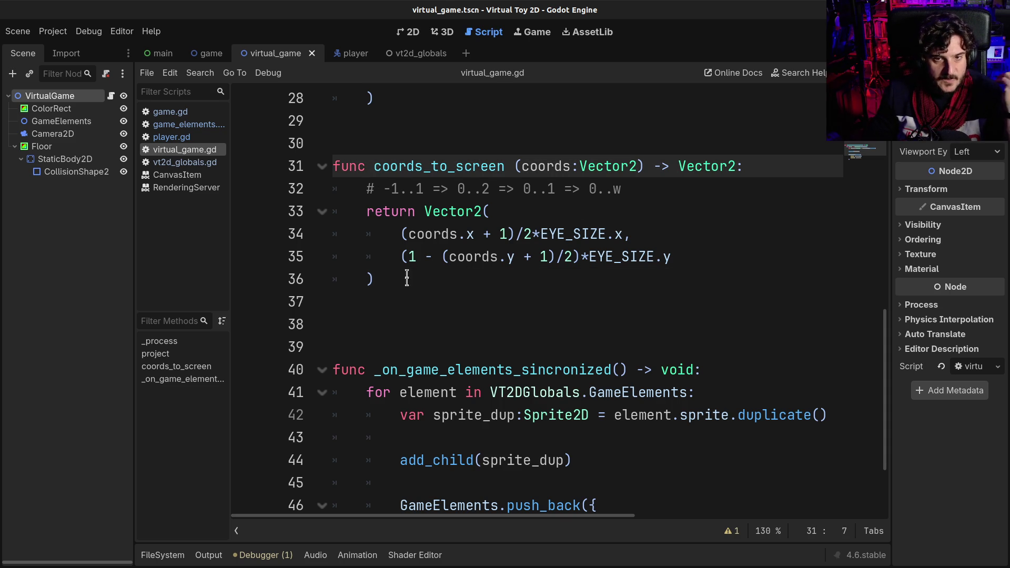
pyautogui.hotkey('ctrl', 'z')
pyautogui.press('F6')
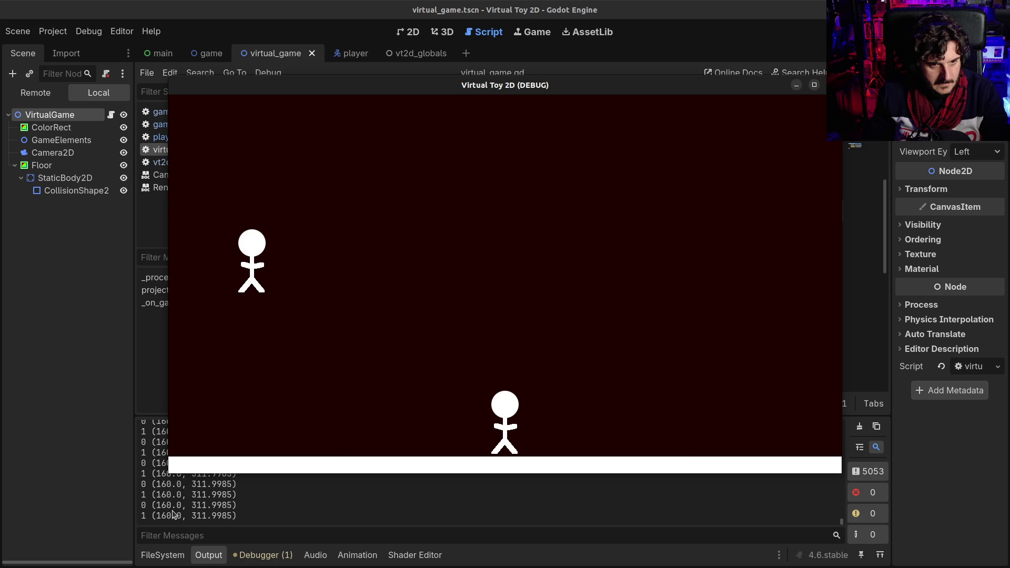
# Return from the running game to virtual_game.gd's project function around lines 23–27
pyautogui.click(82, 459)
pyautogui.click(419, 280)
pyautogui.scroll(-3, 510, 334)
pyautogui.scroll(2, 510, 334)
pyautogui.click(515, 295)
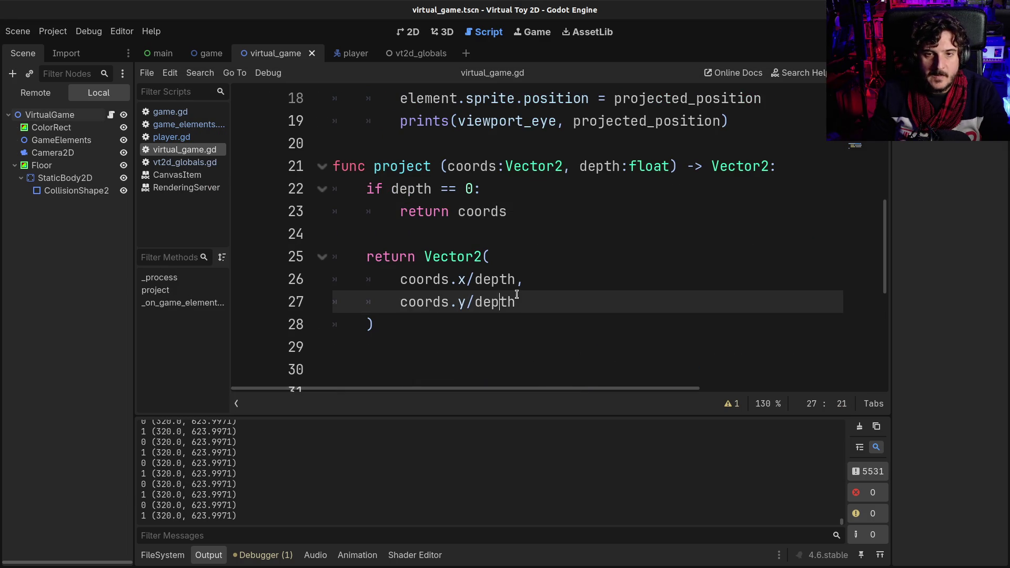
# Inspect the project function's return statement, selecting the depth divisions on lines 26 and 27
pyautogui.doubleClick(483, 280)
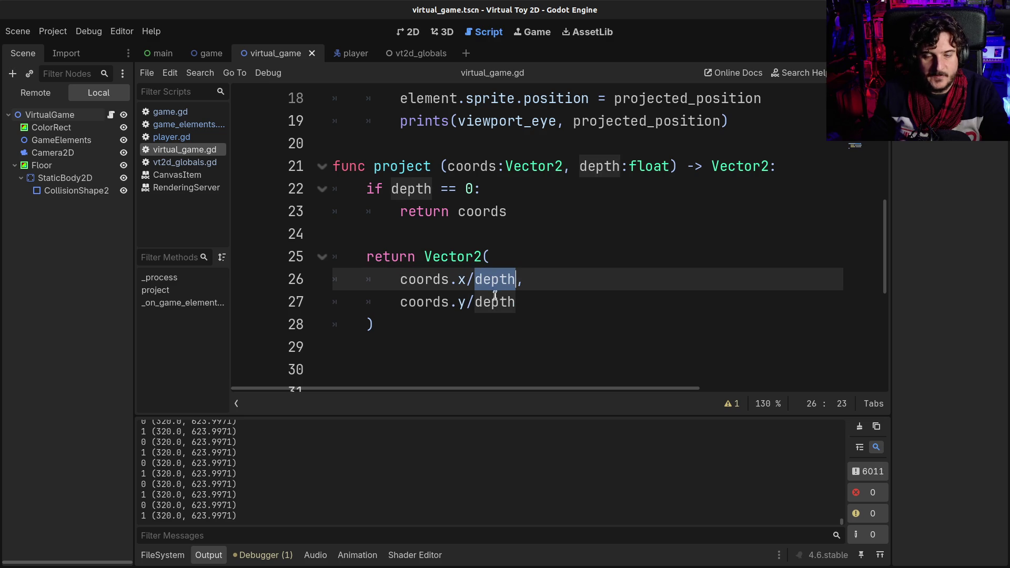
pyautogui.doubleClick(493, 303)
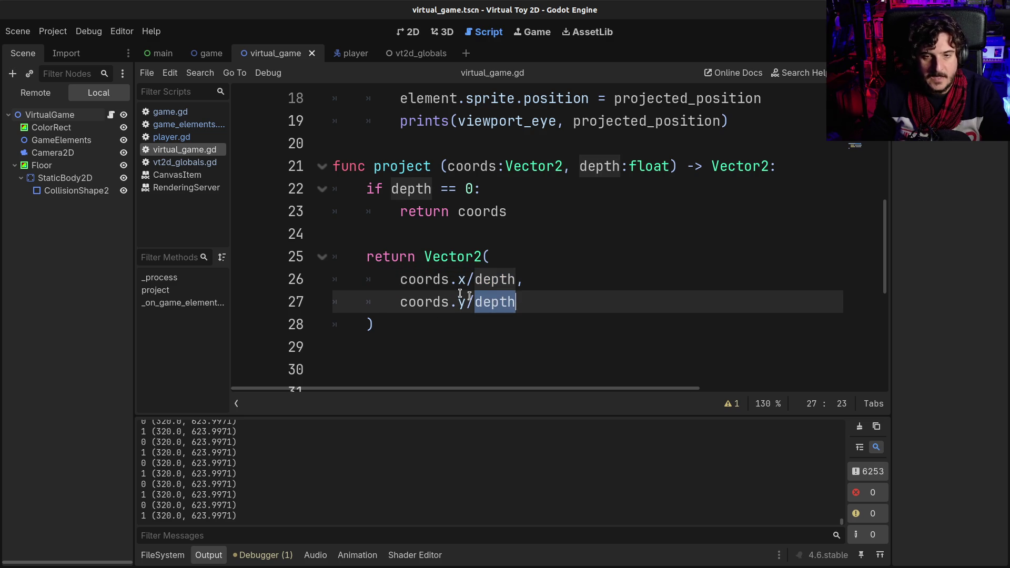
pyautogui.moveTo(425, 280); pyautogui.dragTo(502, 295)
pyautogui.click(502, 295)
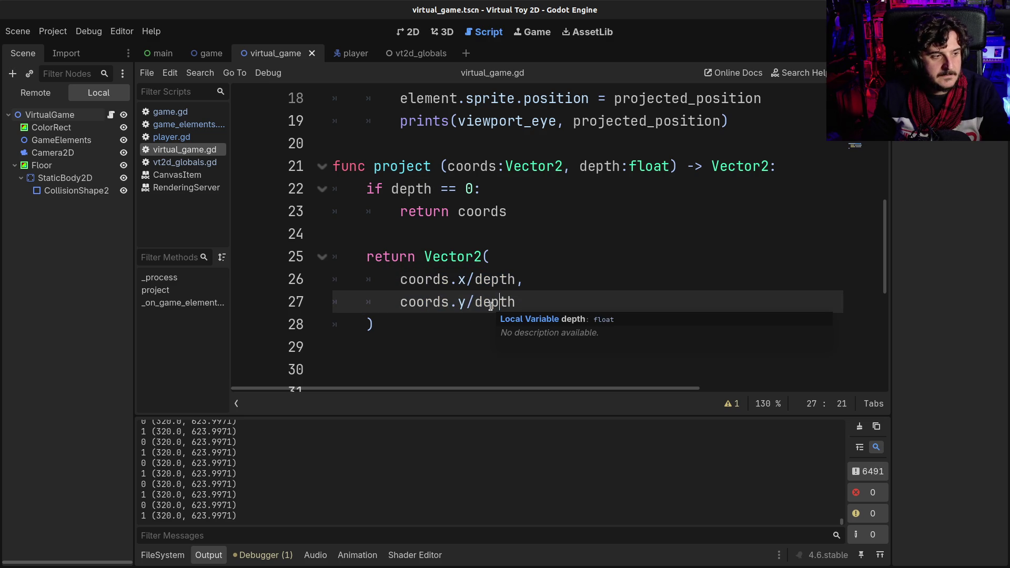
pyautogui.click(475, 279)
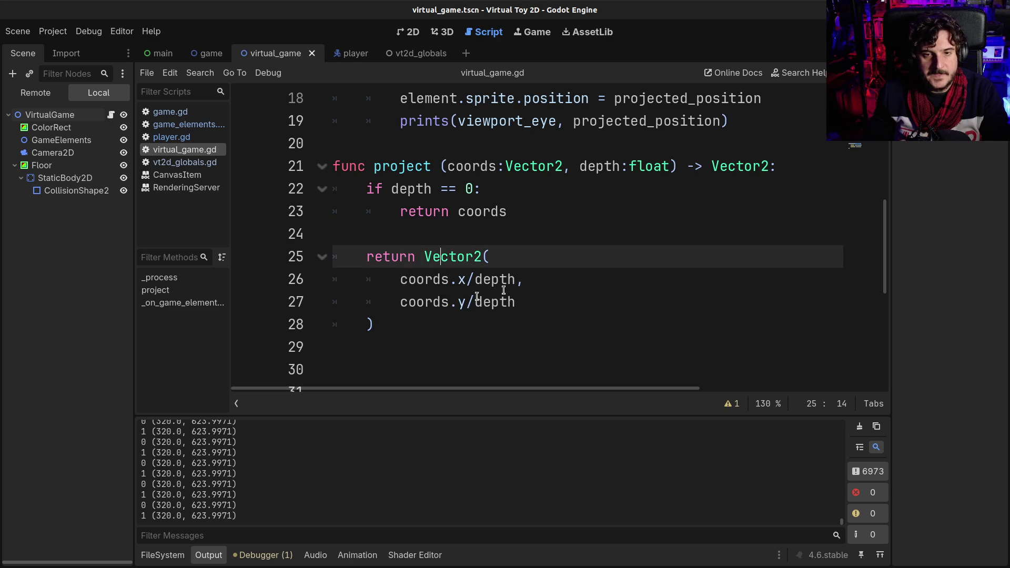
pyautogui.moveTo(420, 334); pyautogui.dragTo(344, 276)
pyautogui.click(410, 257)
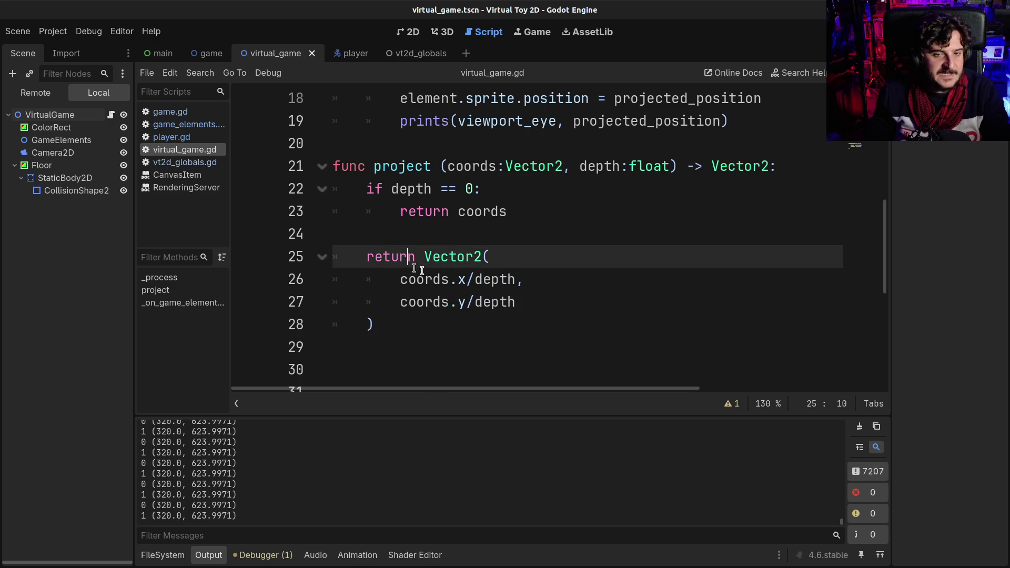
pyautogui.moveTo(379, 325); pyautogui.dragTo(307, 263)
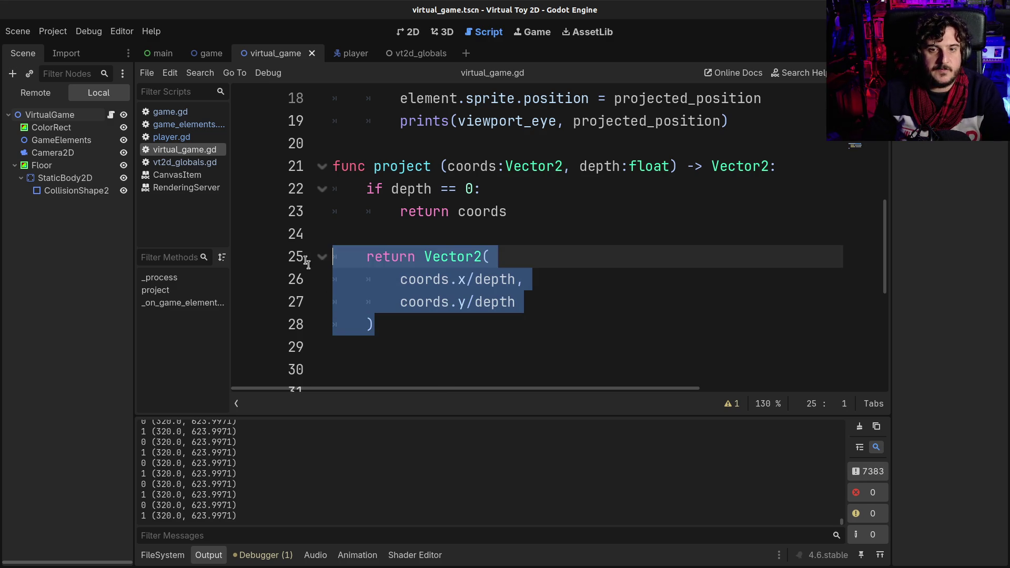
pyautogui.click(449, 270)
pyautogui.click(410, 219)
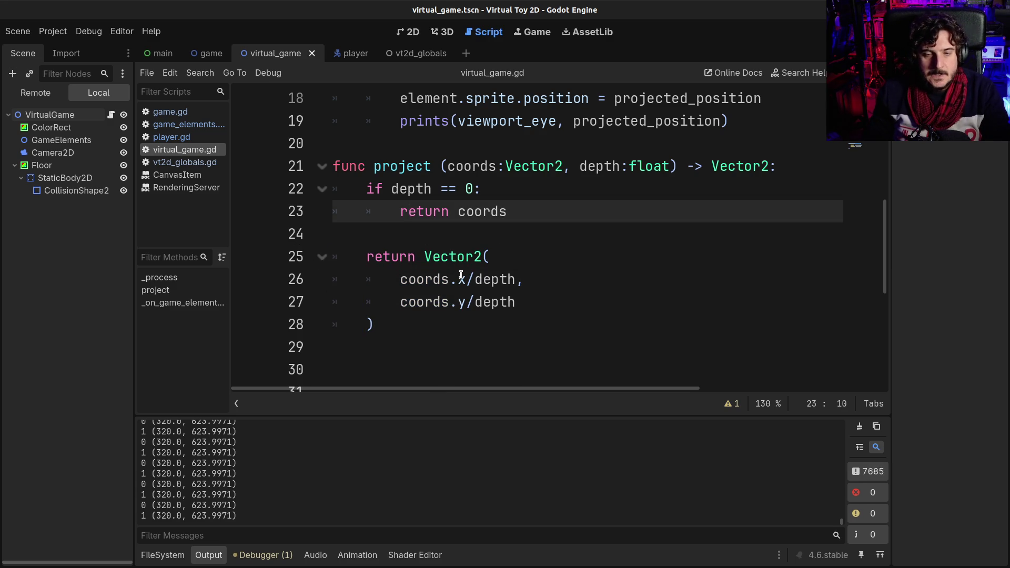
pyautogui.click(460, 280)
pyautogui.click(491, 301)
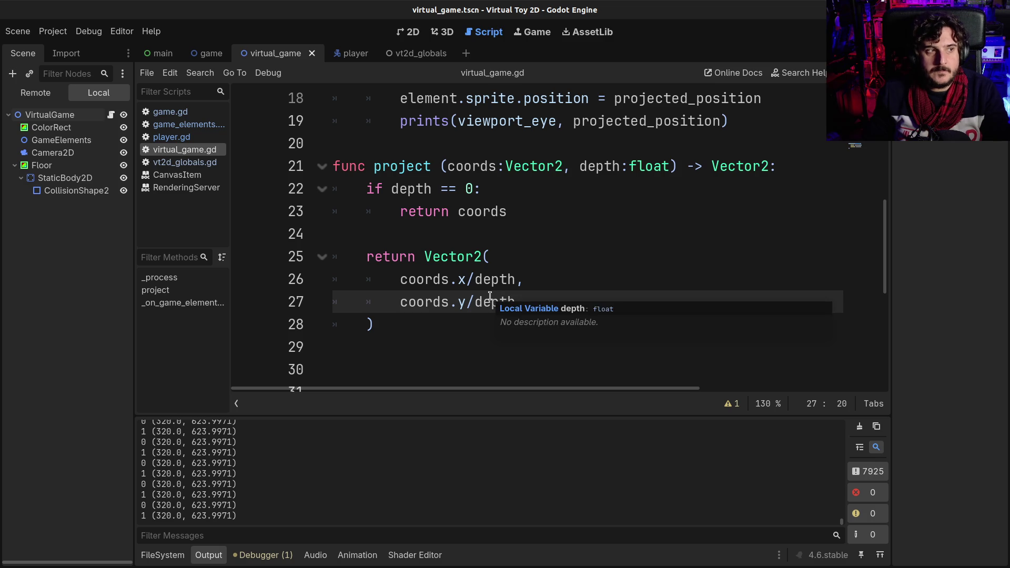
pyautogui.tripleClick(490, 299)
pyautogui.click(428, 279)
# Highlight the depth and coords parameter uses throughout the project function
pyautogui.moveTo(401, 326); pyautogui.dragTo(337, 215)
pyautogui.click(385, 279)
pyautogui.click(481, 325)
pyautogui.doubleClick(490, 279)
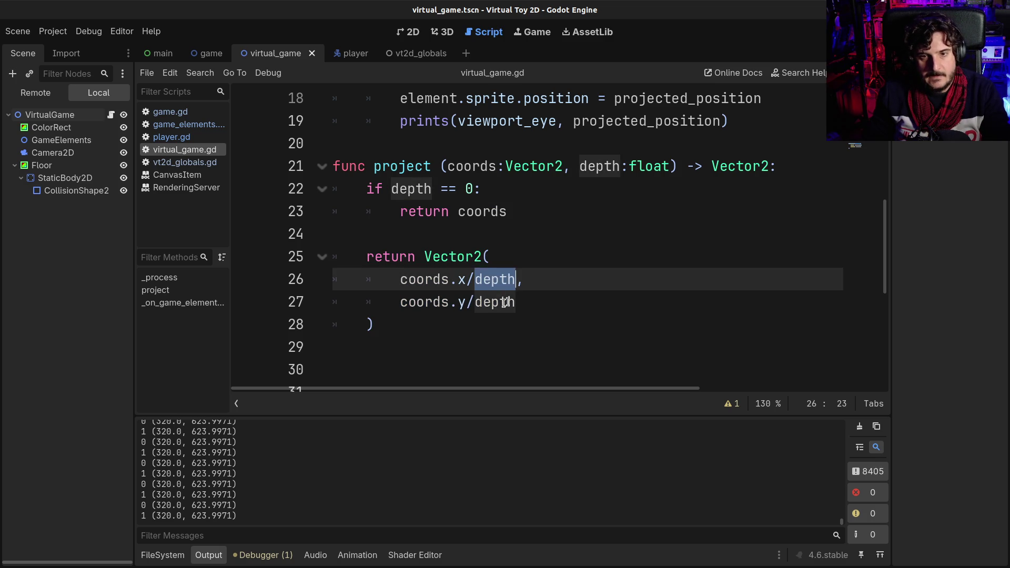
pyautogui.doubleClick(489, 302)
pyautogui.doubleClick(489, 279)
pyautogui.moveTo(411, 344); pyautogui.dragTo(307, 252)
pyautogui.click(308, 256)
pyautogui.click(439, 278)
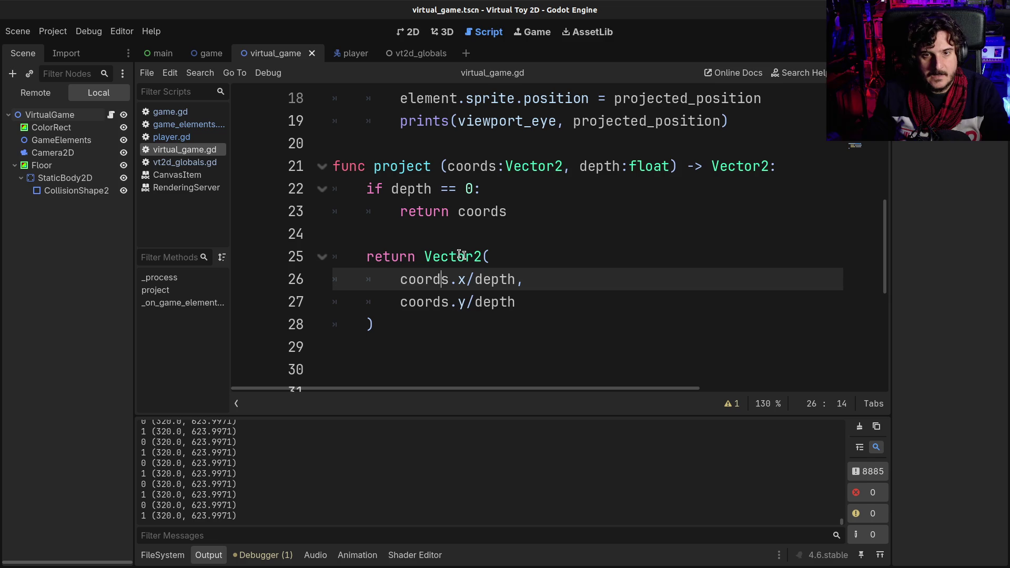
pyautogui.doubleClick(473, 167)
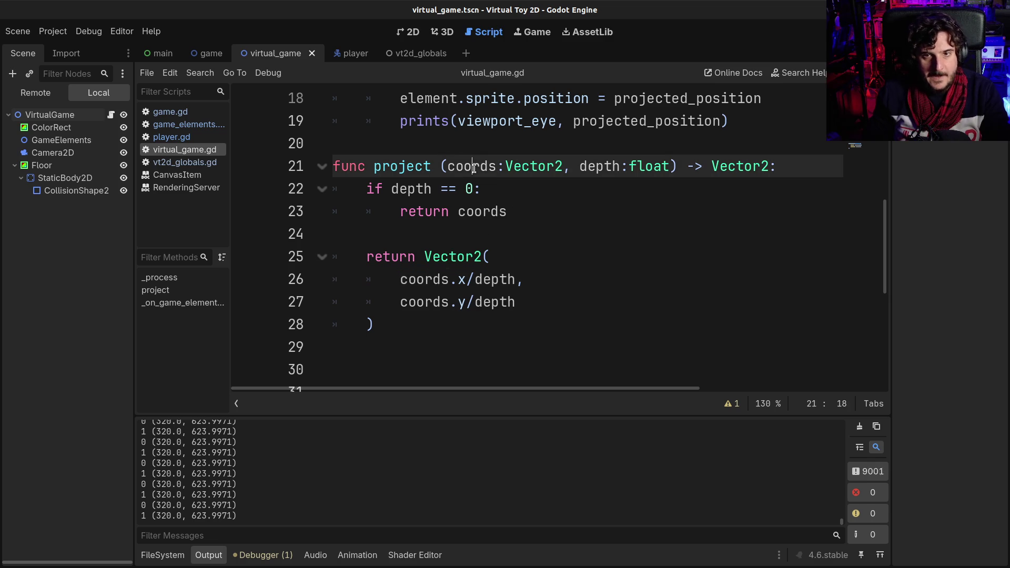
pyautogui.doubleClick(588, 167)
pyautogui.moveTo(518, 283)
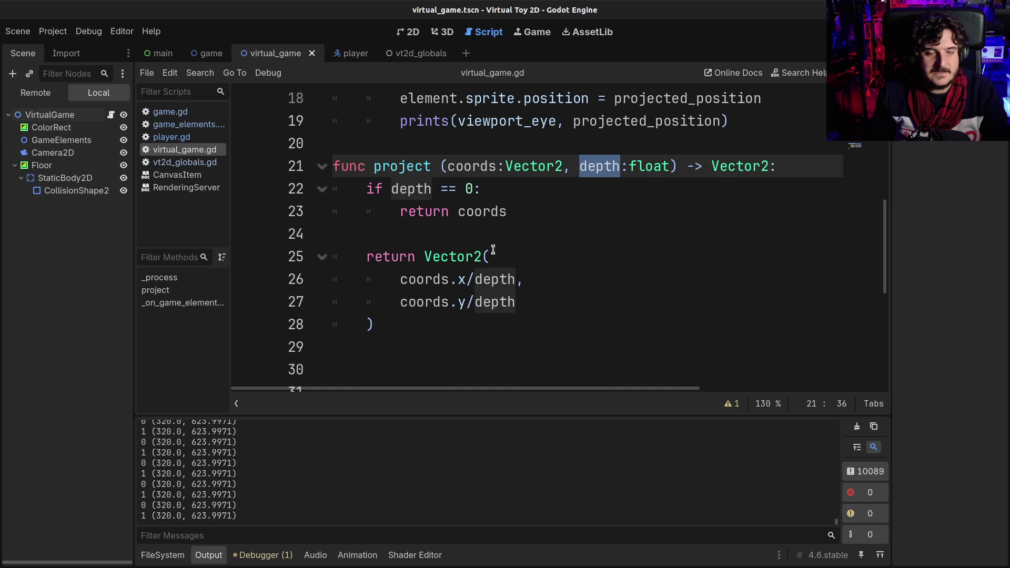
# Replace the '/' after coords.x with '+' so line 26 reads coords.x + depth
pyautogui.click(470, 279)
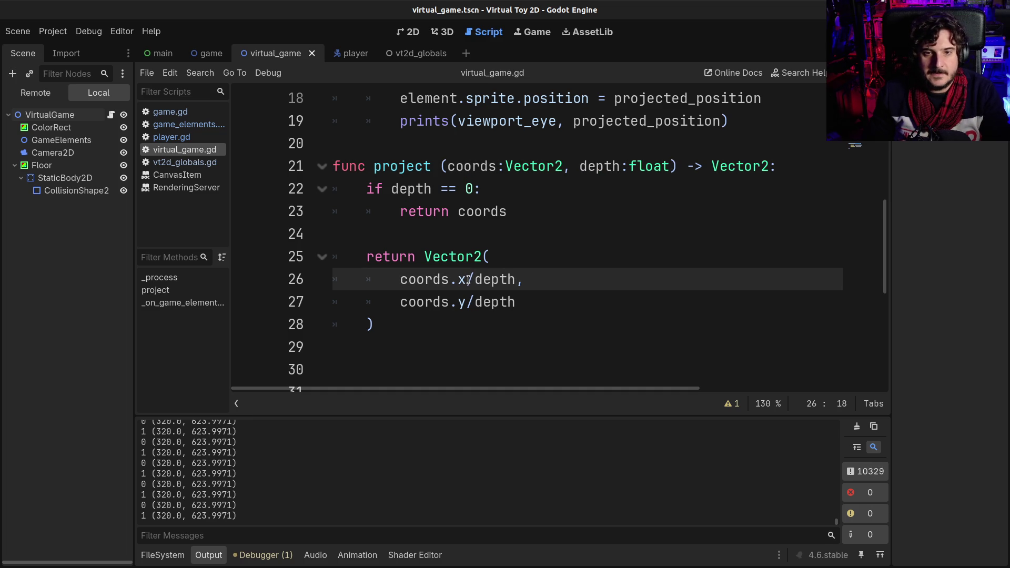
pyautogui.doubleClick(471, 279)
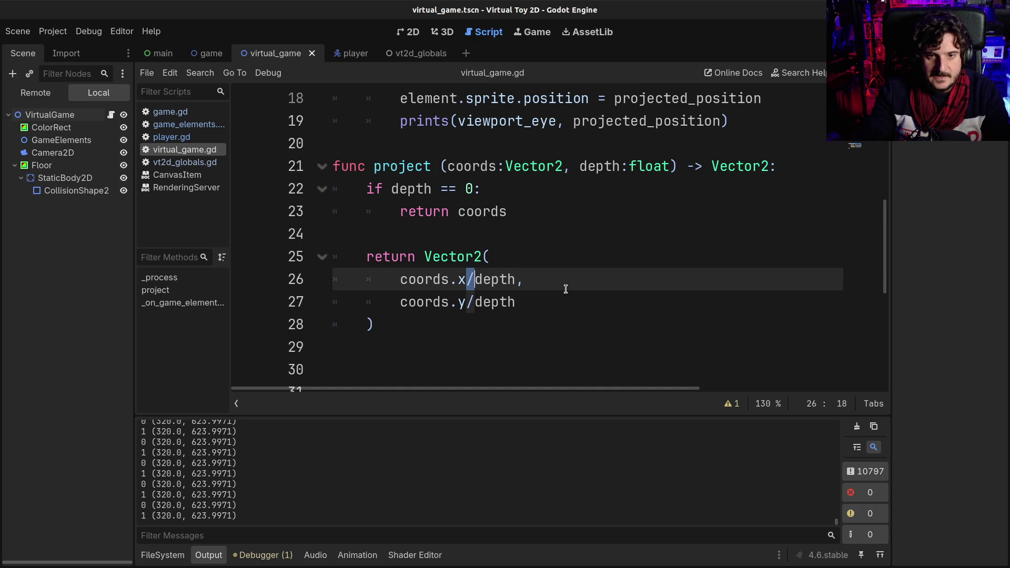
pyautogui.write('+')
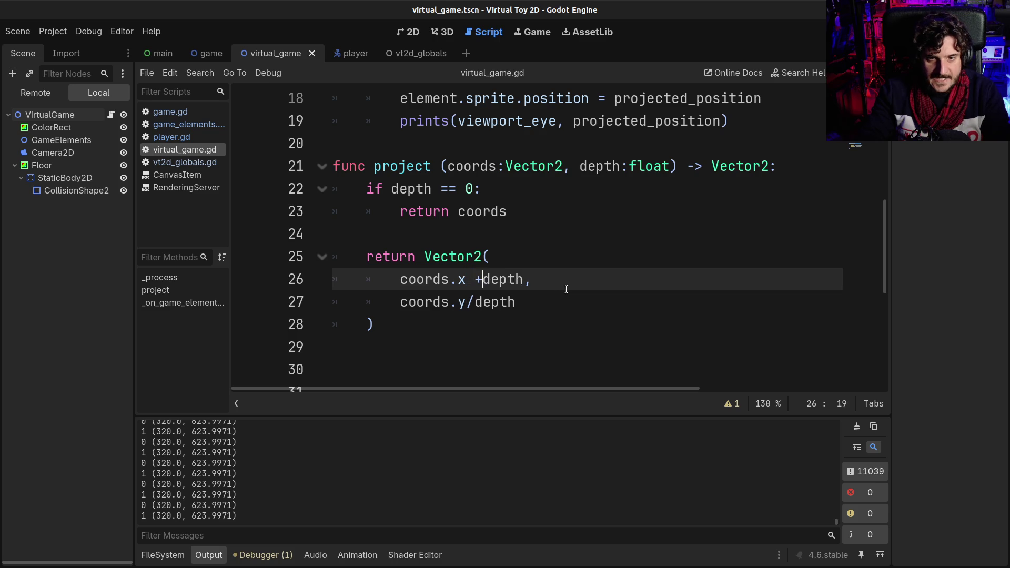
pyautogui.scroll(-5, 566, 289)
pyautogui.scroll(4, 561, 175)
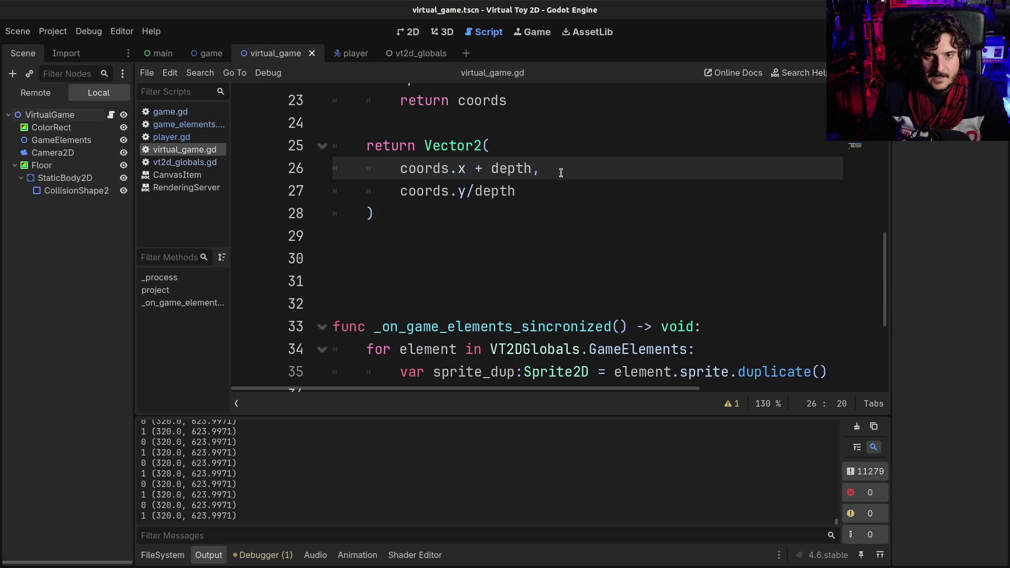
pyautogui.scroll(1, 508, 186)
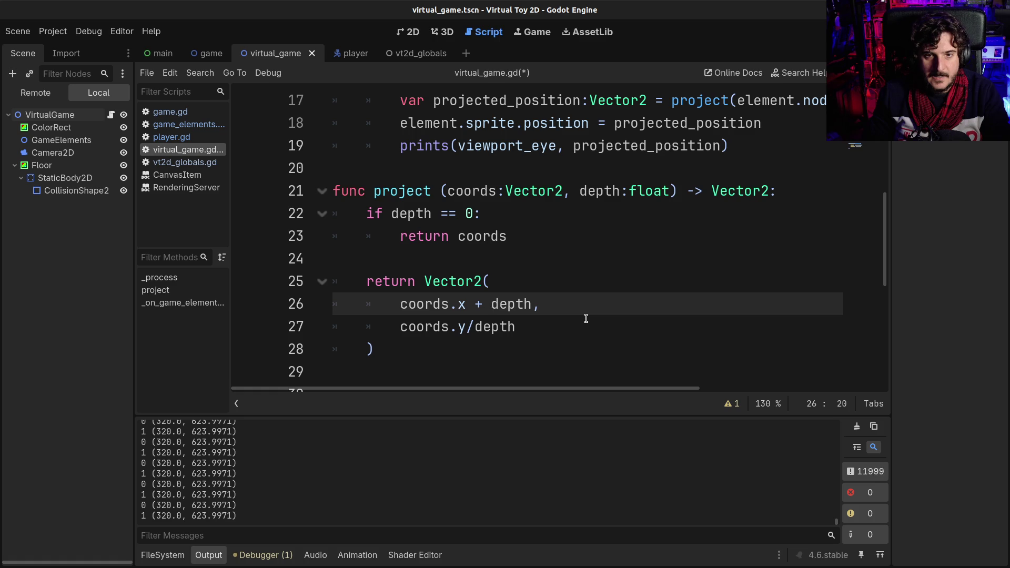
pyautogui.scroll(5, 586, 319)
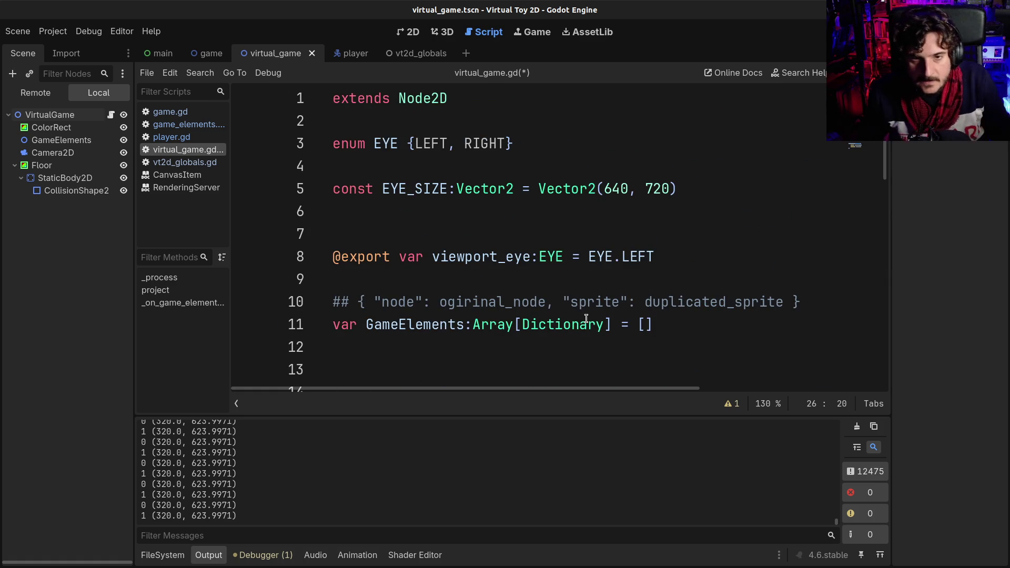
# Open a new line below the viewport_eye export, discarding a first unfinished var attempt
pyautogui.click(696, 262)
pyautogui.press('Return')
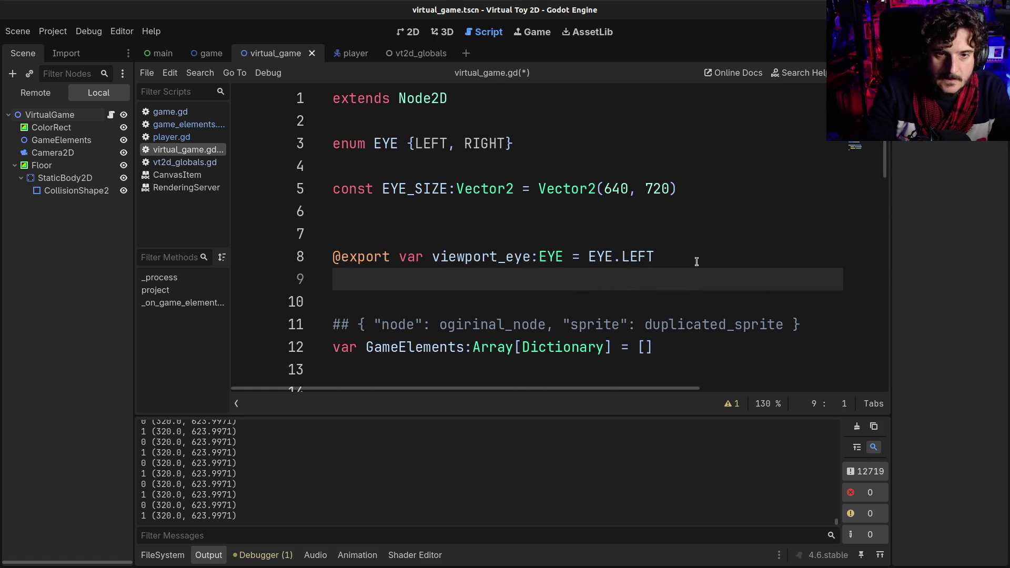
pyautogui.press('BackSpace')
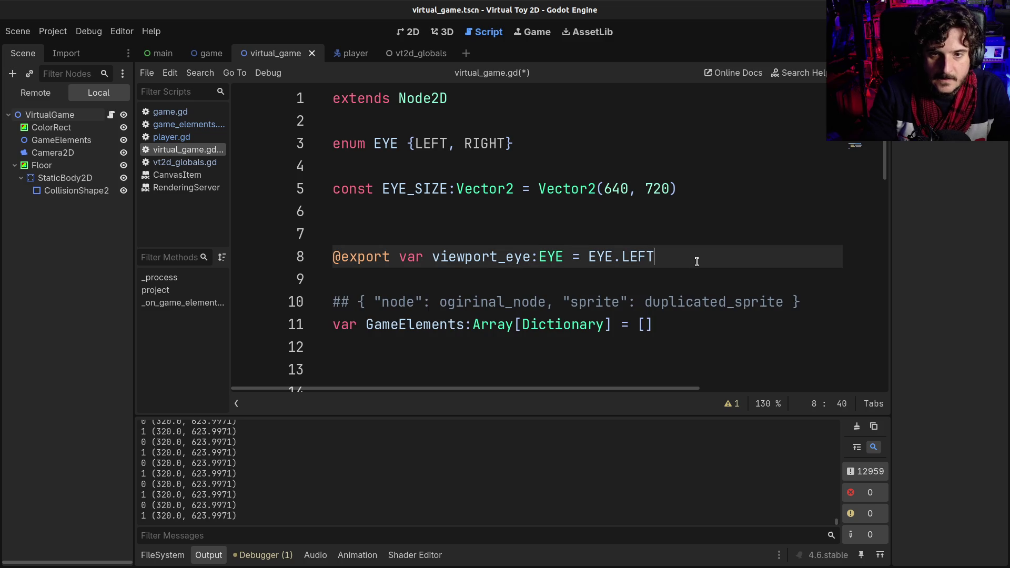
pyautogui.scroll(-2, 683, 292)
pyautogui.press('Return')
pyautogui.press('Return')
pyautogui.scroll(1, 683, 293)
pyautogui.write('var')
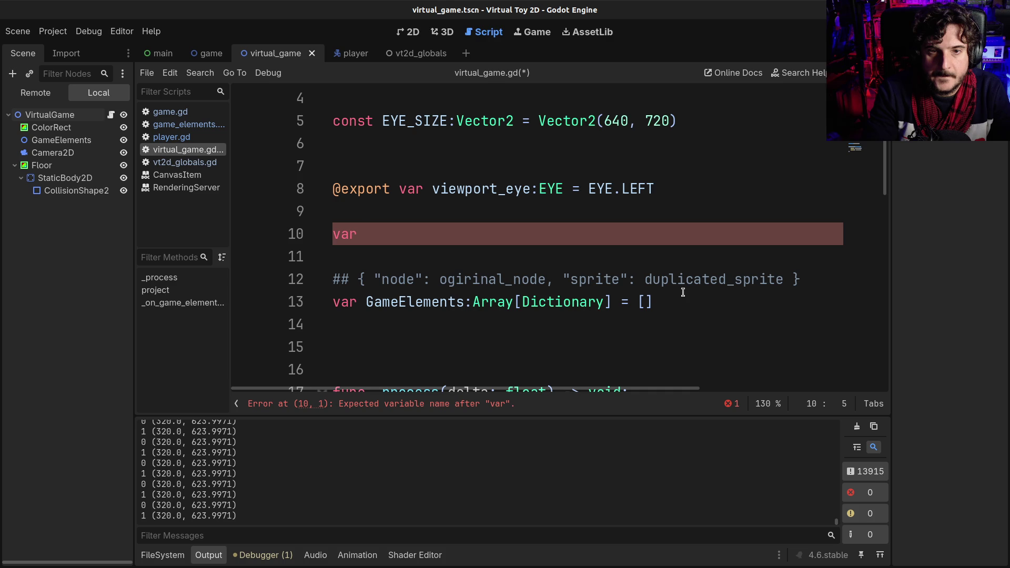
pyautogui.hotkey('shift', 'Home')
pyautogui.press('BackSpace')
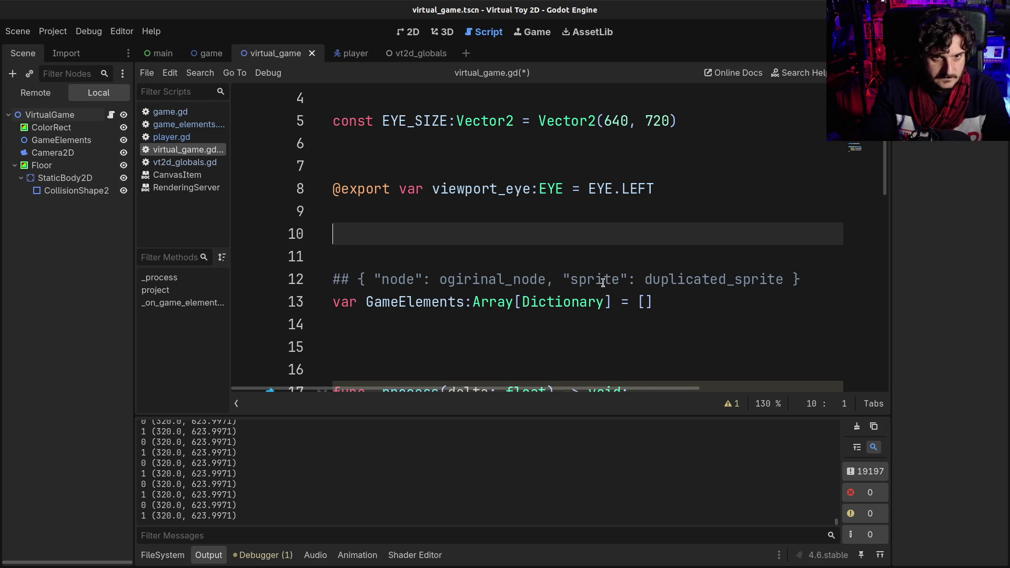
# Declare var eye_dir:int = 1 on the new line
pyautogui.write('var ')
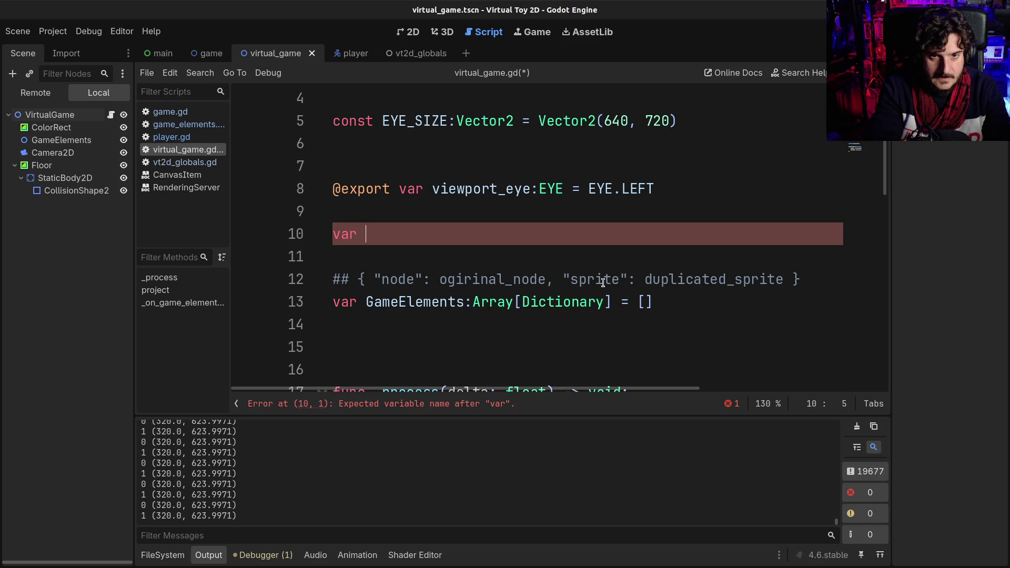
pyautogui.write('eye_dire')
pyautogui.press('BackSpace')
pyautogui.write(':int = ')
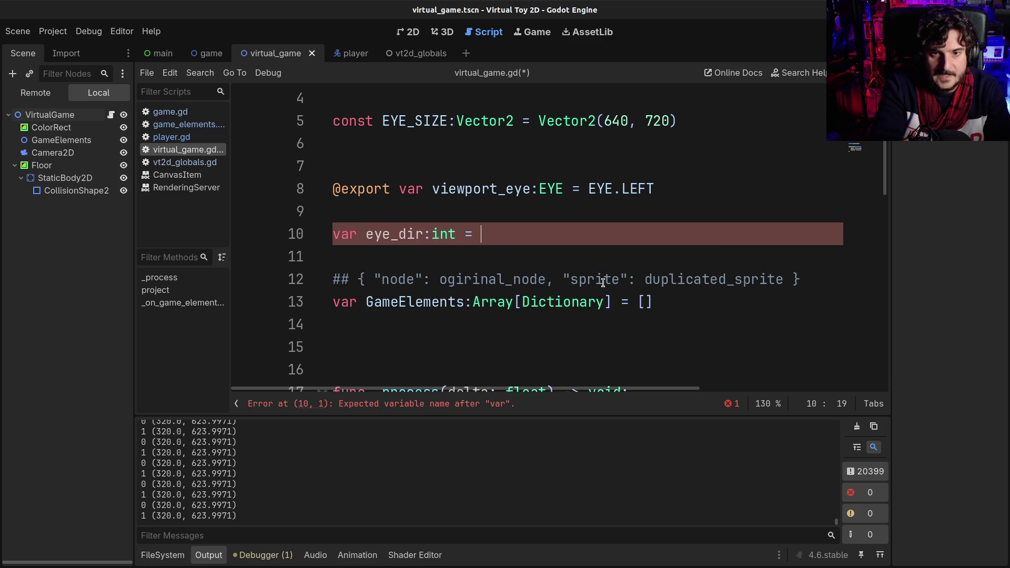
pyautogui.write('1')
pyautogui.scroll(-3, 585, 282)
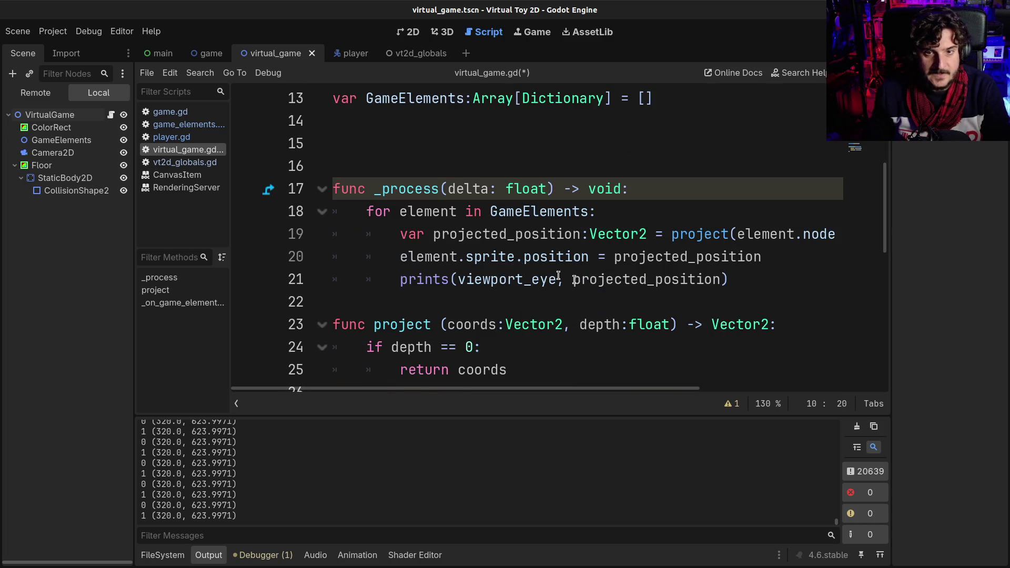
pyautogui.scroll(3, 473, 210)
pyautogui.click(411, 159)
pyautogui.scroll(-5, 563, 247)
pyautogui.scroll(2, 543, 221)
# Add a func _ready containing if viewport_eye == EYE.RIGHT
pyautogui.scroll(4, 543, 221)
pyautogui.scroll(-4, 447, 226)
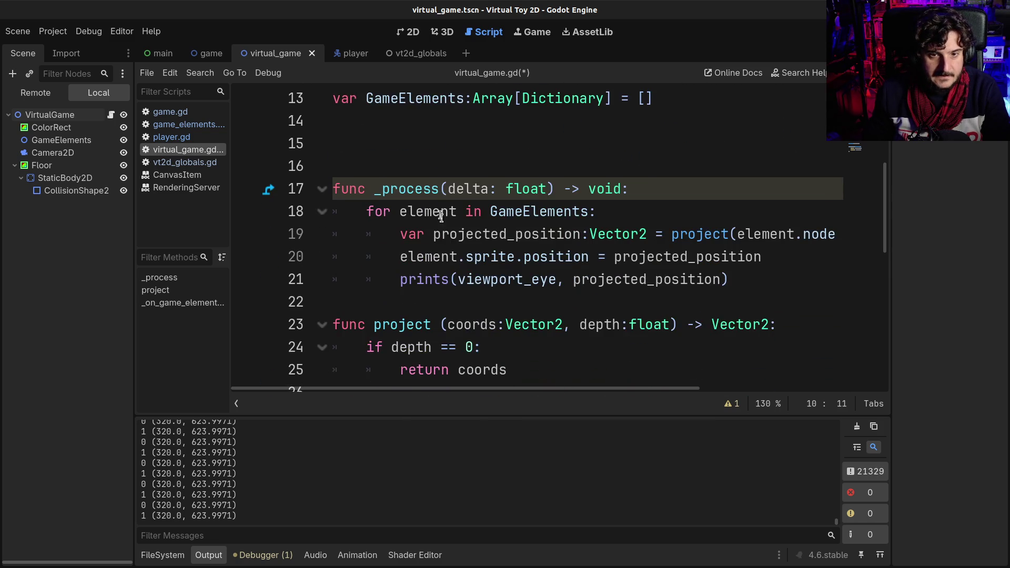
pyautogui.scroll(3, 442, 221)
pyautogui.click(443, 256)
pyautogui.press('Return')
pyautogui.press('Return')
pyautogui.write('func _re')
pyautogui.press('Return')
pyautogui.press('Return')
pyautogui.write('if ')
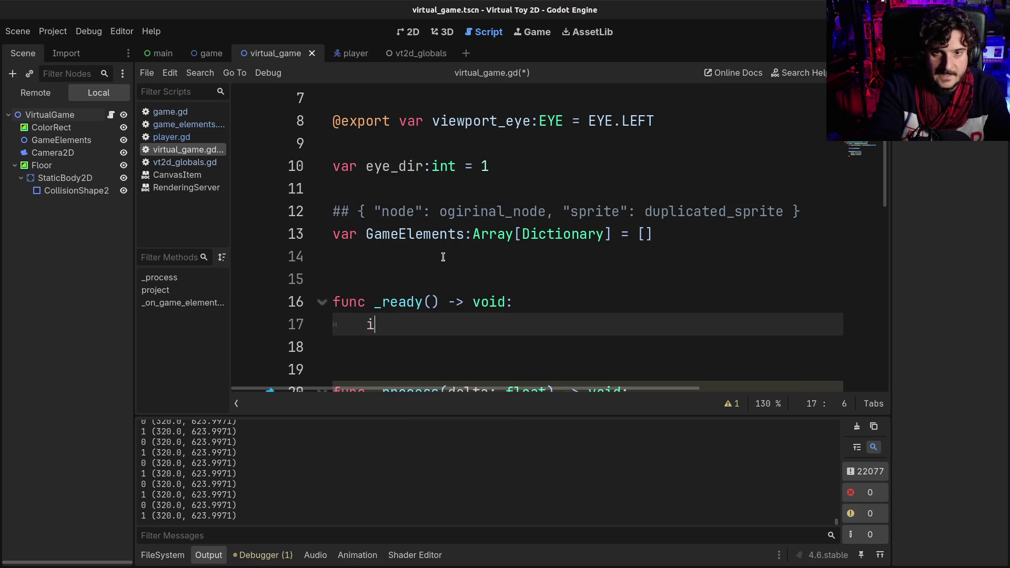
pyautogui.write('vie')
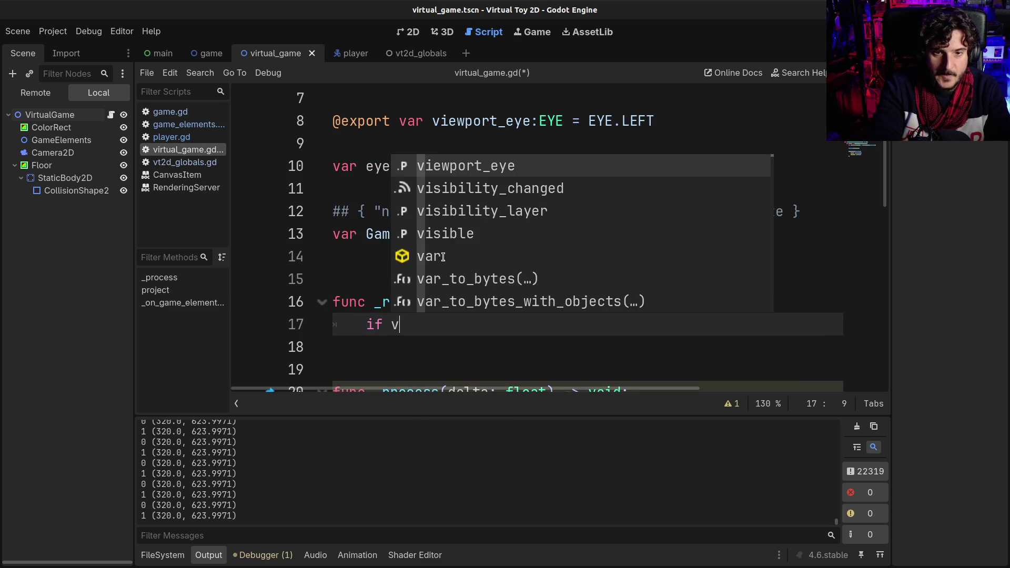
pyautogui.press('Return')
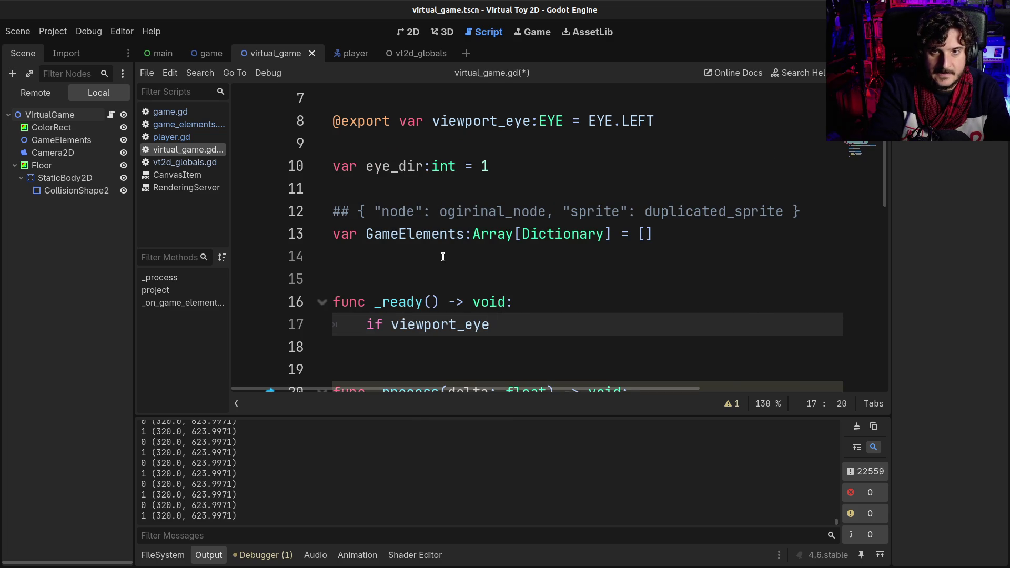
pyautogui.write('==')
pyautogui.write('E')
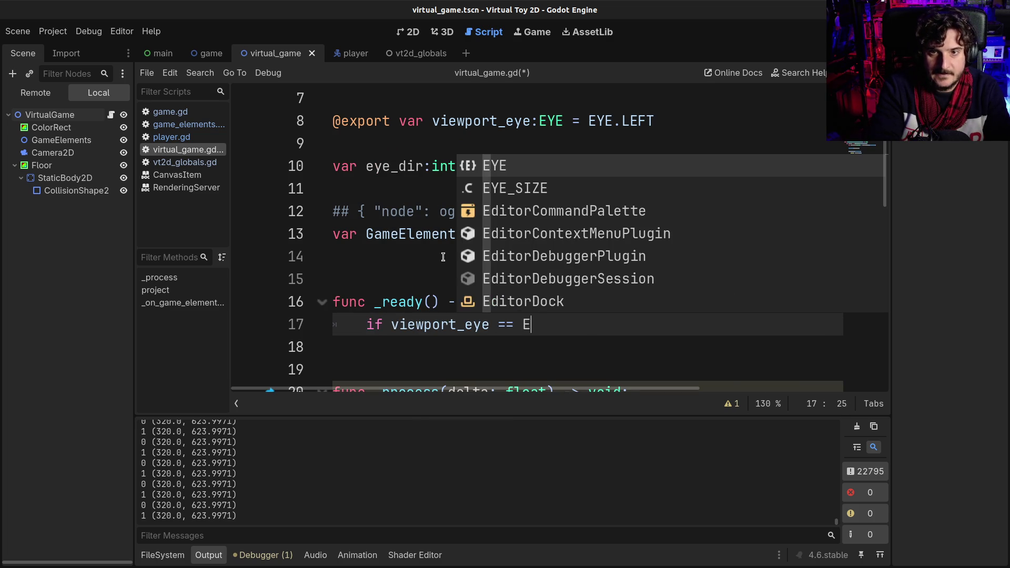
pyautogui.press('Return')
pyautogui.write('.R')
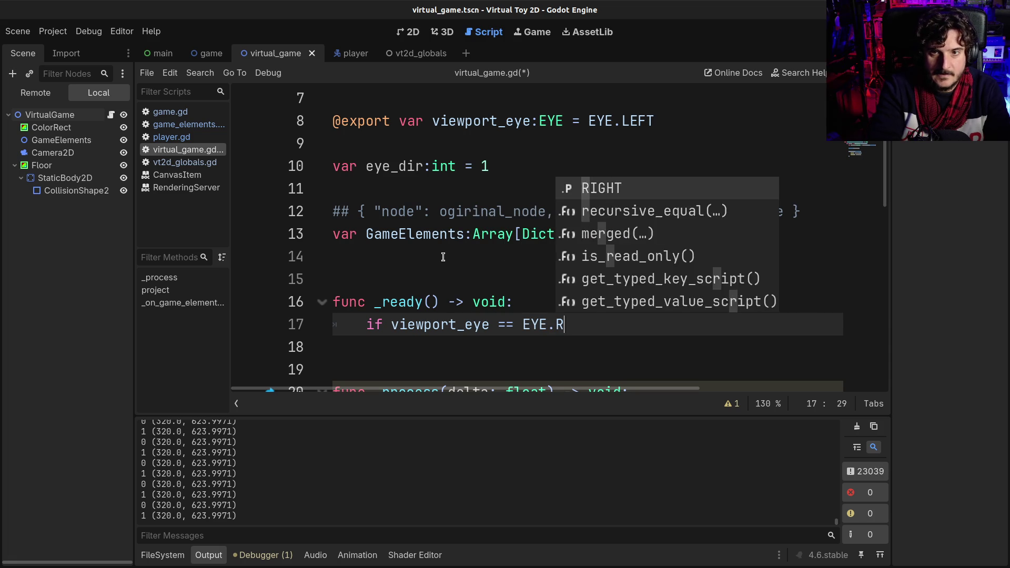
pyautogui.press('Return')
pyautogui.press('BackSpace')
pyautogui.press('BackSpace')
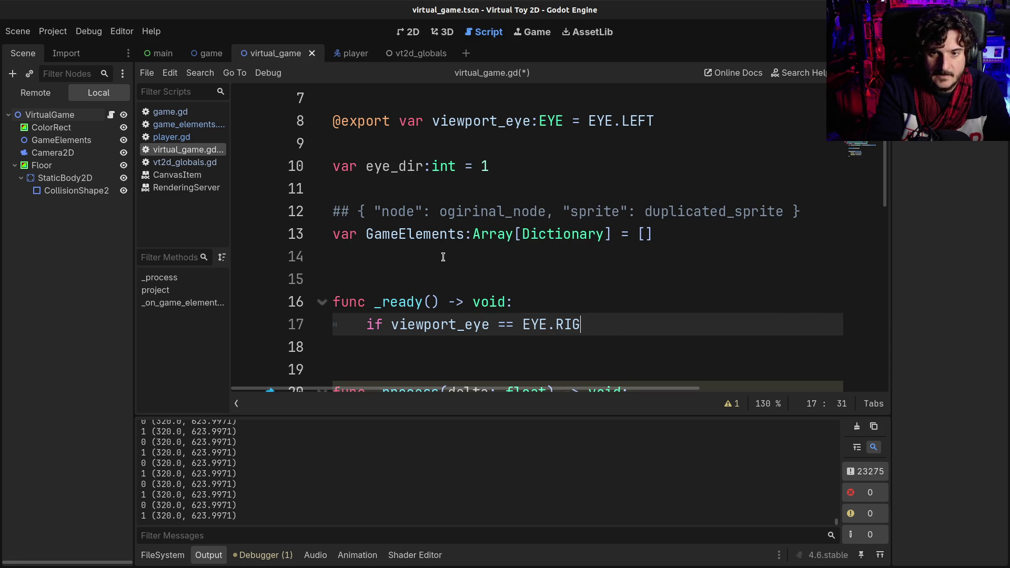
pyautogui.press('Return')
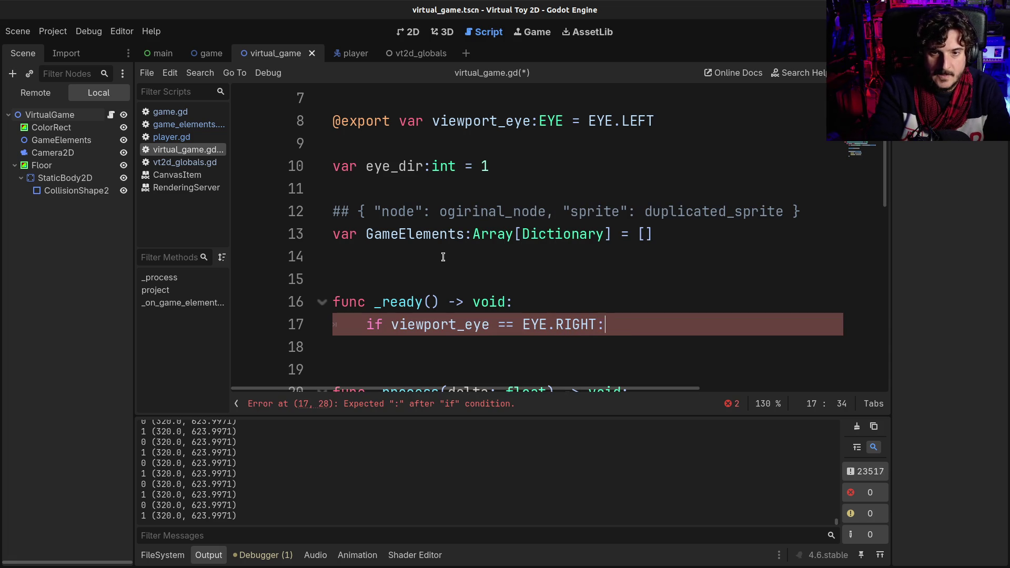
# Set eye_dir = -1 inside the if block and save the script
pyautogui.press('Return')
pyautogui.write('eye')
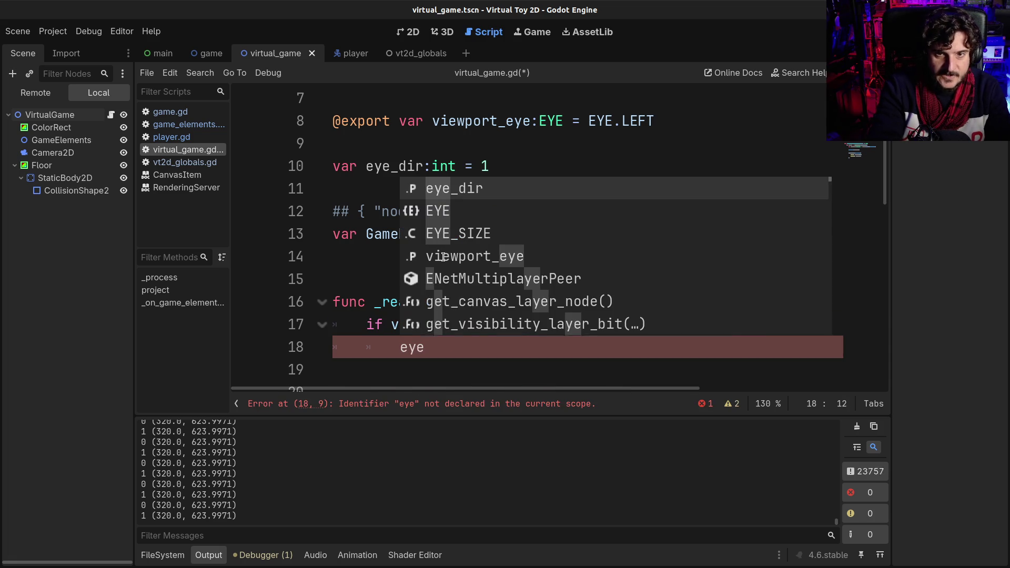
pyautogui.press('Return')
pyautogui.write('= -1')
pyautogui.hotkey('ctrl', 's')
pyautogui.click(163, 555)
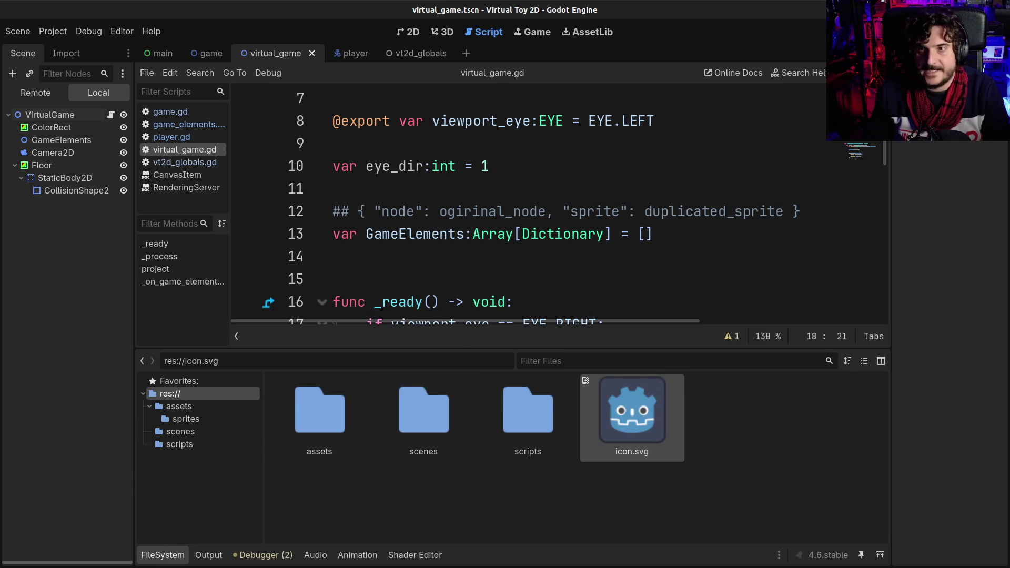
pyautogui.click(162, 555)
# Change line 32 of project() to coords.x + eye_dir*depth
pyautogui.click(443, 347)
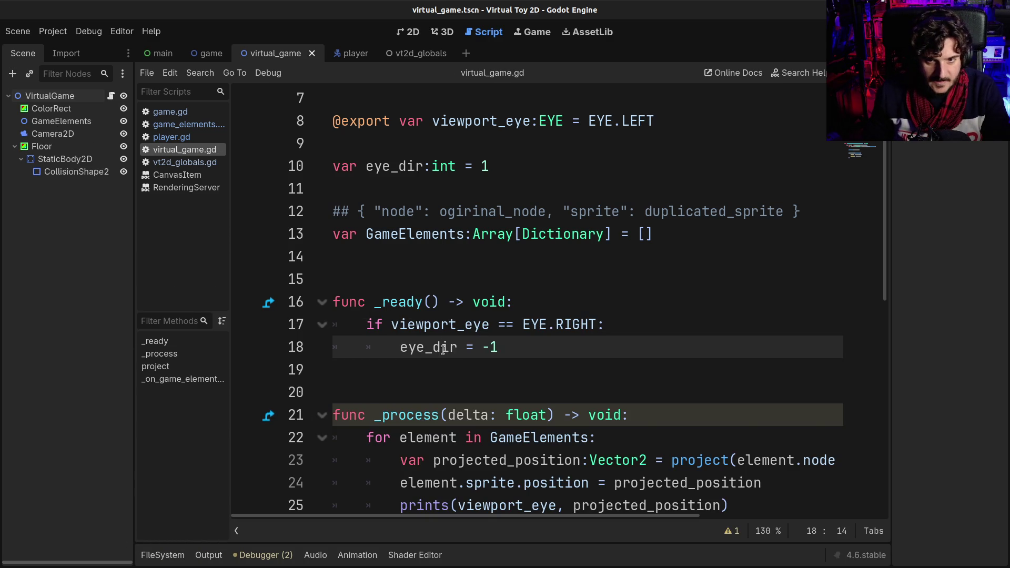
pyautogui.scroll(-5, 443, 350)
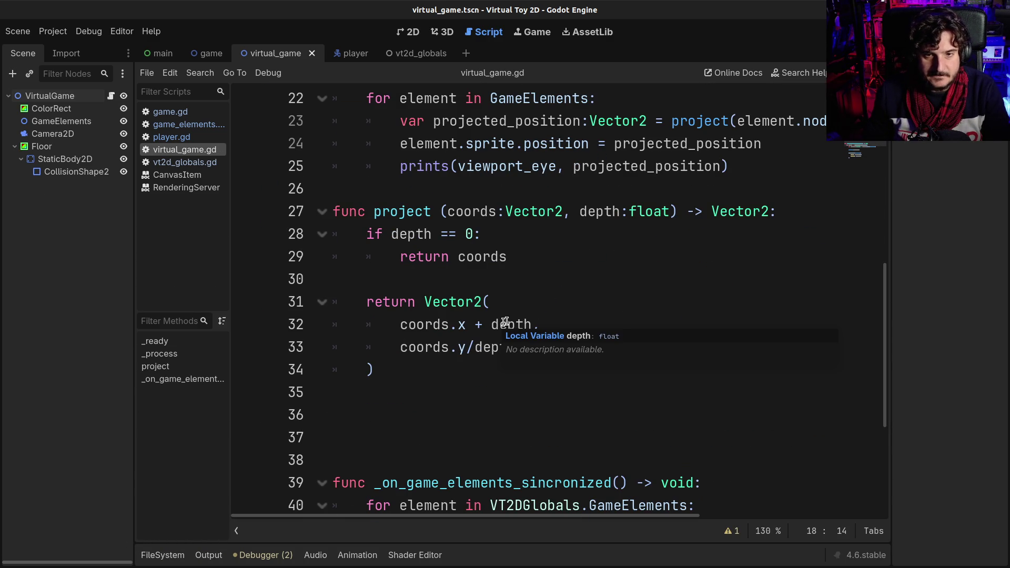
pyautogui.click(589, 323)
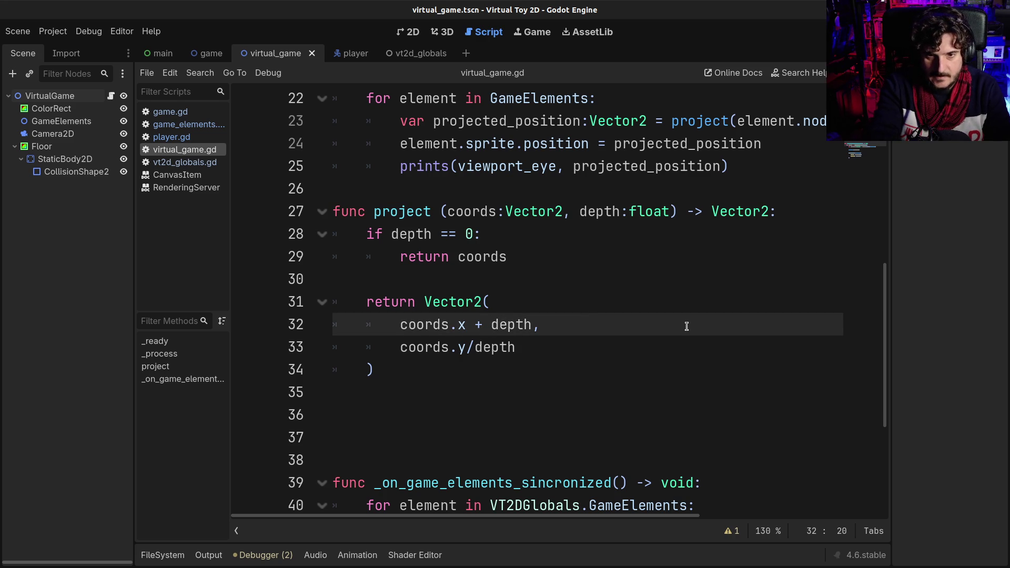
pyautogui.write('ey')
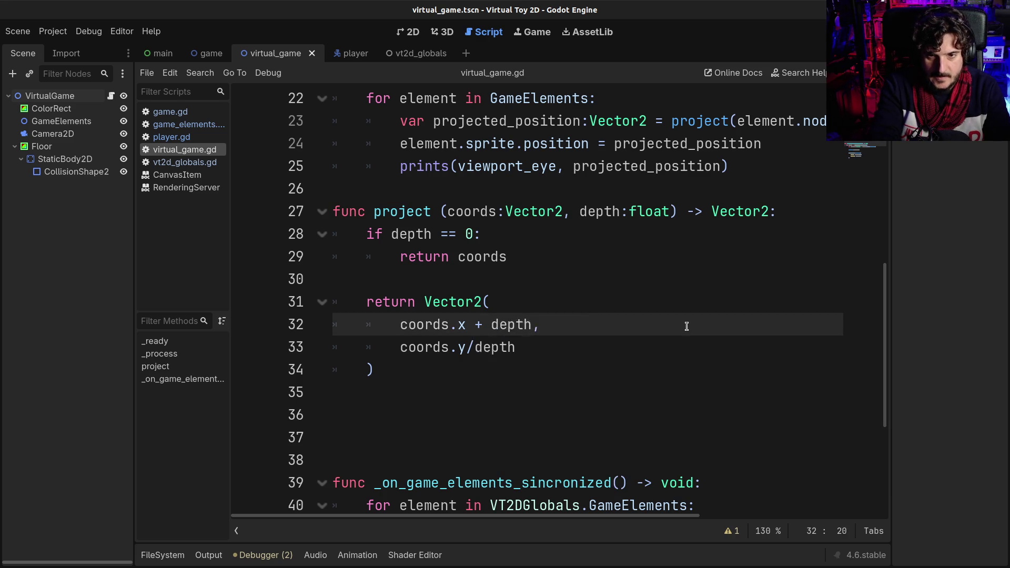
pyautogui.press('Left')
pyautogui.press('Return')
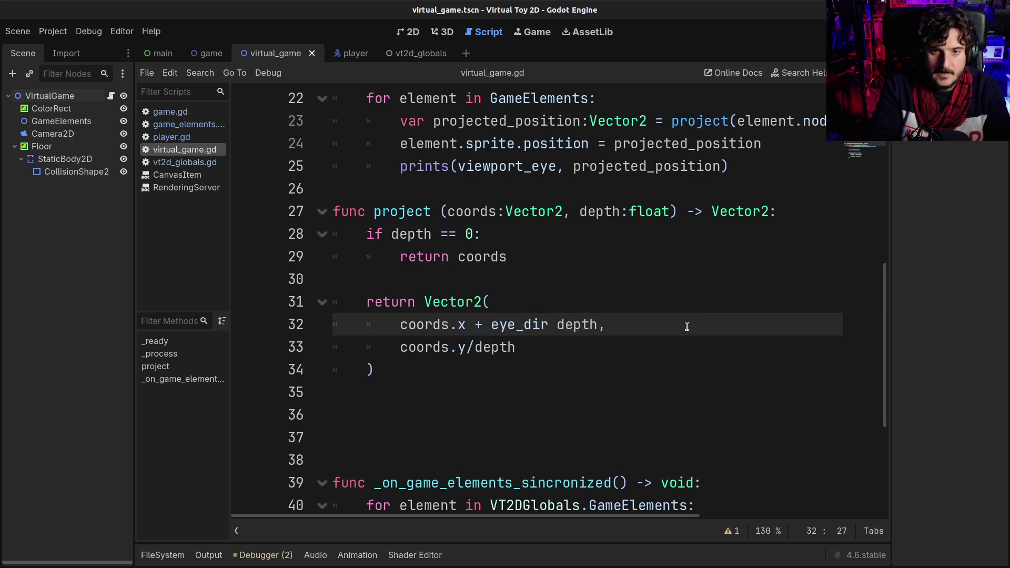
pyautogui.write('*')
pyautogui.press('Delete')
pyautogui.hotkey('shift', 'Left')
pyautogui.hotkey('shift', 'Left')
pyautogui.hotkey('shift', 'Left')
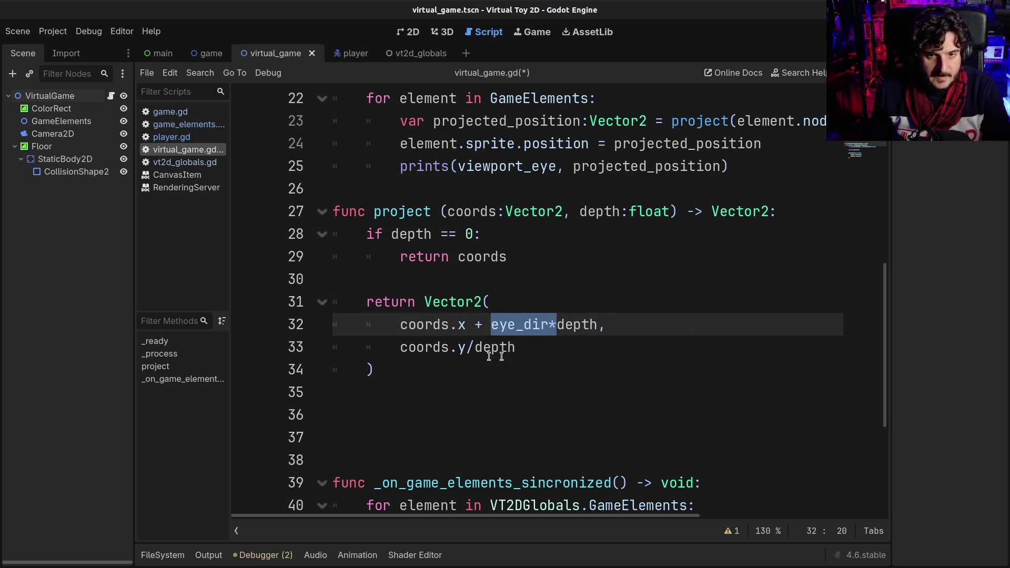
# Delete /depth from the y coordinate on line 33, save, and switch to main.tscn
pyautogui.moveTo(467, 348); pyautogui.dragTo(515, 347)
pyautogui.press('BackSpace')
pyautogui.hotkey('ctrl', 's')
pyautogui.click(530, 306)
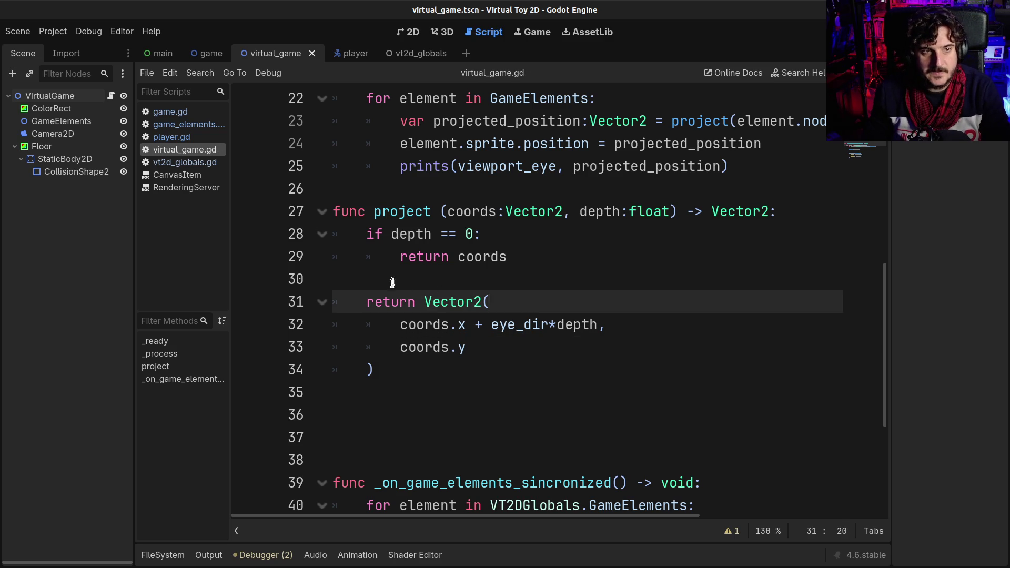
pyautogui.click(159, 55)
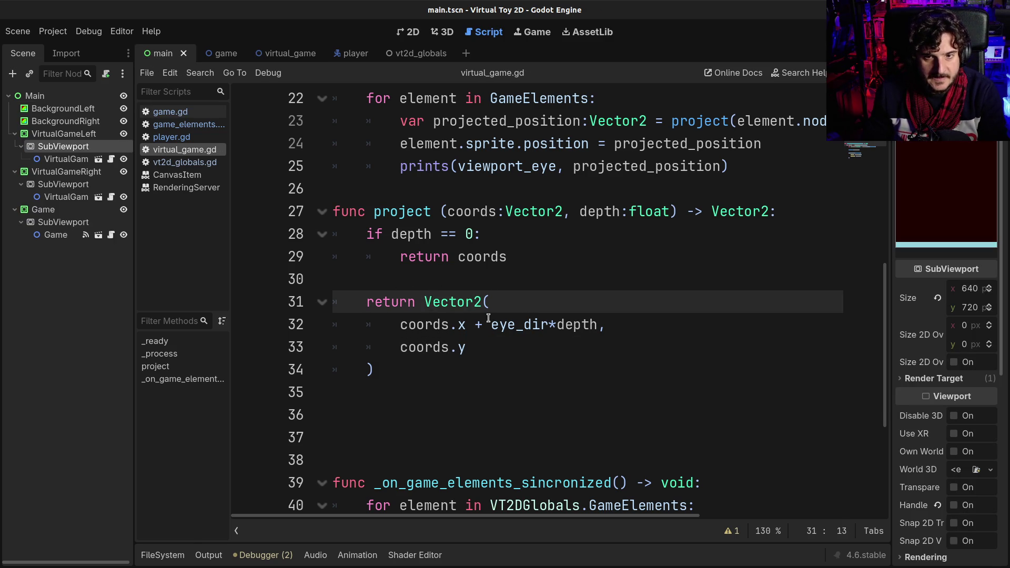
# Run the project with F5 and hide the Game node so only the eye stick figures show
pyautogui.press('F5')
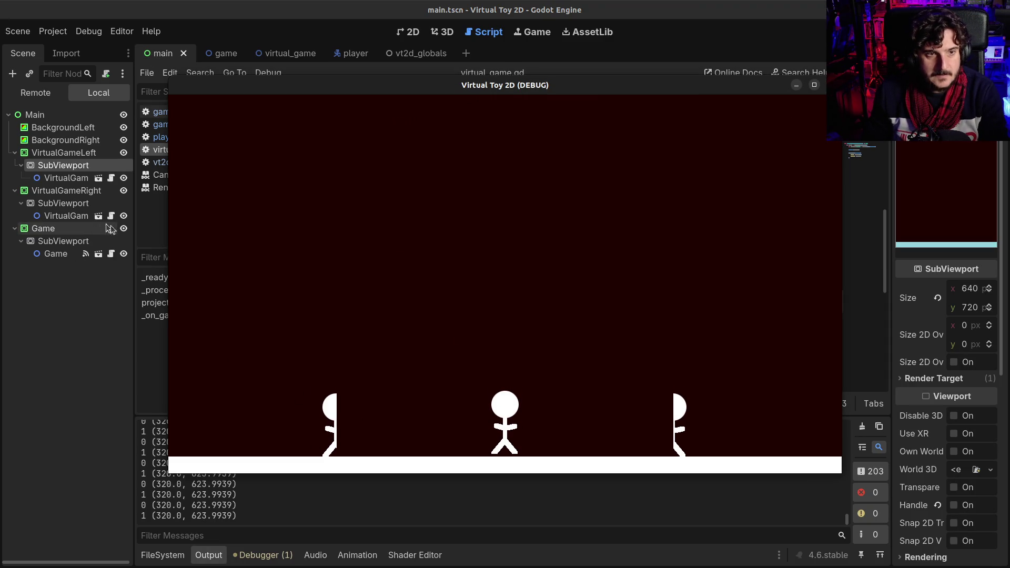
pyautogui.click(123, 229)
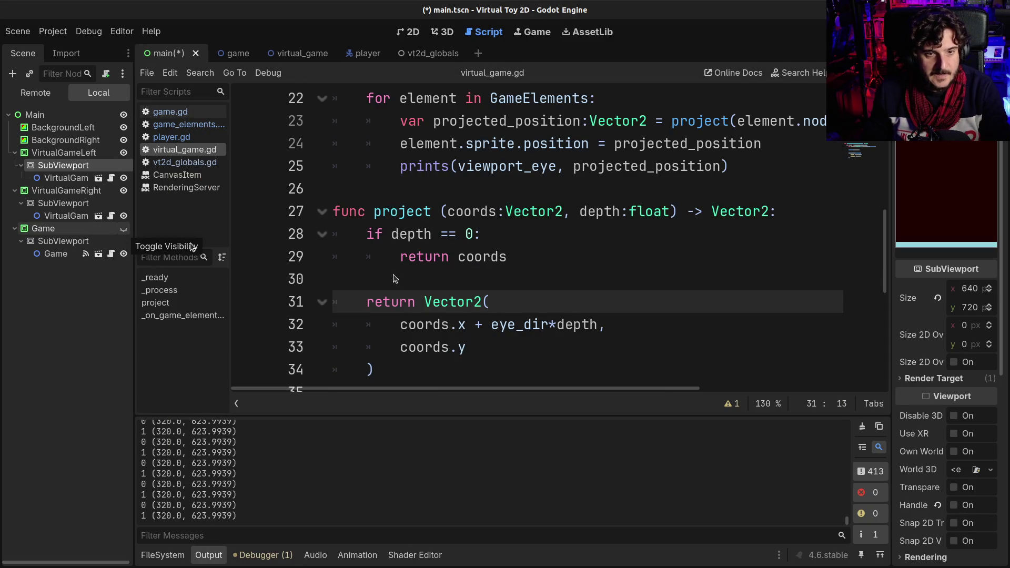
pyautogui.hotkey('alt', 'Tab')
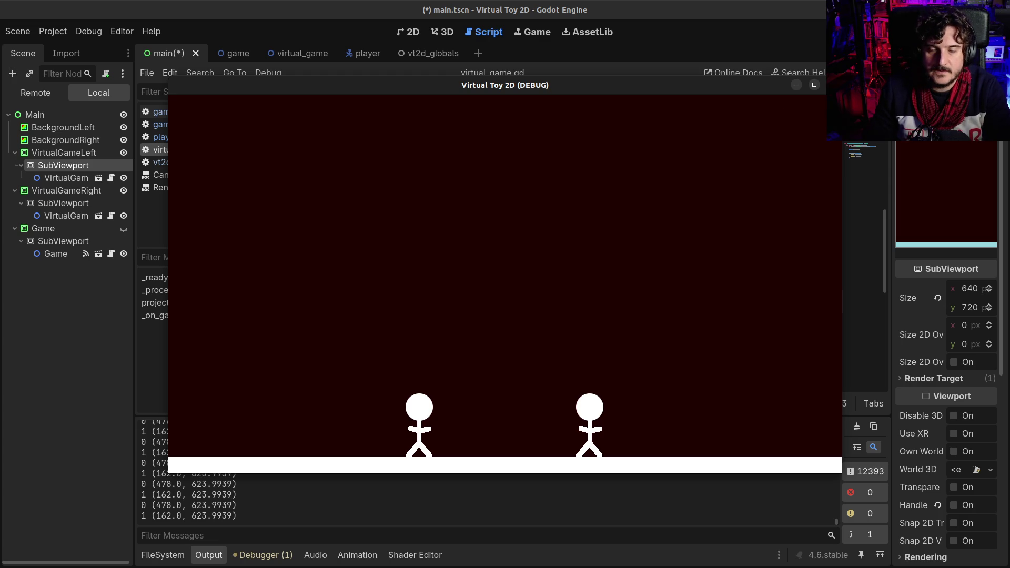
# Stop the running Godot game with F8
pyautogui.press('F8')
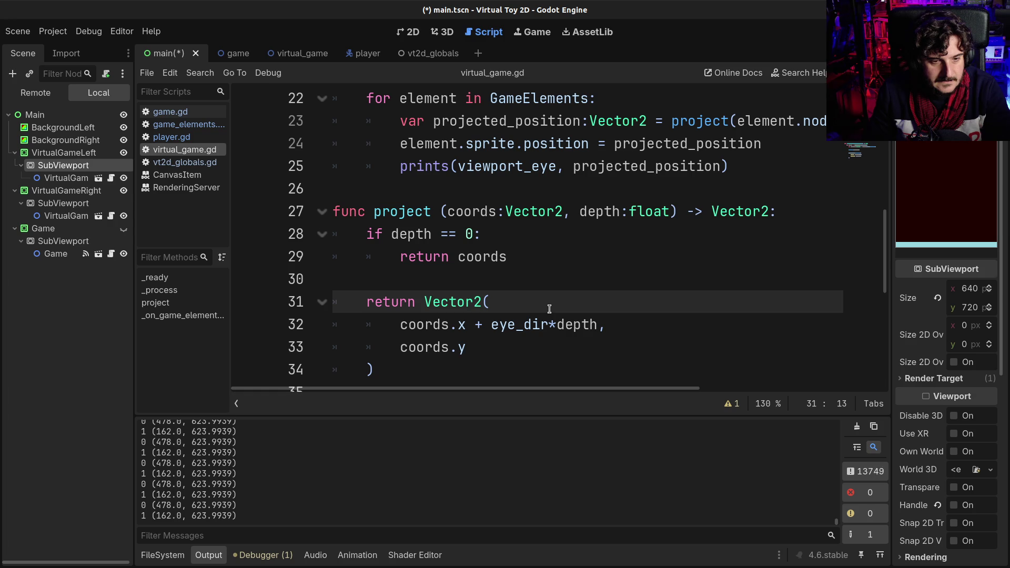
pyautogui.press('F8')
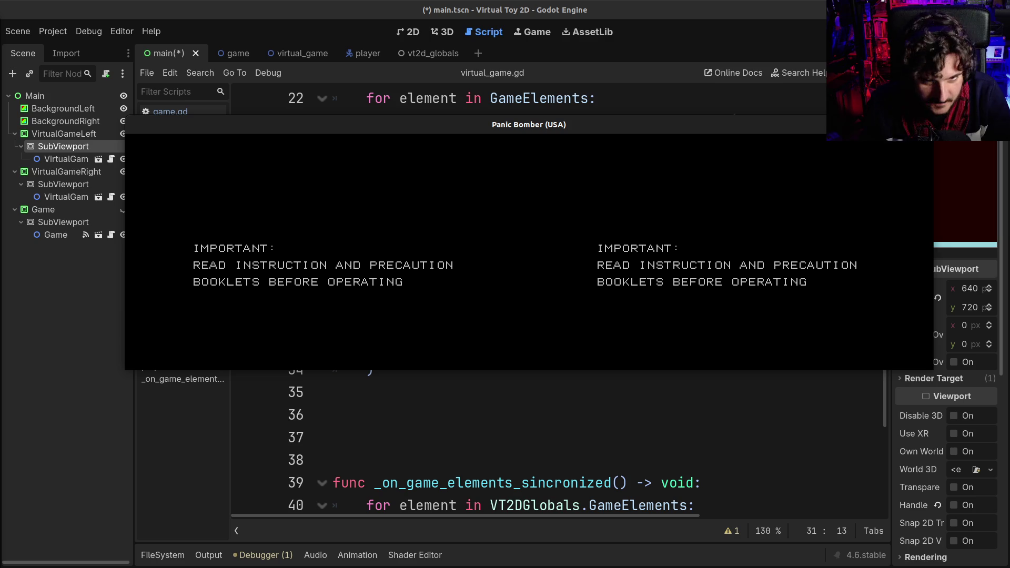
# Move the Panic Bomber window over the editor and confirm Automatic Pause to reach the intro
pyautogui.moveTo(497, 126); pyautogui.dragTo(471, 228)
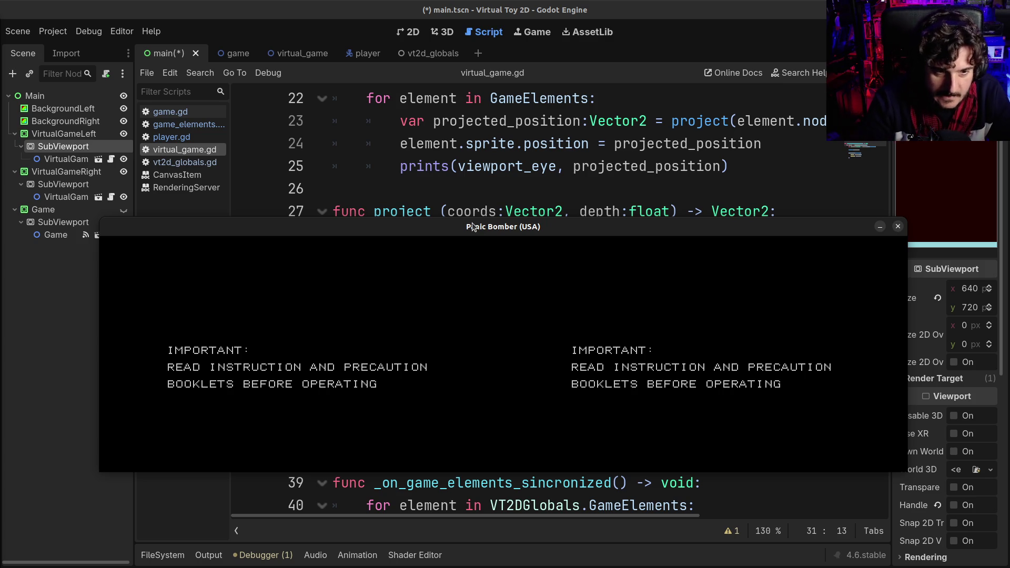
pyautogui.press('F5')
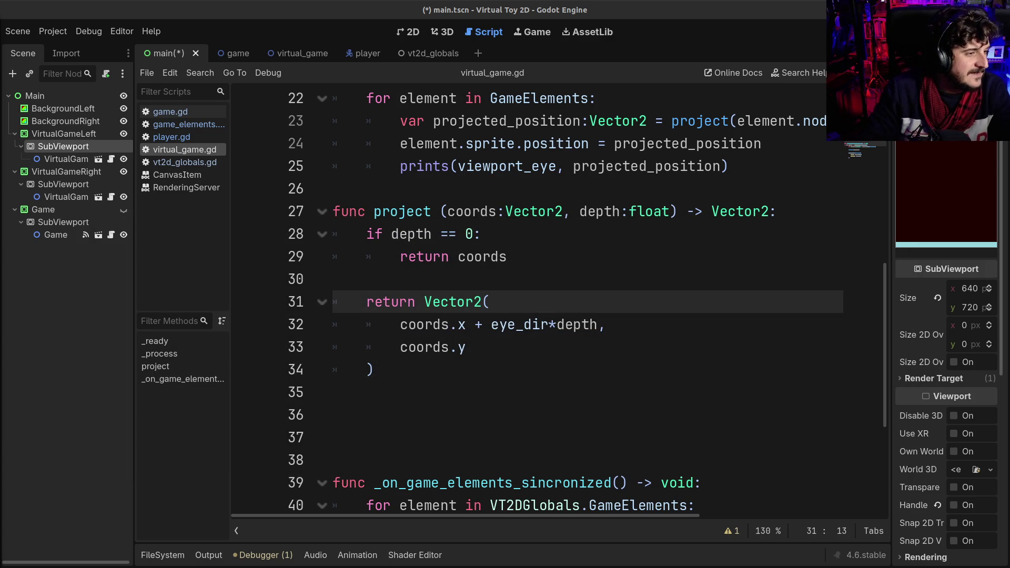
pyautogui.moveTo(281, 178)
pyautogui.mouseDown()
pyautogui.moveTo(381, 204)
pyautogui.moveTo(416, 248)
pyautogui.mouseUp()
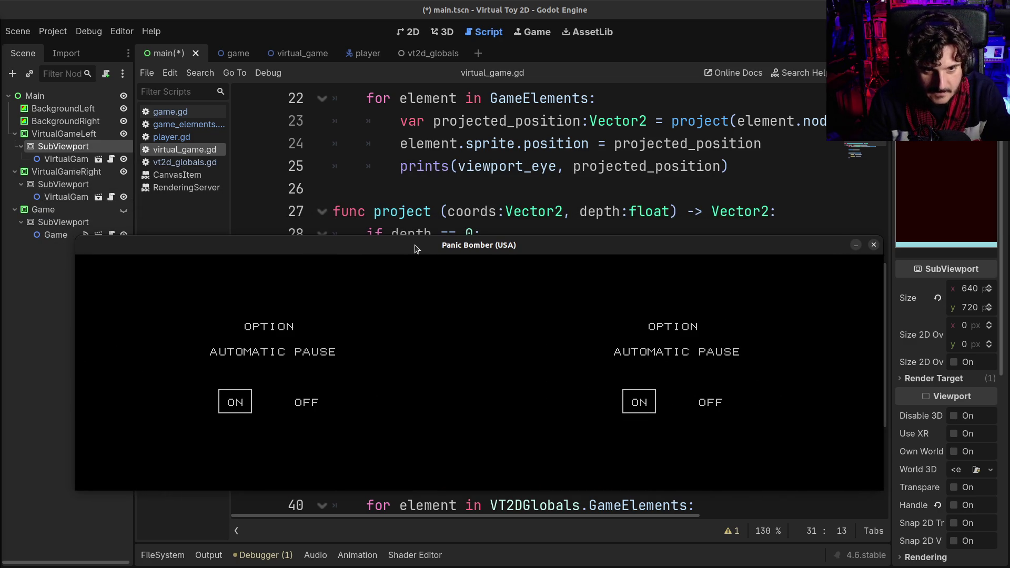
pyautogui.press('Return')
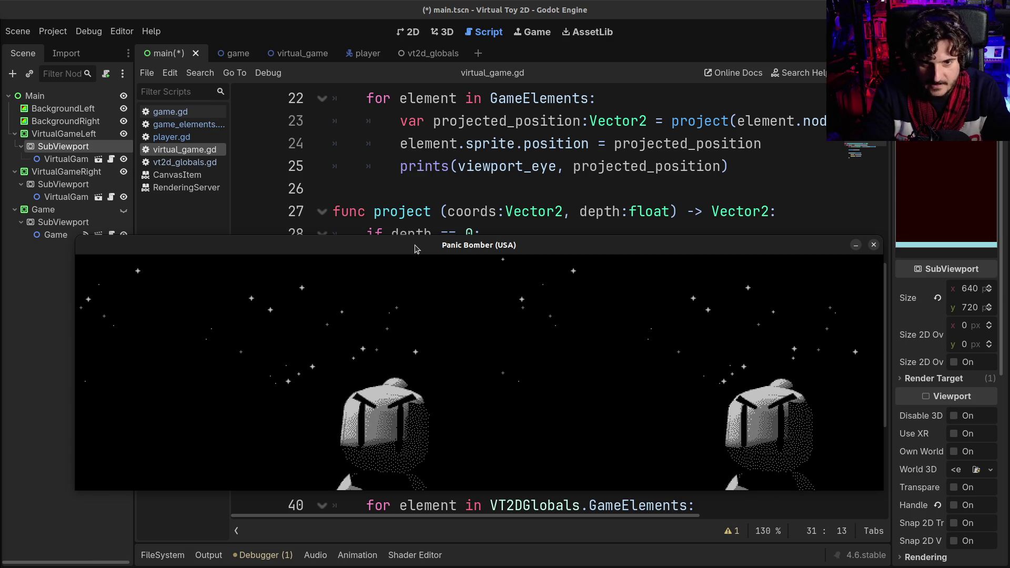
pyautogui.moveTo(415, 249); pyautogui.dragTo(415, 245)
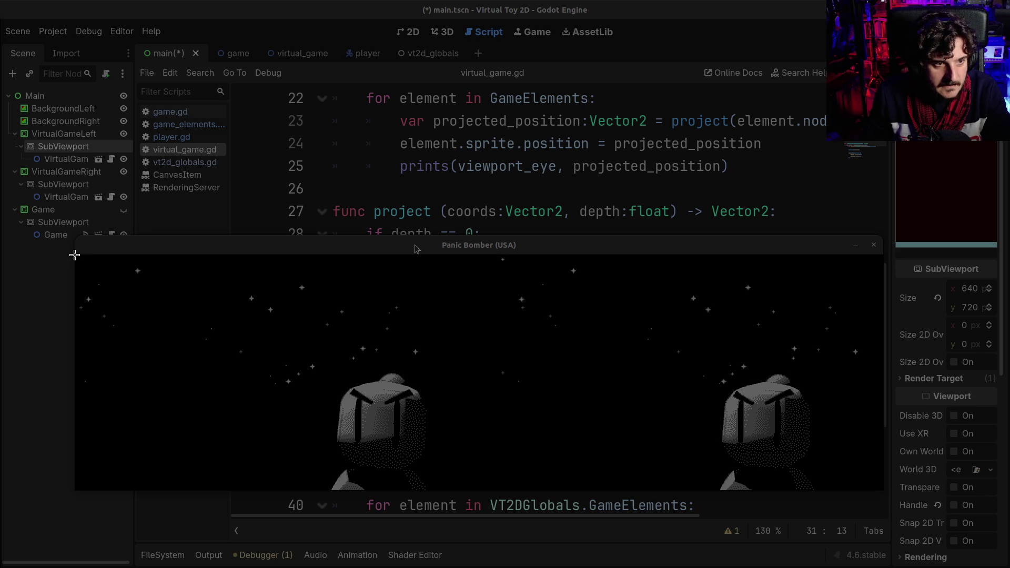
pyautogui.press('w')
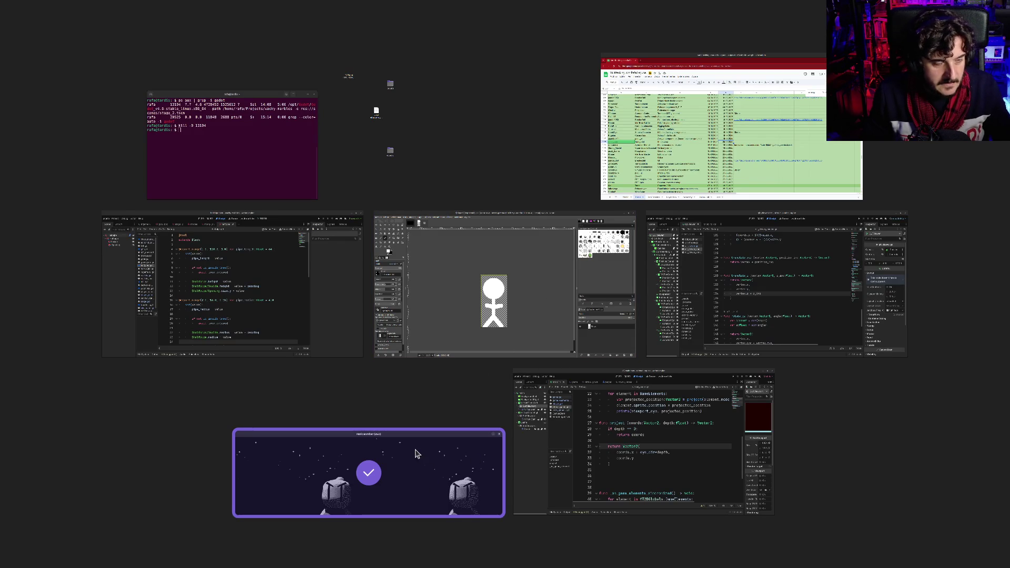
# Bring the Panic Bomber window to the front, then reopen the window overview
pyautogui.press('Escape')
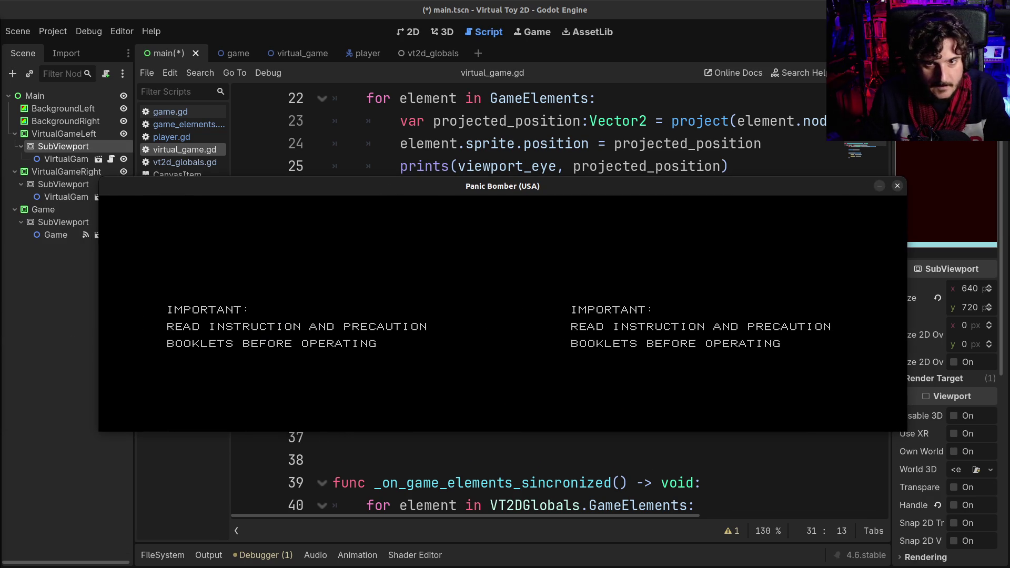
pyautogui.press('super')
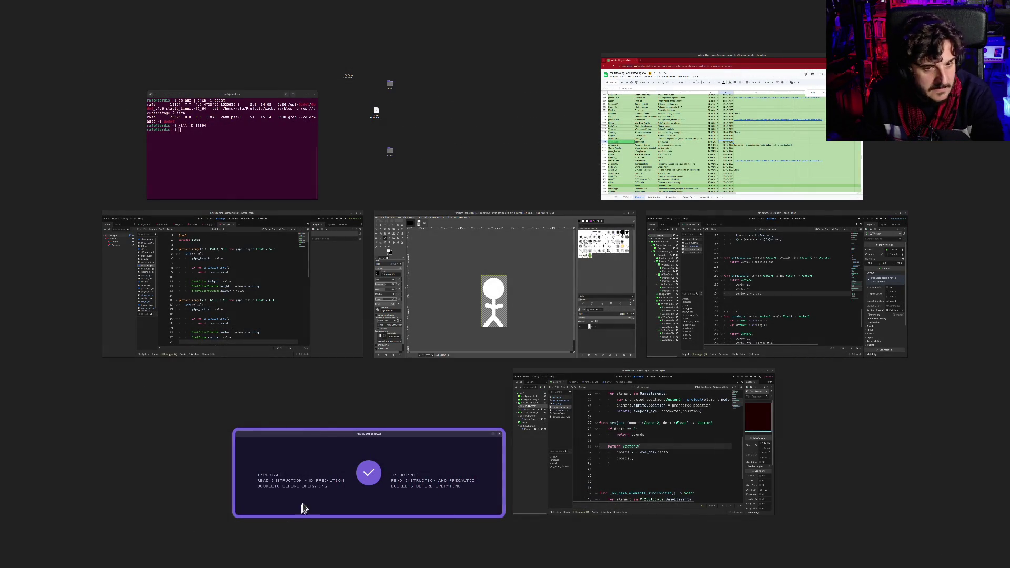
pyautogui.click(368, 472)
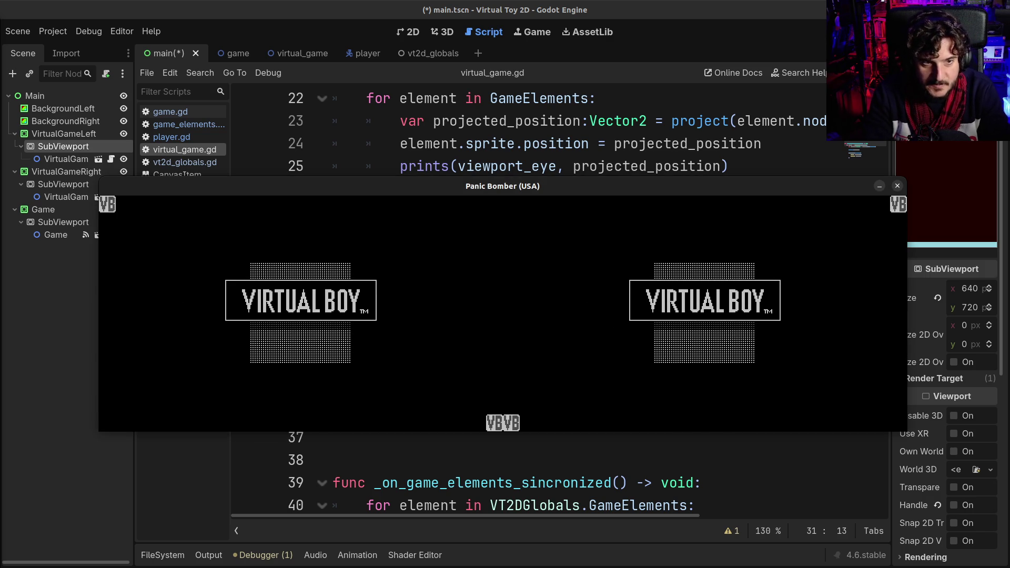
pyautogui.press('super')
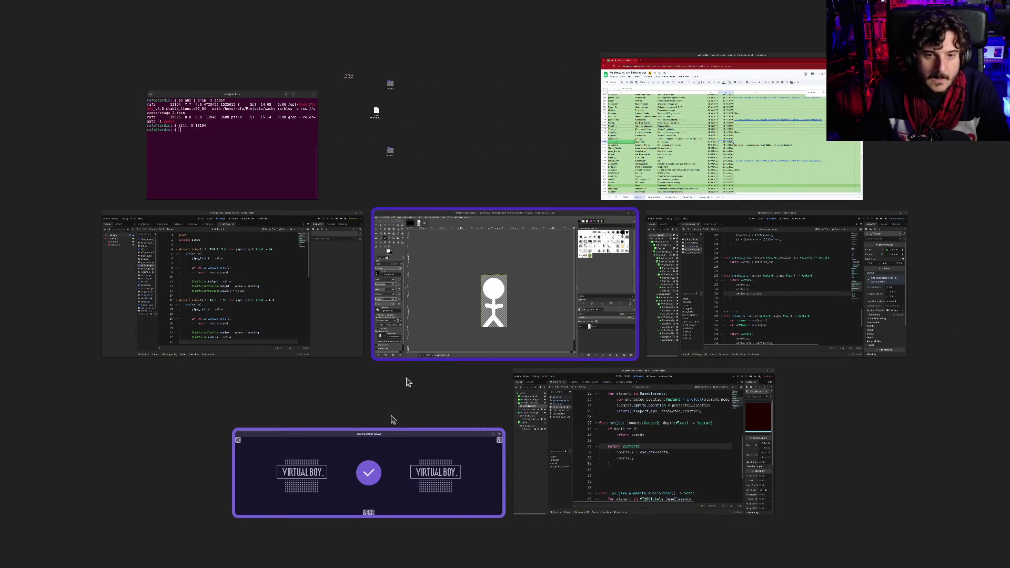
# Paste the emulator's PUSH START BUTTON title screen into GIMP as a new 1538x487 image
pyautogui.click(377, 470)
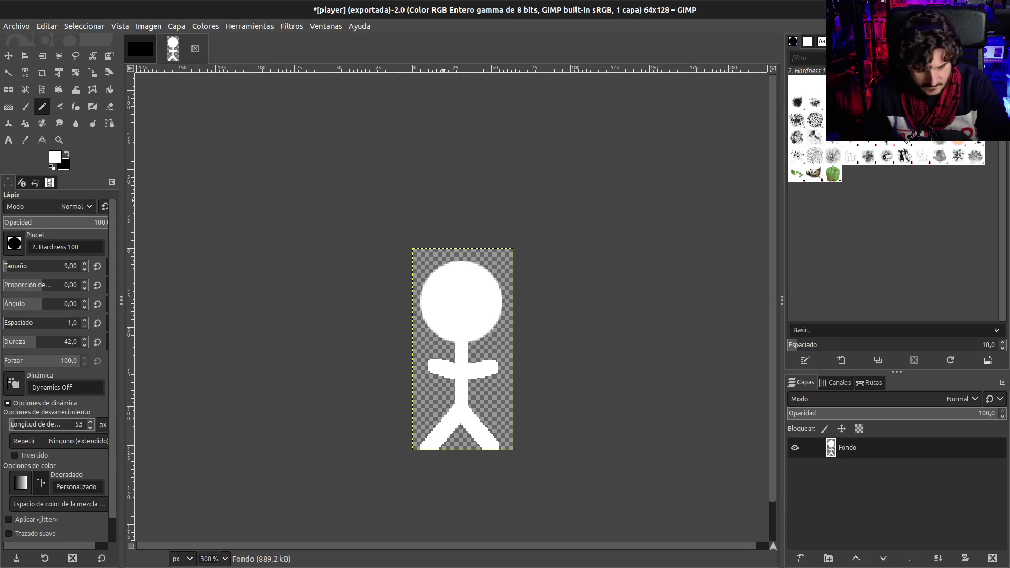
pyautogui.hotkey('ctrl', 'shift', 'v')
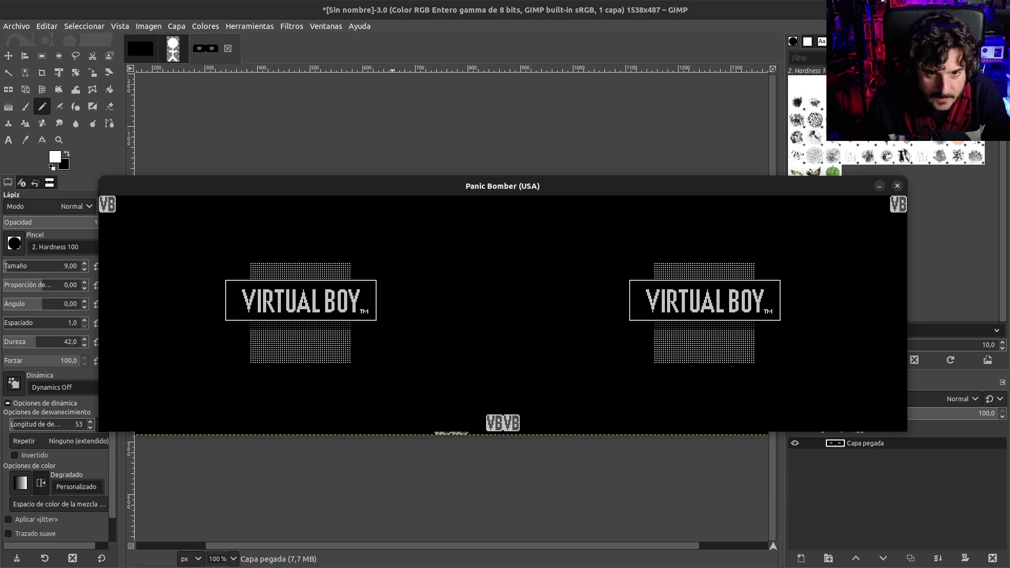
pyautogui.press('Return')
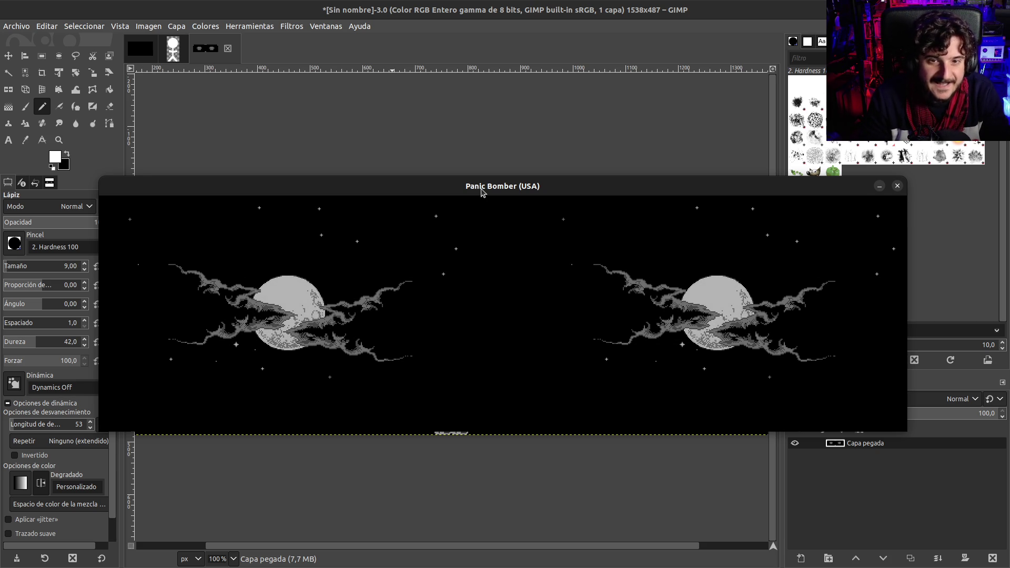
pyautogui.click(395, 165)
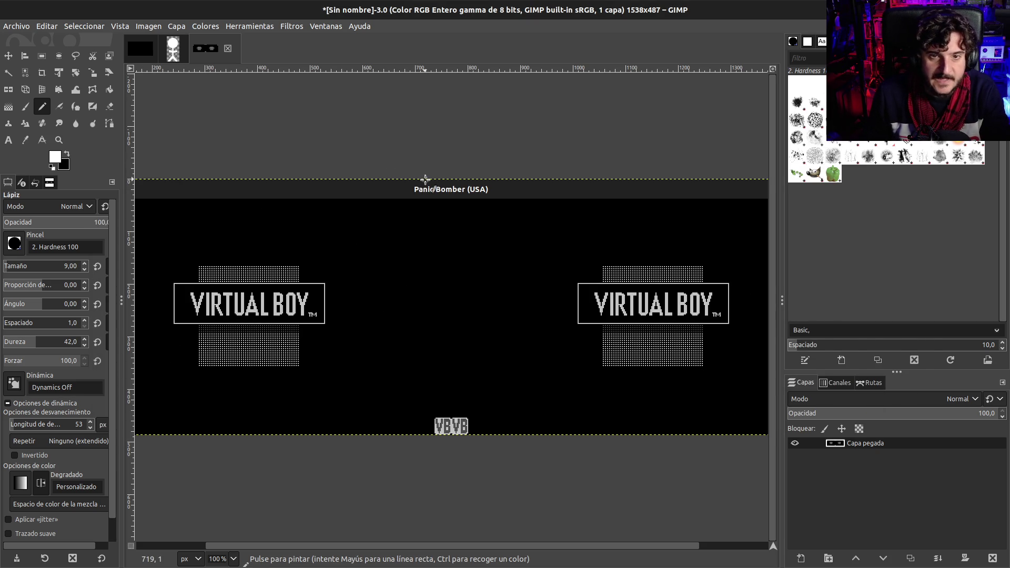
pyautogui.hotkey('alt', 'Tab')
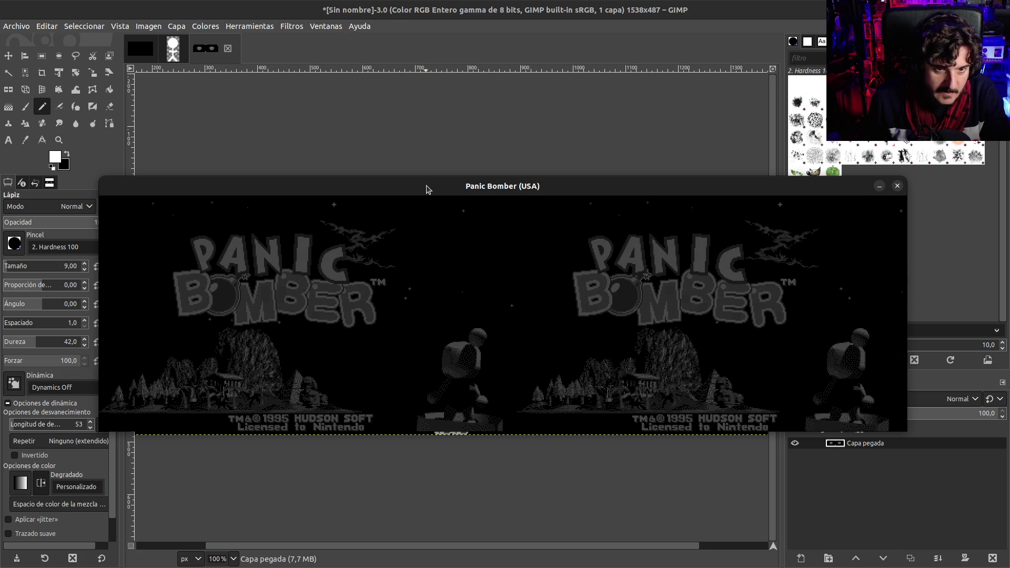
pyautogui.press('Print')
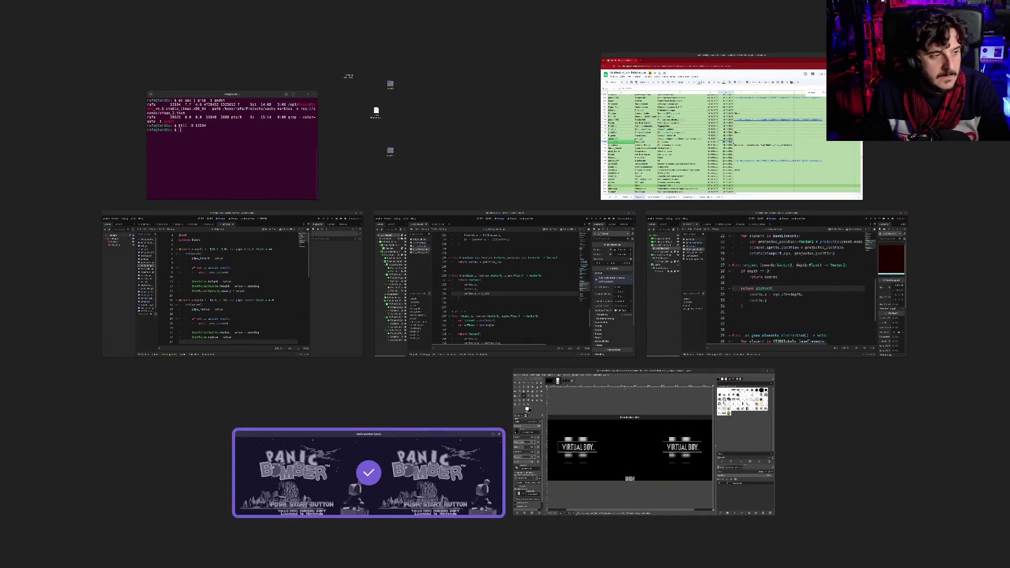
pyautogui.press('Return')
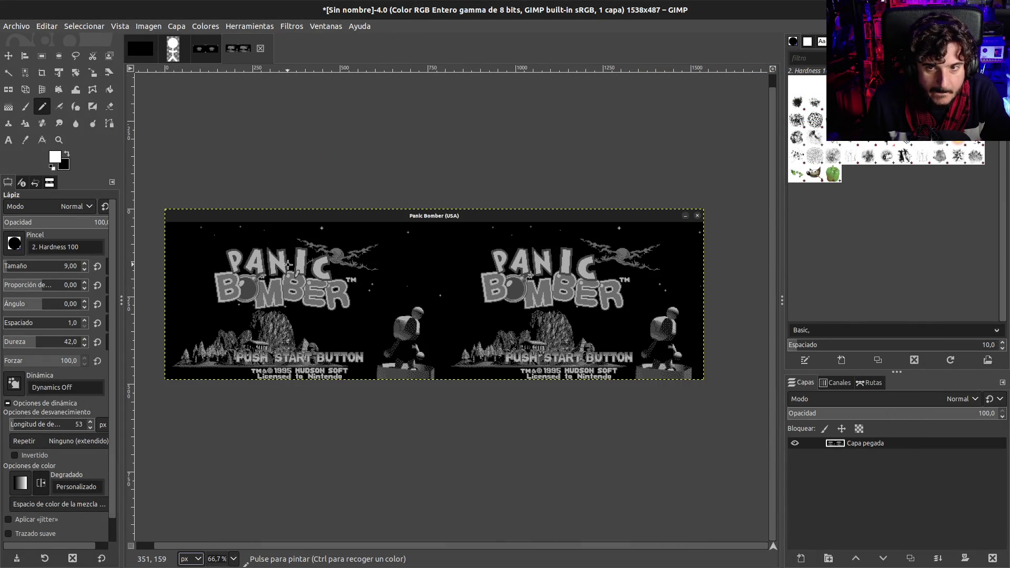
# Crop the canvas to the left 769 px half, copy it, then restore the full width
pyautogui.click(151, 26)
pyautogui.moveTo(165, 90)
pyautogui.click(192, 120)
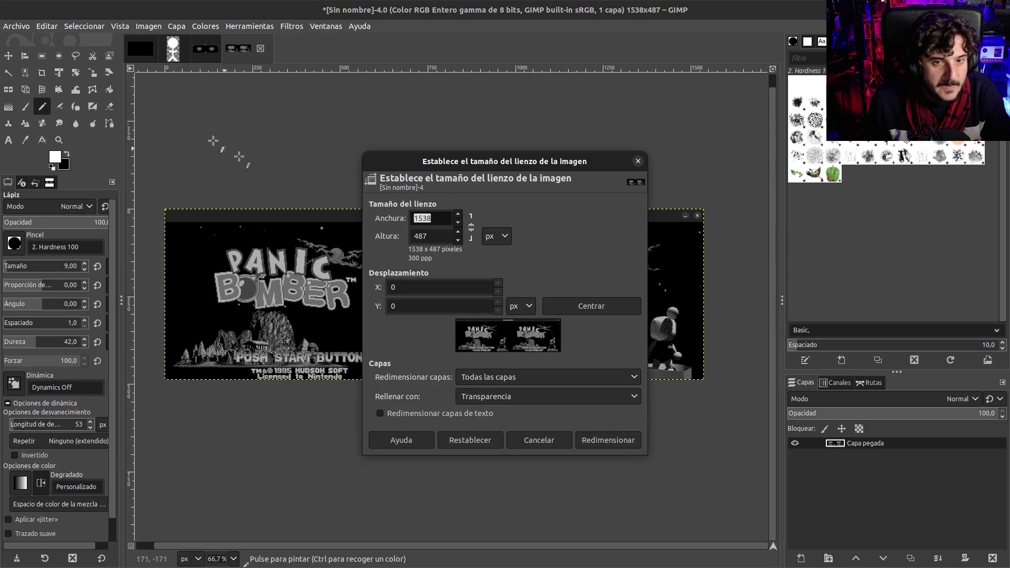
pyautogui.click(436, 212)
pyautogui.write('/')
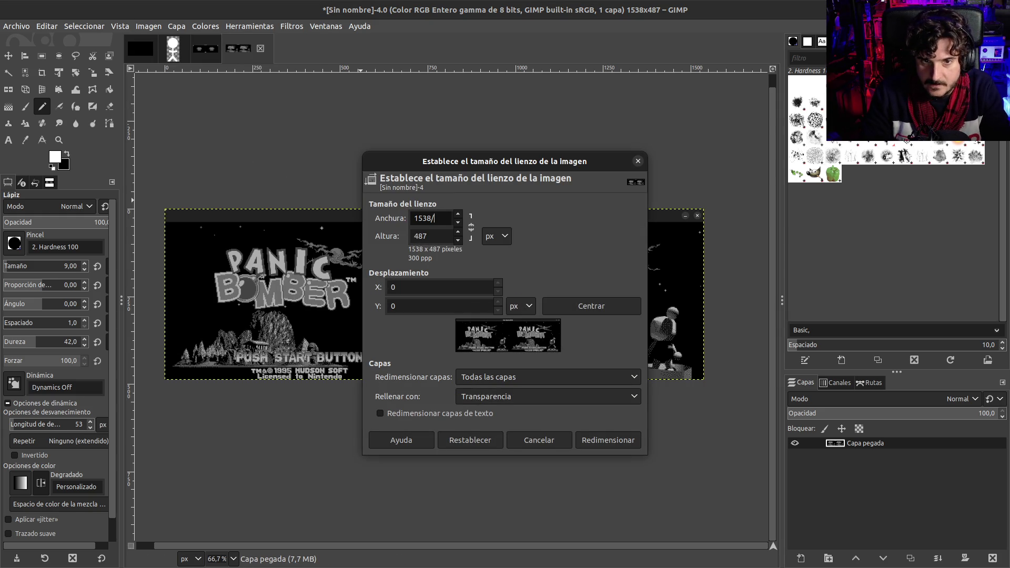
pyautogui.write('2')
pyautogui.press('Tab')
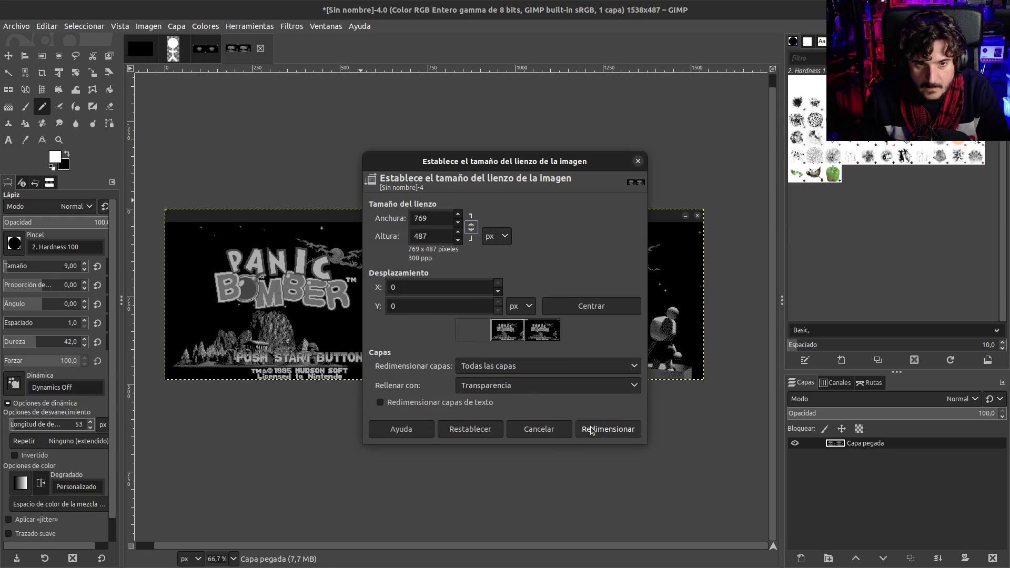
pyautogui.click(592, 430)
pyautogui.hotkey('ctrl', 'c')
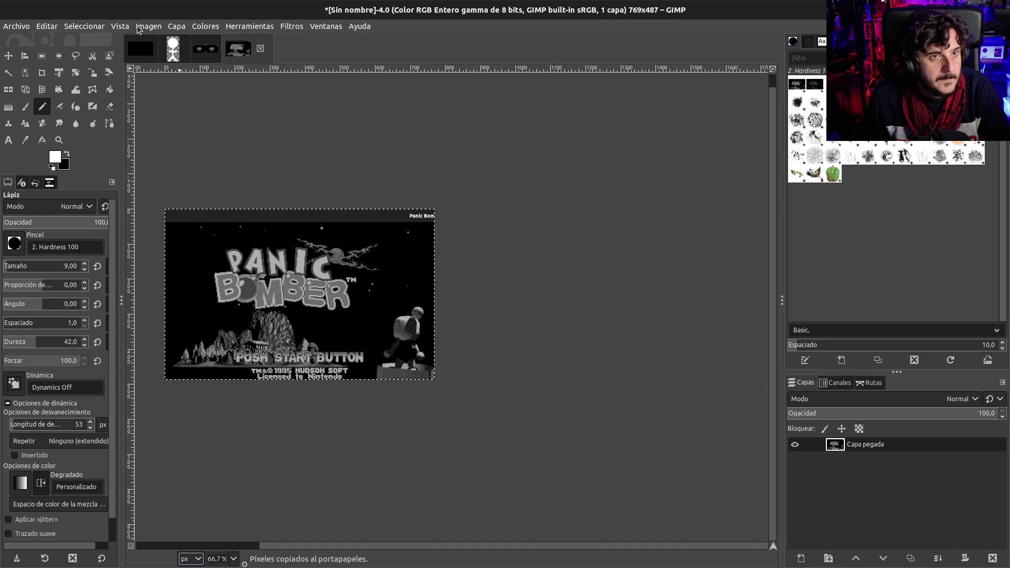
pyautogui.click(137, 25)
pyautogui.moveTo(177, 25)
pyautogui.press('Escape')
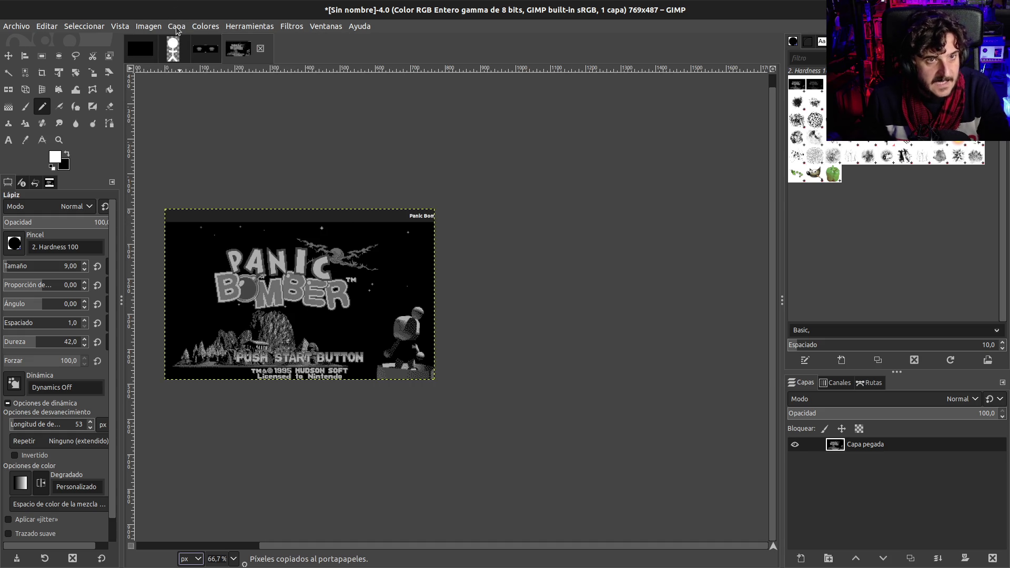
pyautogui.hotkey('ctrl', 'f')
# Resize the canvas to 769 px over the right half and paste the copied left half
pyautogui.click(148, 26)
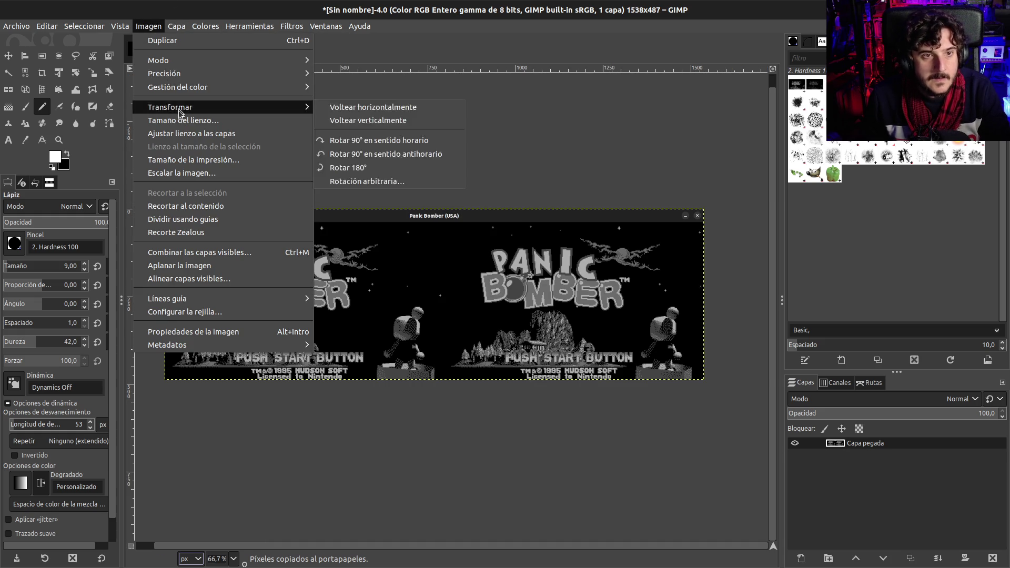
pyautogui.click(181, 121)
pyautogui.click(434, 219)
pyautogui.write('/2')
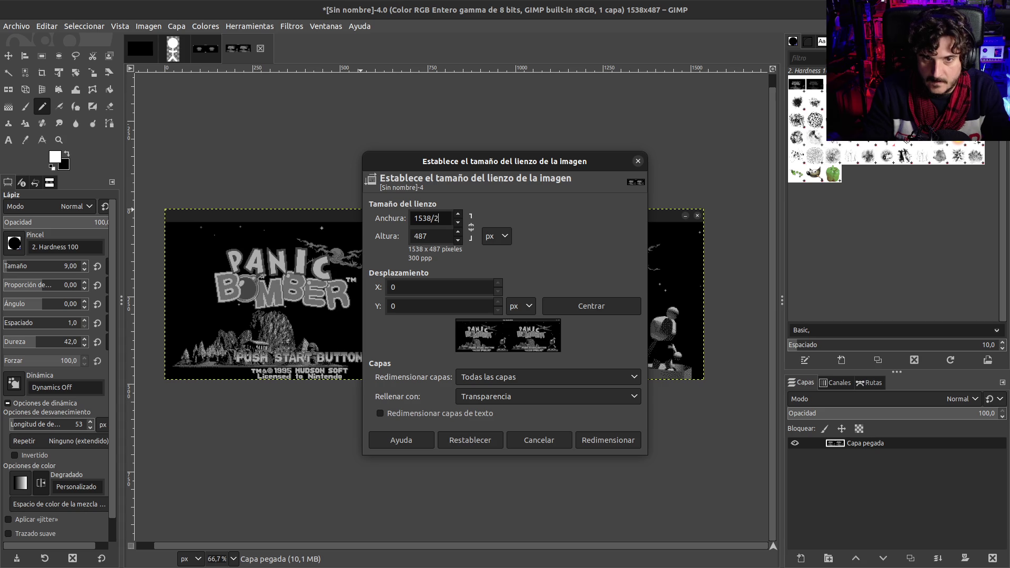
pyautogui.press('Tab')
pyautogui.moveTo(526, 328); pyautogui.dragTo(492, 329)
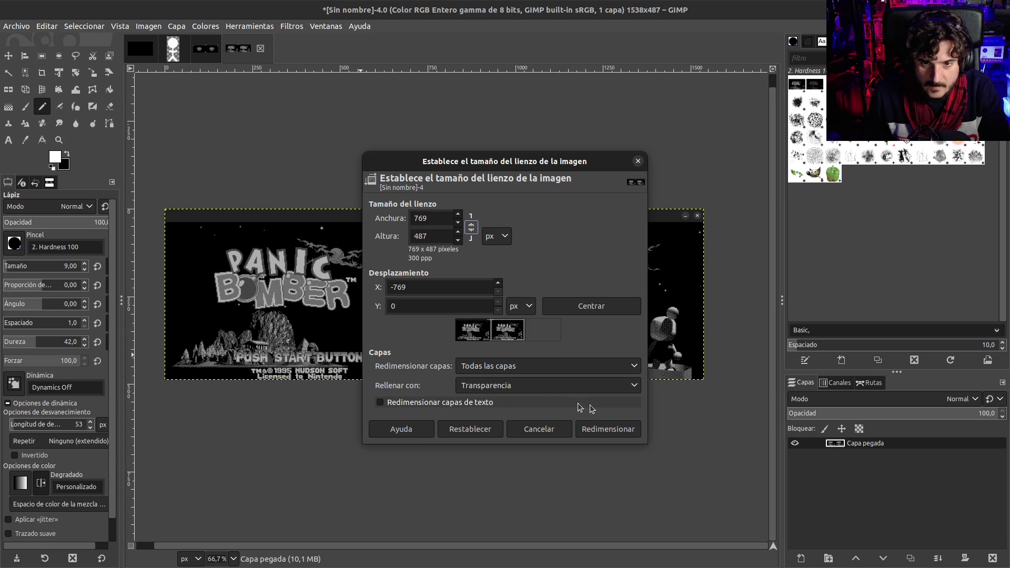
pyautogui.click(616, 436)
pyautogui.hotkey('ctrl', 'v')
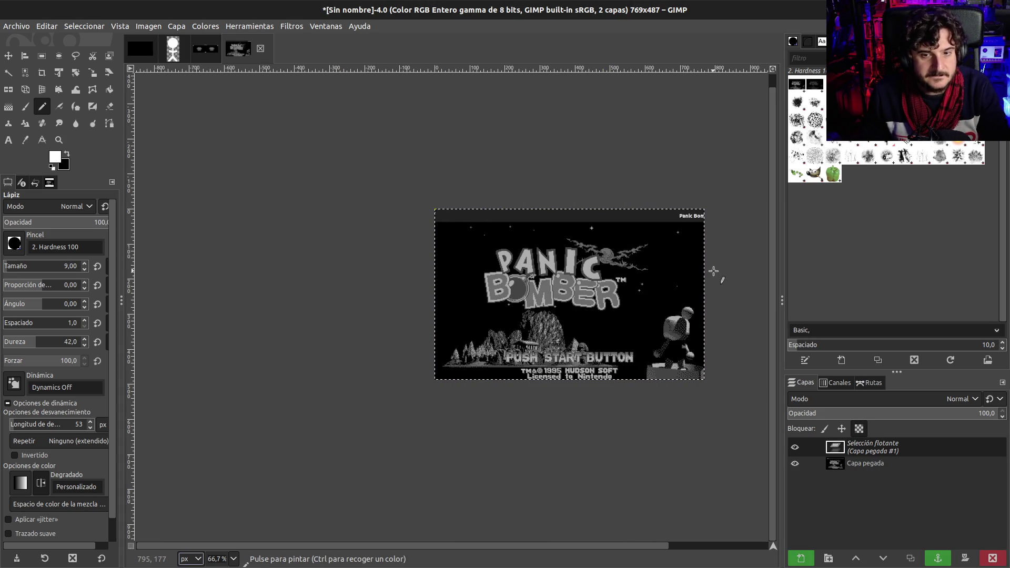
pyautogui.hscroll(3, 714, 271)
pyautogui.scroll(2, 427, 324)
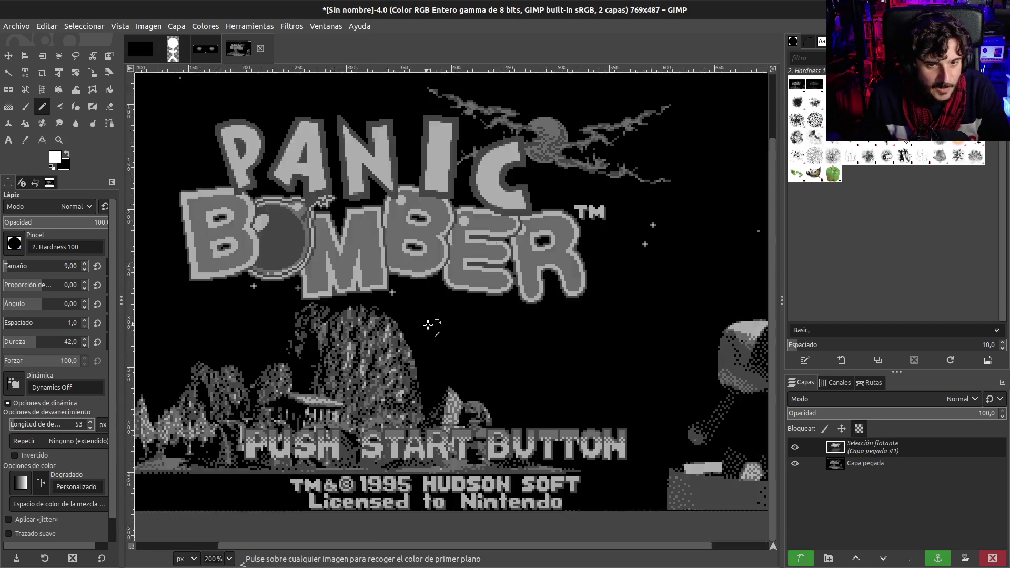
pyautogui.scroll(-1, 428, 325)
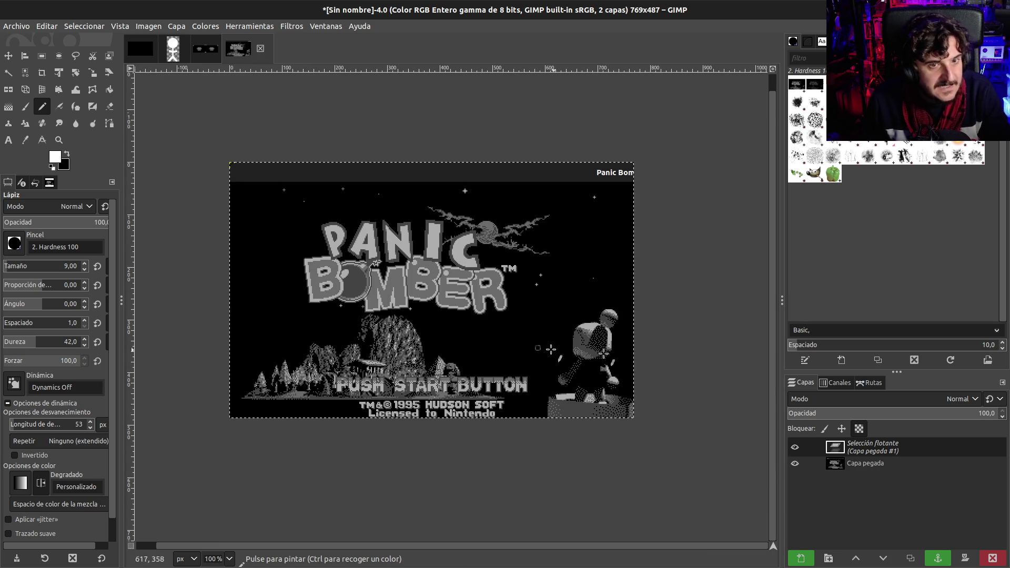
# Turn the floating paste into its own layer and start flipping the top layer's visibility
pyautogui.click(801, 559)
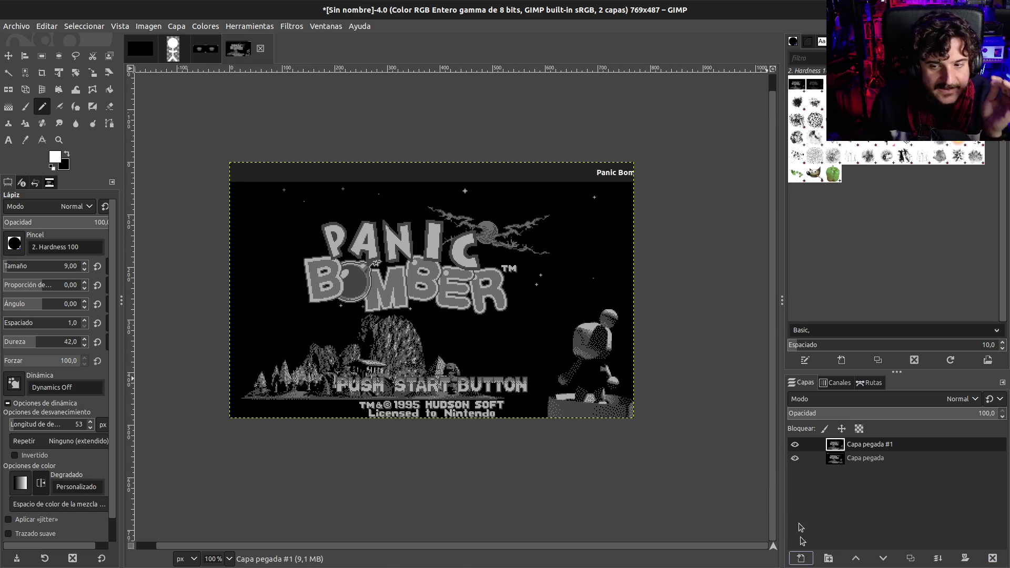
pyautogui.click(794, 445)
pyautogui.click(795, 445)
pyautogui.click(794, 445)
pyautogui.click(794, 445)
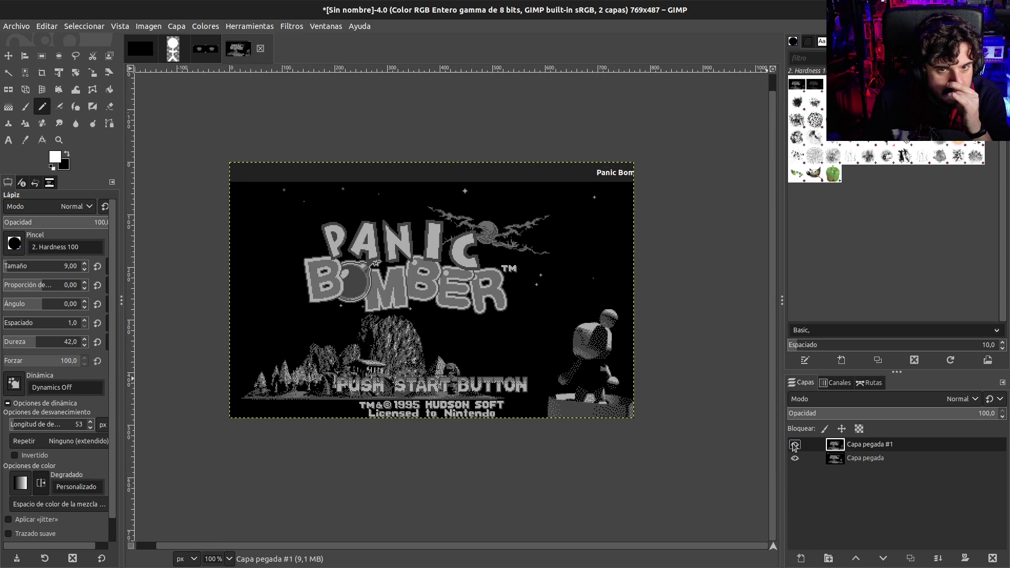
pyautogui.click(794, 445)
# Keep toggling the top layer to compare the left and right eye screenshots
pyautogui.click(794, 445)
pyautogui.click(794, 445)
pyautogui.click(795, 445)
pyautogui.click(794, 445)
pyautogui.click(794, 445)
pyautogui.click(794, 445)
pyautogui.click(794, 445)
pyautogui.click(794, 445)
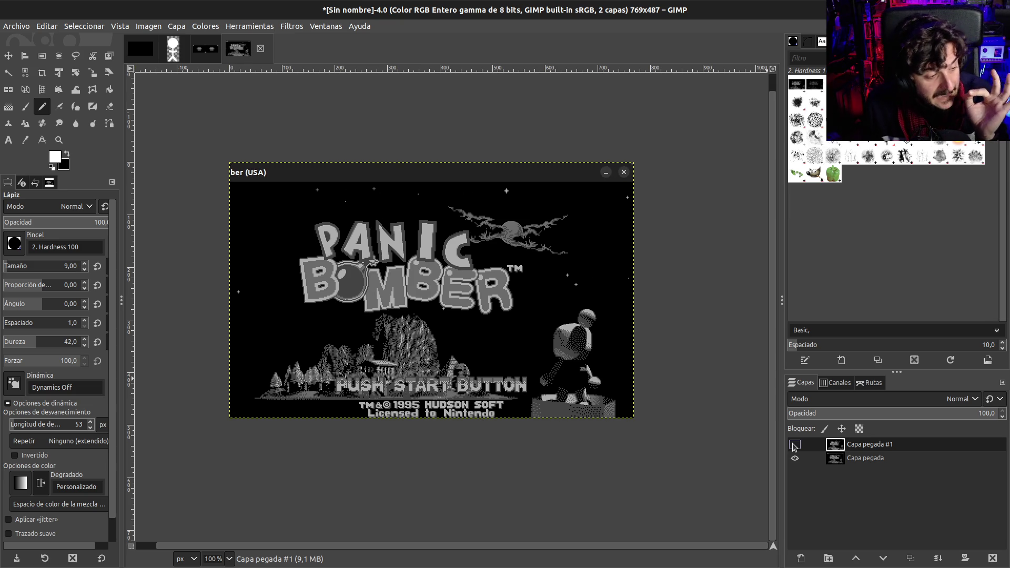
pyautogui.click(794, 445)
pyautogui.click(794, 445)
pyautogui.click(795, 445)
pyautogui.click(794, 445)
pyautogui.click(795, 445)
pyautogui.click(795, 445)
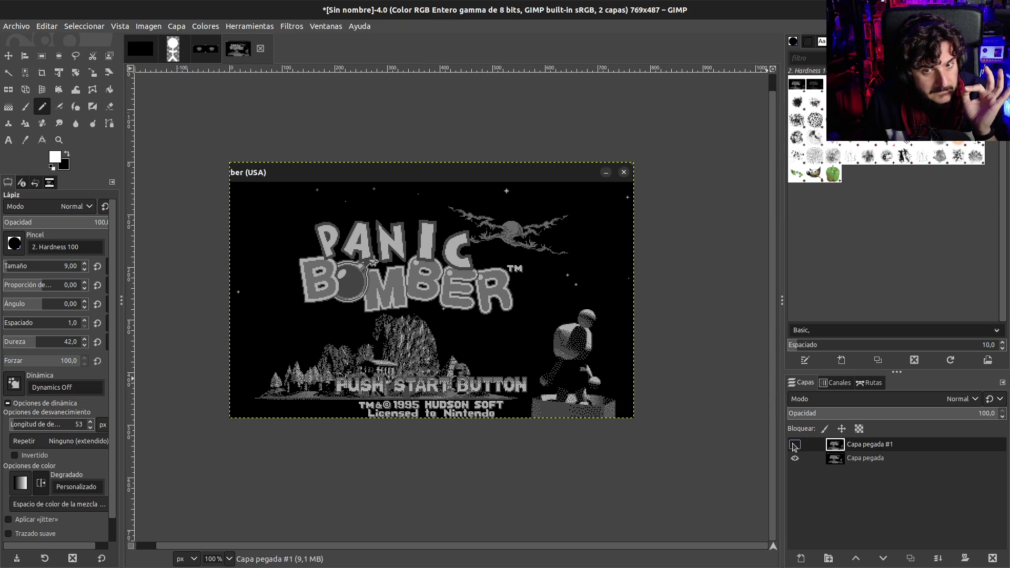
pyautogui.click(794, 445)
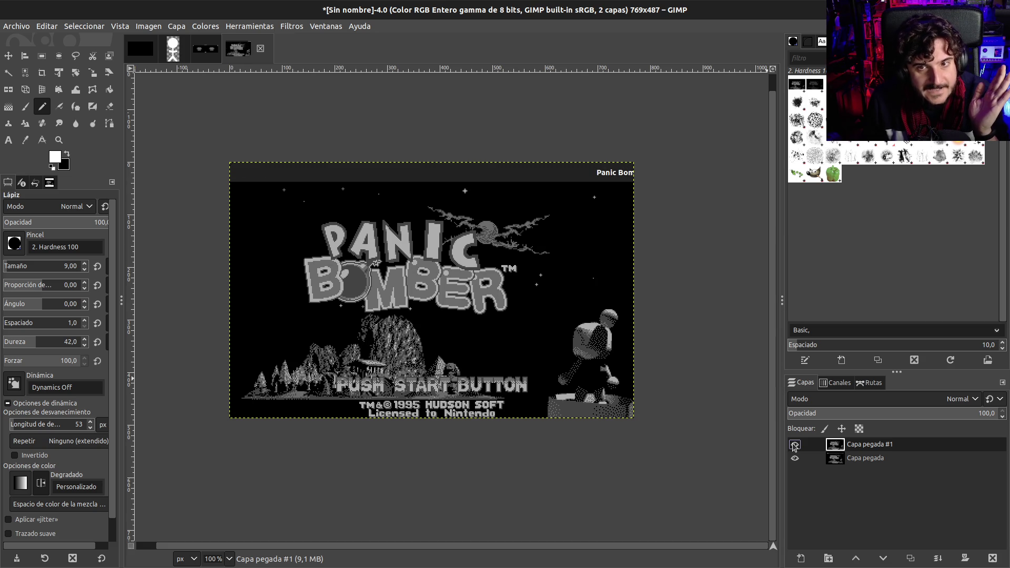
pyautogui.click(794, 445)
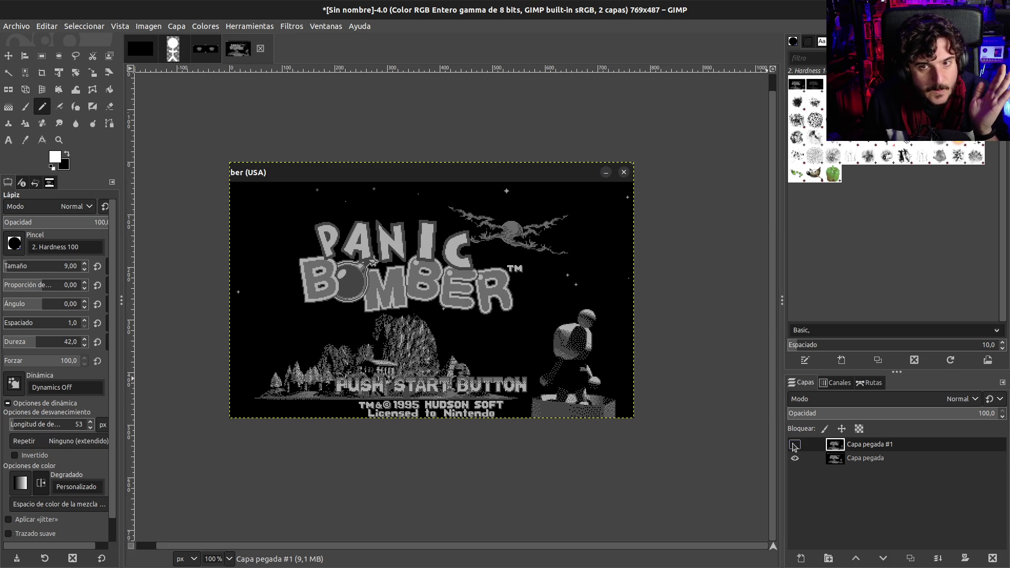
pyautogui.click(794, 446)
pyautogui.click(794, 445)
pyautogui.click(795, 445)
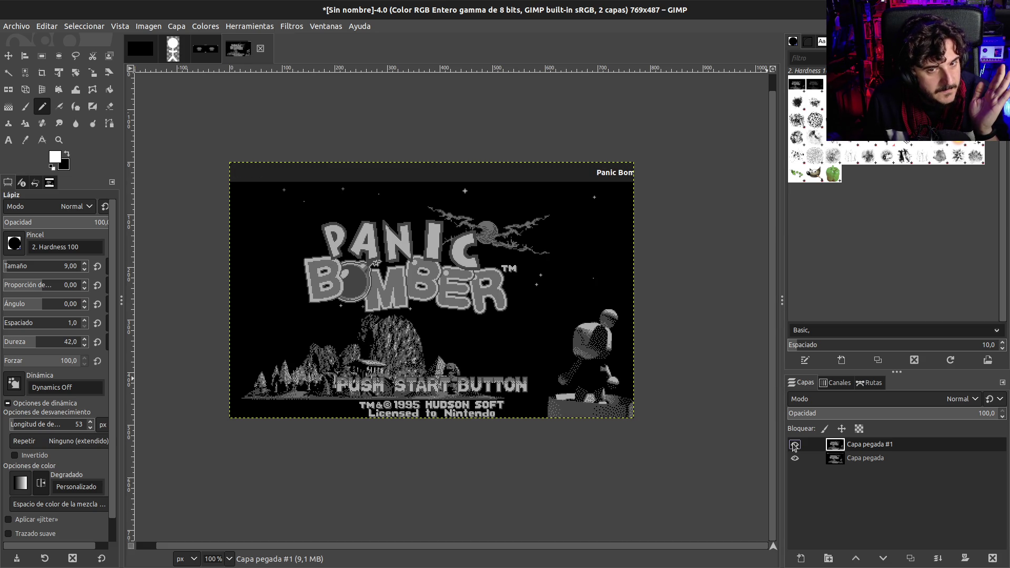
pyautogui.click(795, 445)
pyautogui.click(795, 445)
pyautogui.click(795, 445)
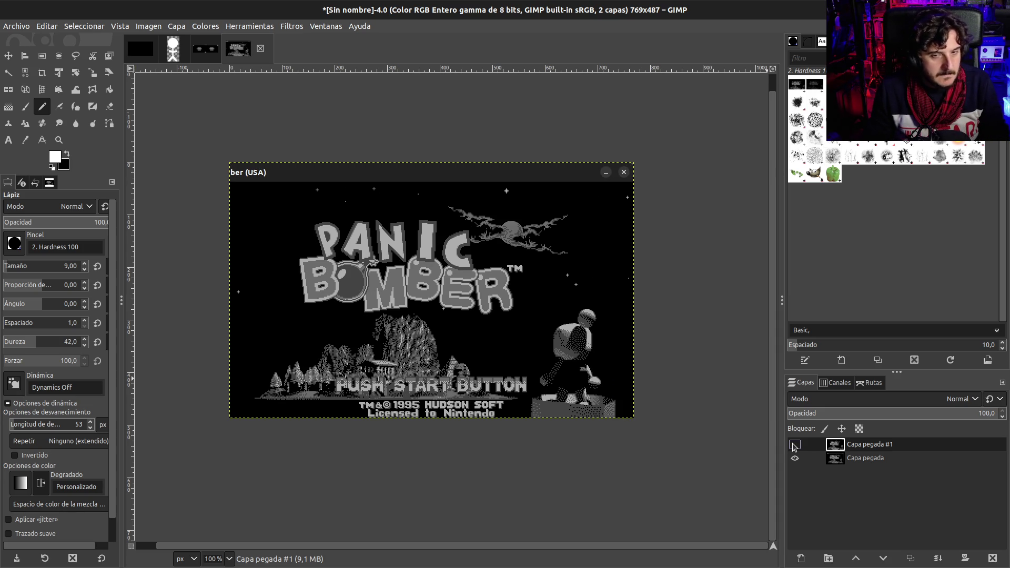
pyautogui.click(794, 445)
pyautogui.click(794, 445)
pyautogui.click(794, 445)
pyautogui.click(795, 445)
pyautogui.click(795, 445)
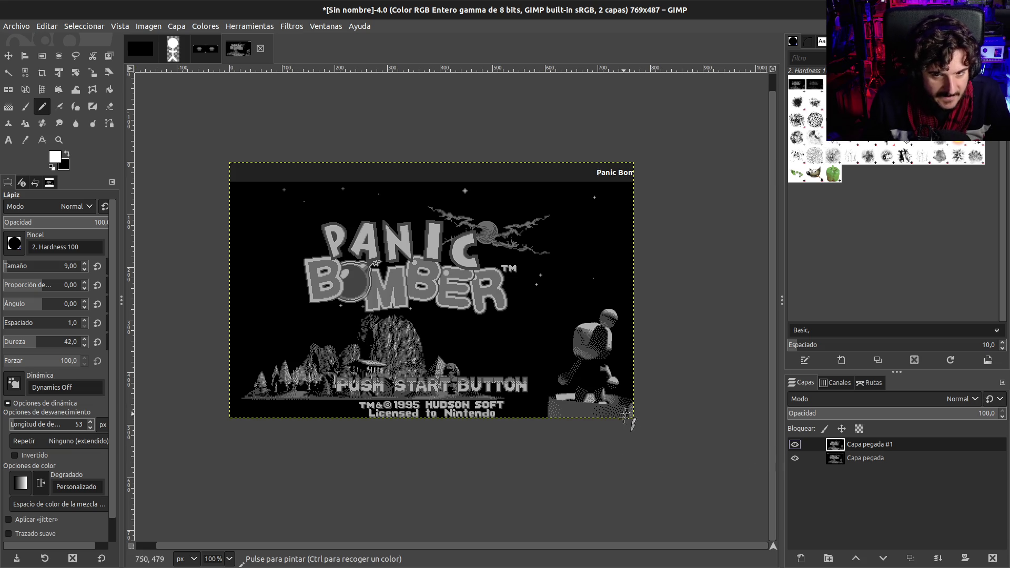
pyautogui.click(795, 445)
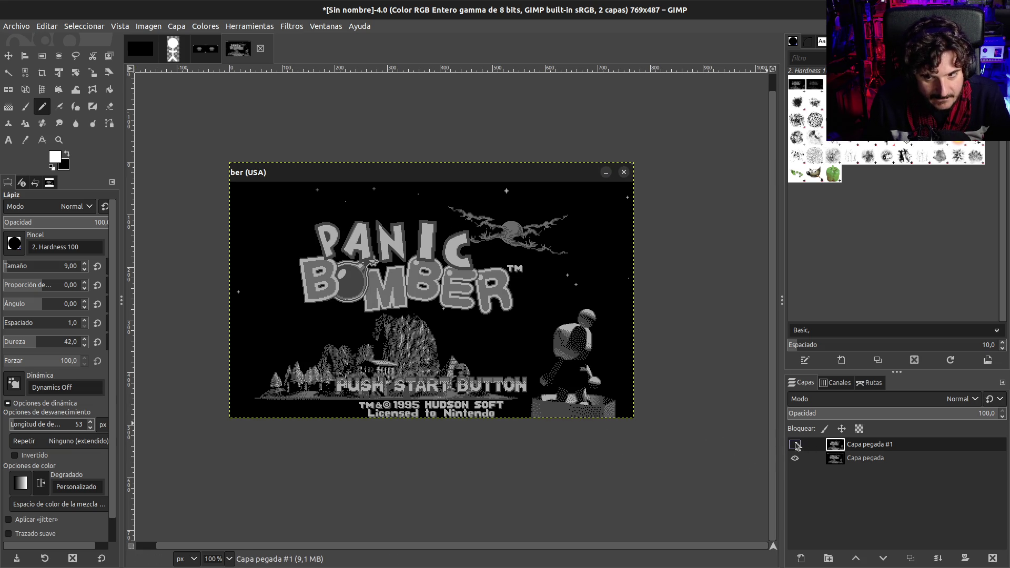
pyautogui.click(795, 445)
pyautogui.click(795, 445)
pyautogui.click(795, 445)
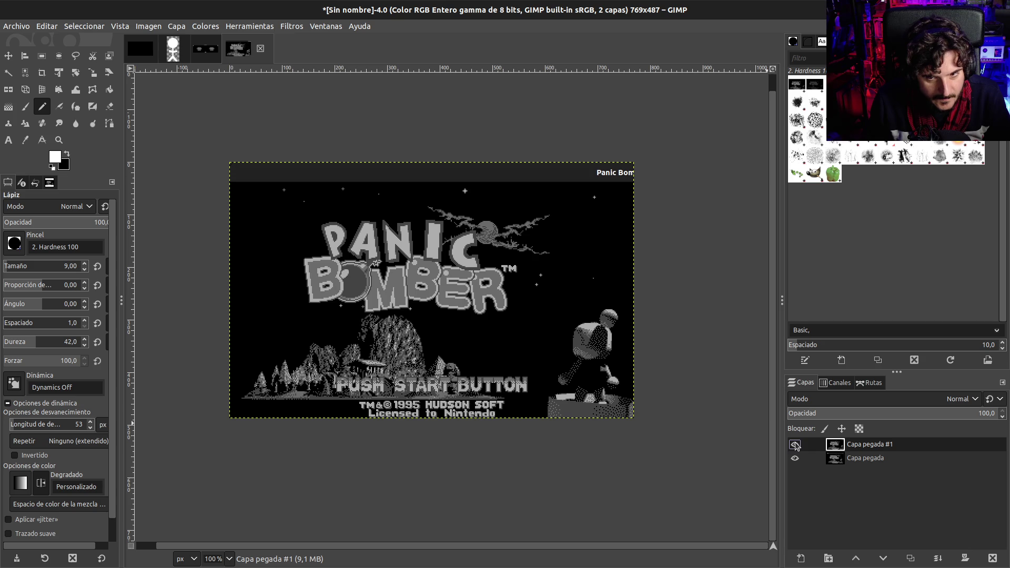
pyautogui.click(794, 445)
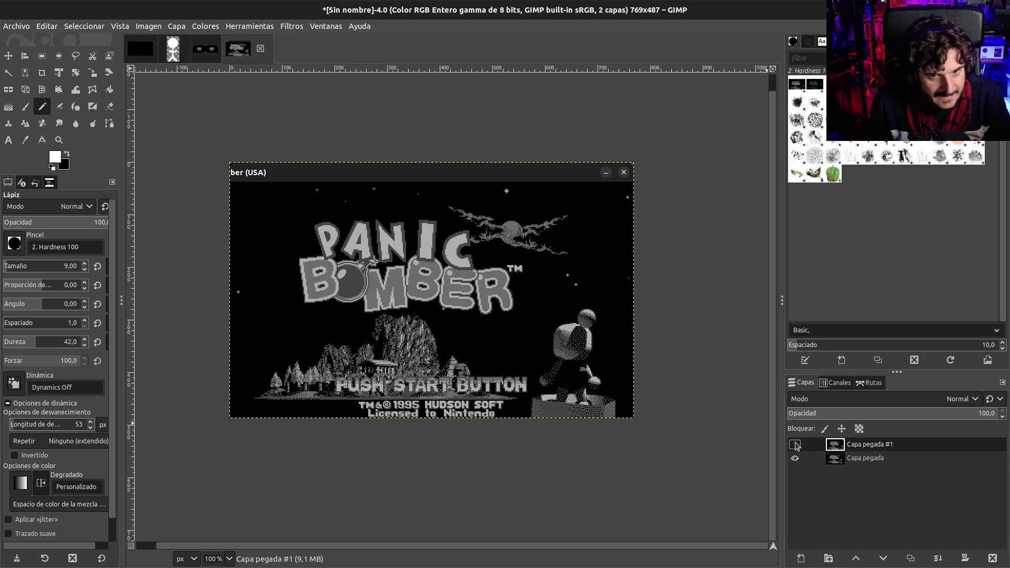
pyautogui.click(795, 445)
pyautogui.click(795, 445)
pyautogui.click(795, 446)
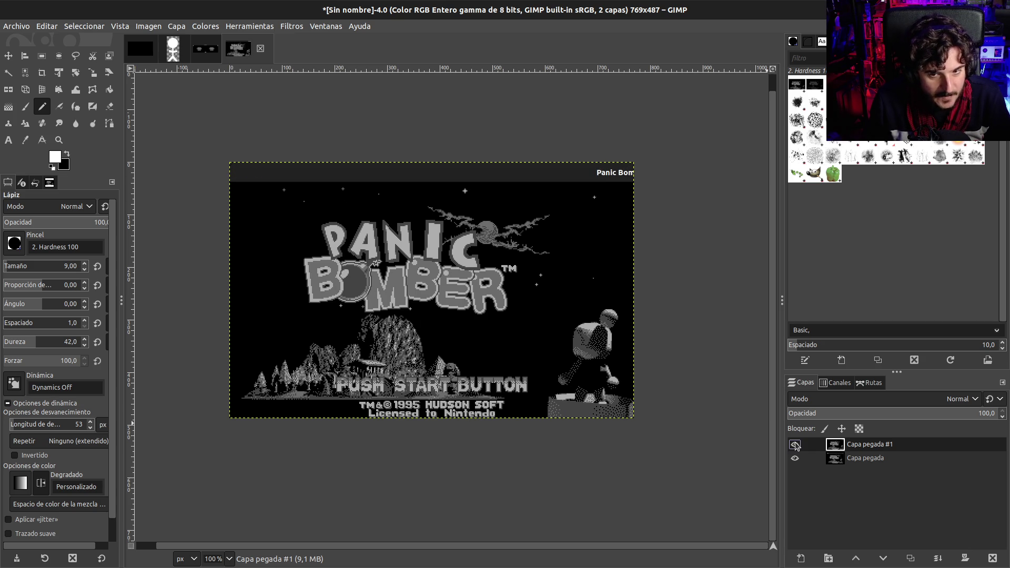
pyautogui.click(796, 445)
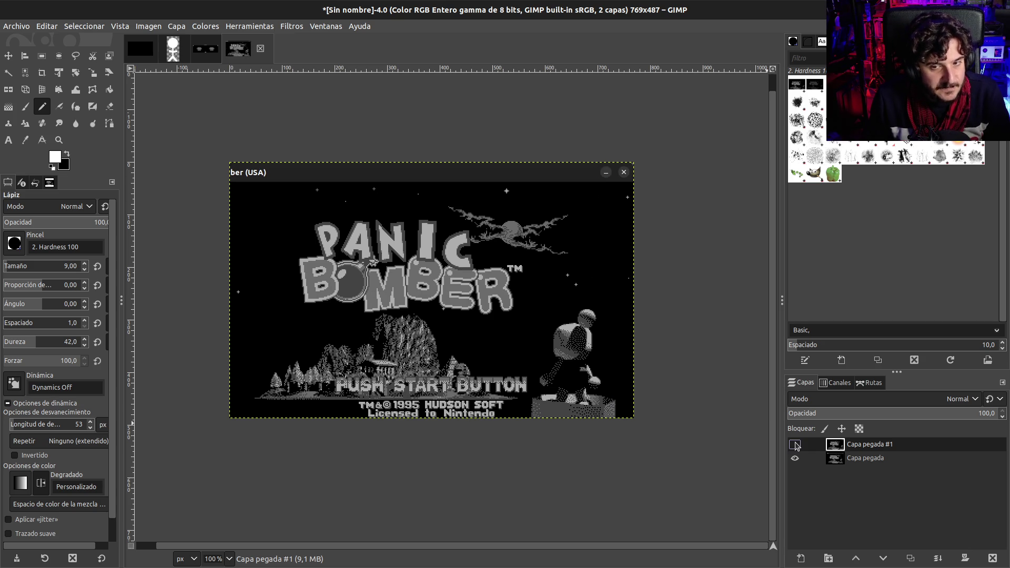
pyautogui.click(795, 445)
pyautogui.click(795, 445)
pyautogui.click(795, 445)
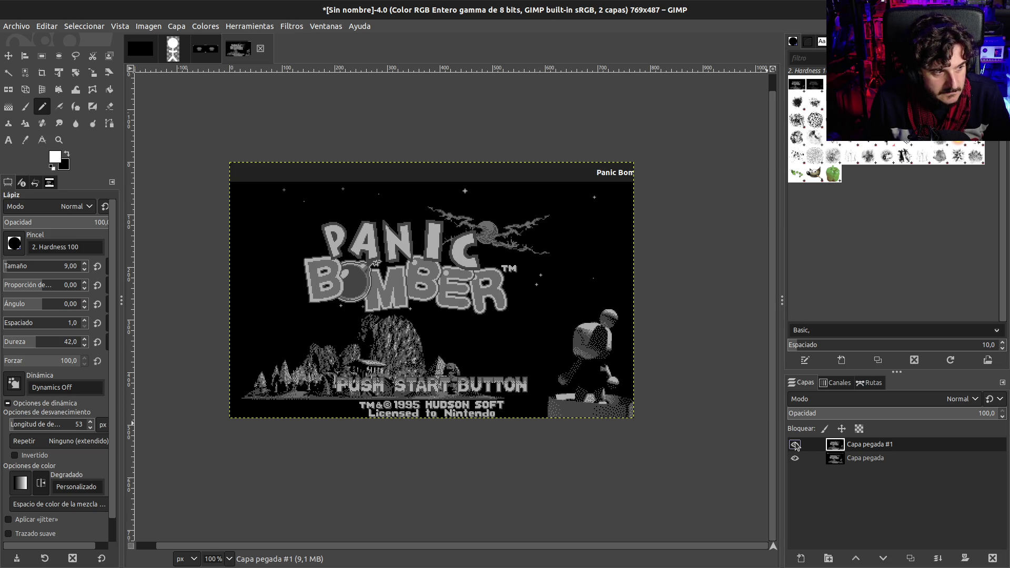
pyautogui.click(795, 445)
pyautogui.click(795, 445)
pyautogui.click(795, 445)
pyautogui.click(795, 445)
pyautogui.click(795, 445)
pyautogui.click(795, 445)
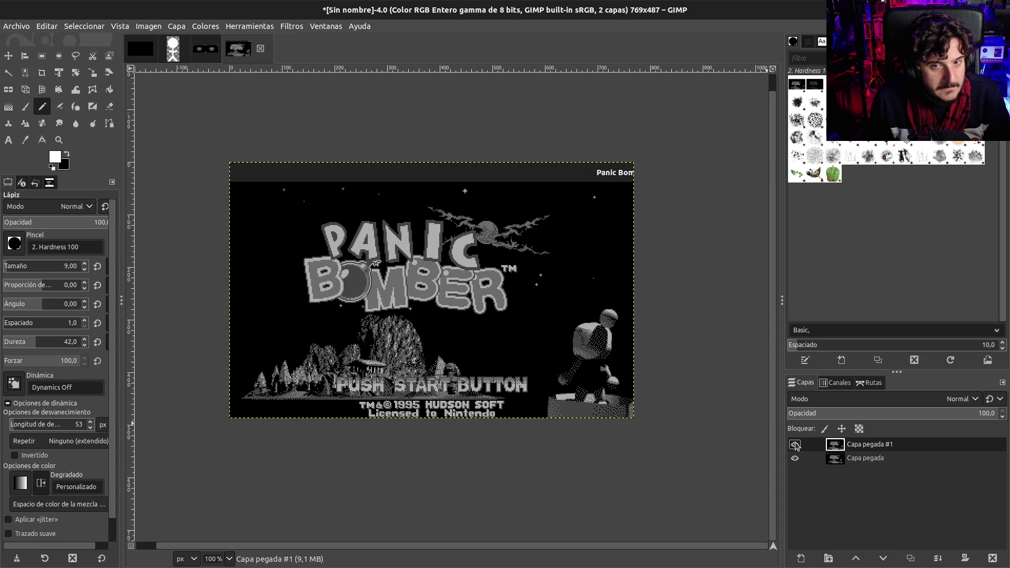
pyautogui.click(795, 445)
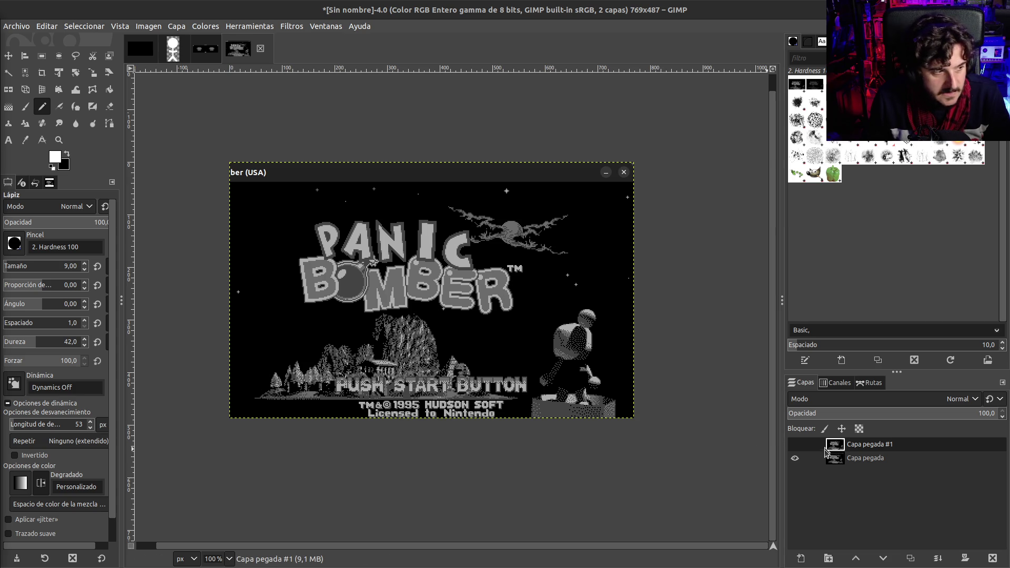
pyautogui.click(796, 446)
pyautogui.click(797, 446)
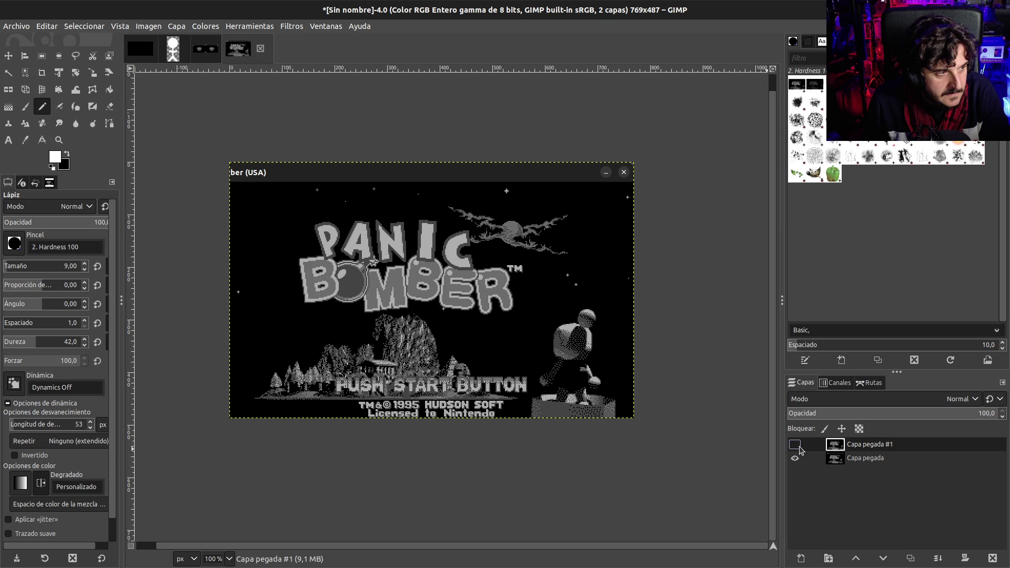
# Flip Capa pegada #1 a few more times, leaving it visible on top
pyautogui.click(799, 447)
pyautogui.click(799, 447)
pyautogui.click(799, 448)
pyautogui.click(799, 447)
pyautogui.click(799, 448)
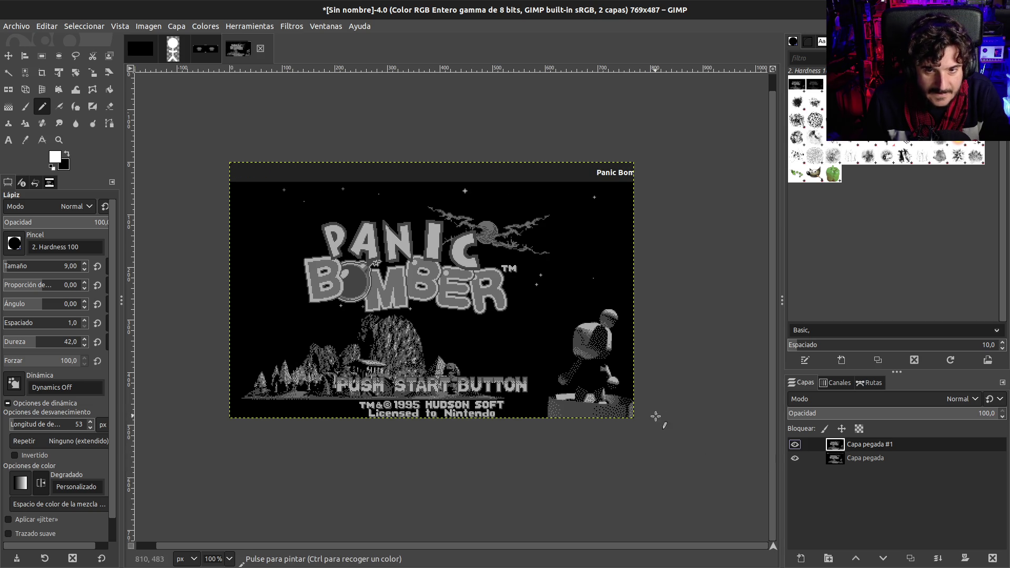
# Zoom to 300% and flip Capa pegada #1 to compare the two Bomberman figures
pyautogui.press('2')
pyautogui.press('+')
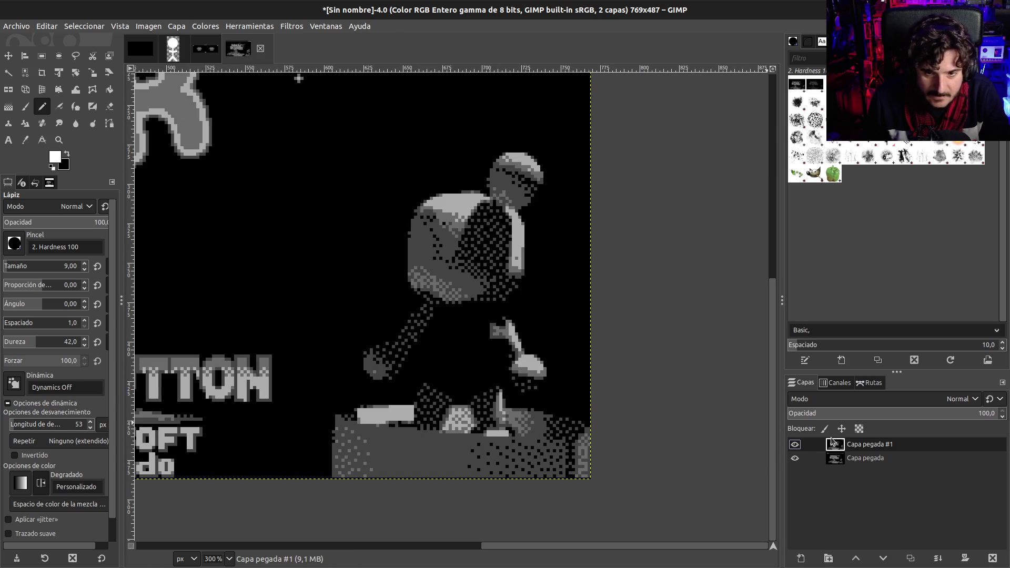
pyautogui.click(795, 445)
pyautogui.click(795, 444)
pyautogui.click(795, 444)
pyautogui.click(795, 445)
pyautogui.click(795, 445)
pyautogui.click(795, 445)
pyautogui.click(794, 443)
pyautogui.click(794, 443)
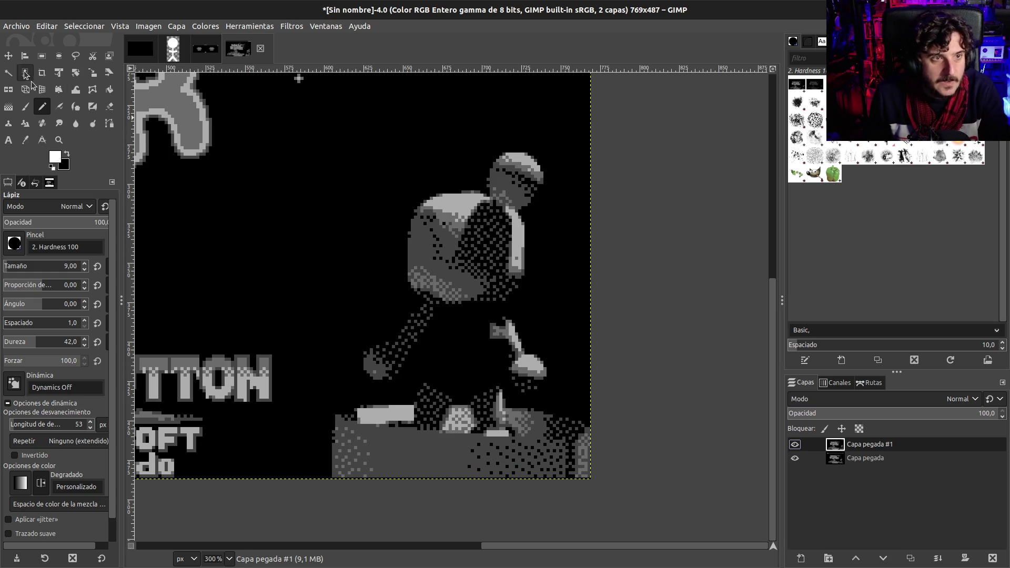
# Draw a rectangle selection around the right-side Bomberman figure and adjust its edges
pyautogui.click(42, 56)
pyautogui.moveTo(333, 132)
pyautogui.mouseDown()
pyautogui.moveTo(588, 424)
pyautogui.moveTo(597, 501)
pyautogui.mouseUp()
pyautogui.moveTo(353, 317); pyautogui.dragTo(338, 317)
pyautogui.moveTo(953, 414)
pyautogui.mouseDown()
pyautogui.moveTo(904, 418)
pyautogui.moveTo(1002, 413)
pyautogui.mouseUp()
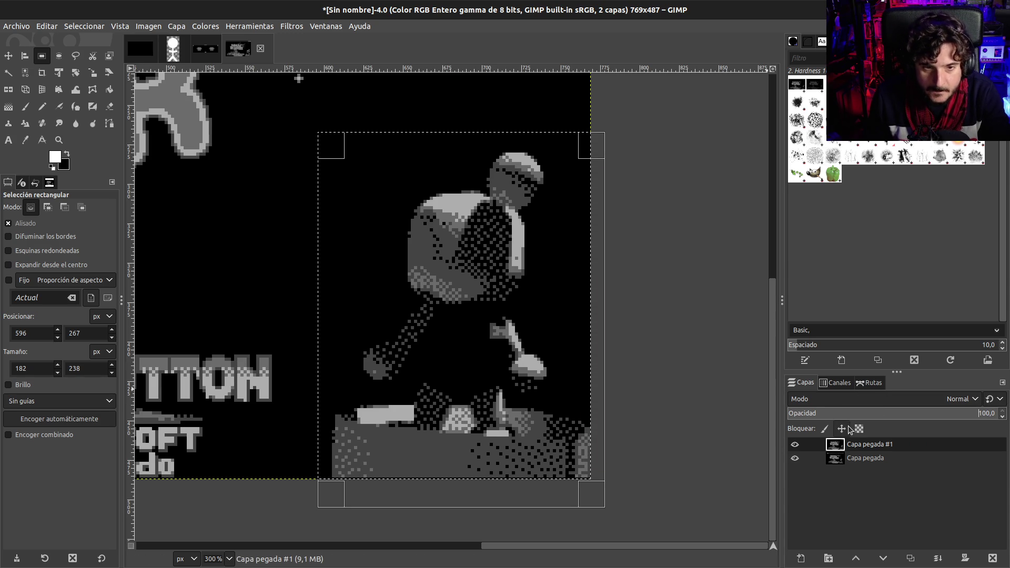
pyautogui.moveTo(342, 354); pyautogui.dragTo(354, 353)
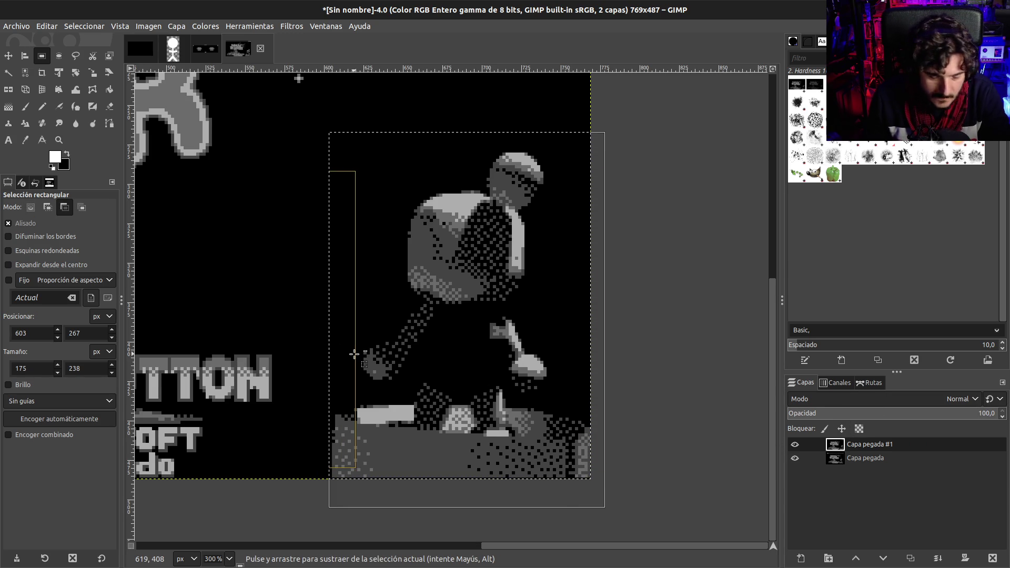
# Cut the selected figure to the clipboard, then undo to restore the image
pyautogui.hotkey('ctrl', 'x')
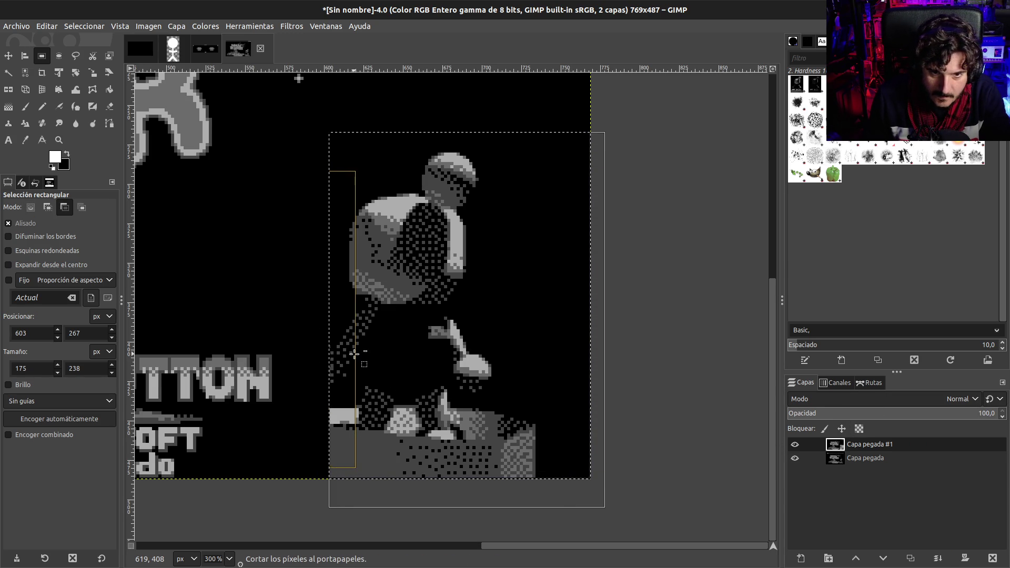
pyautogui.hotkey('ctrl', 'z')
pyautogui.hotkey('ctrl', 'y')
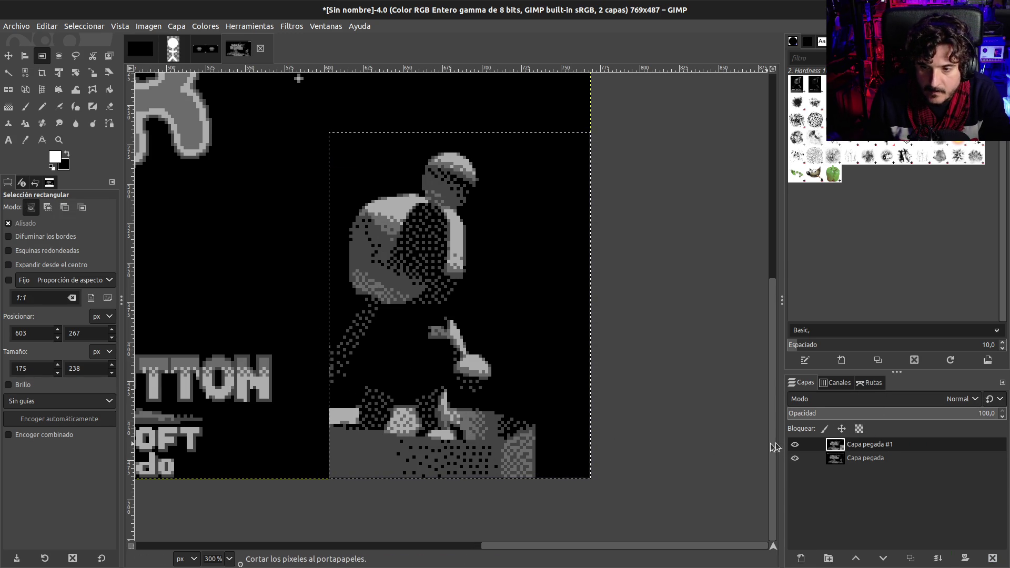
pyautogui.hotkey('ctrl', 'z')
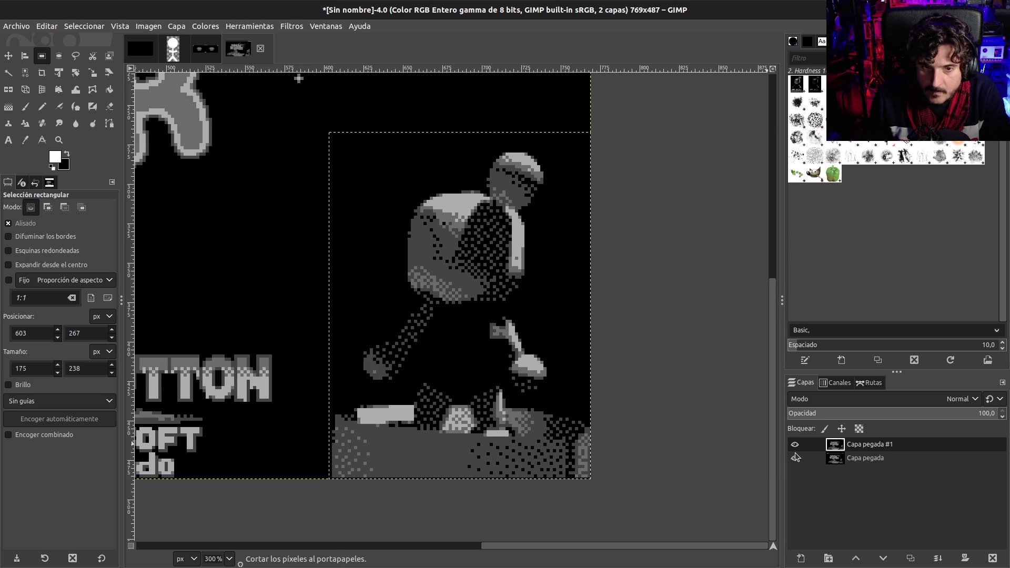
pyautogui.click(800, 559)
# Add a transparent layer, paste the figure as Capa pegada #2, and hide Layer and Capa pegada #1
pyautogui.click(949, 553)
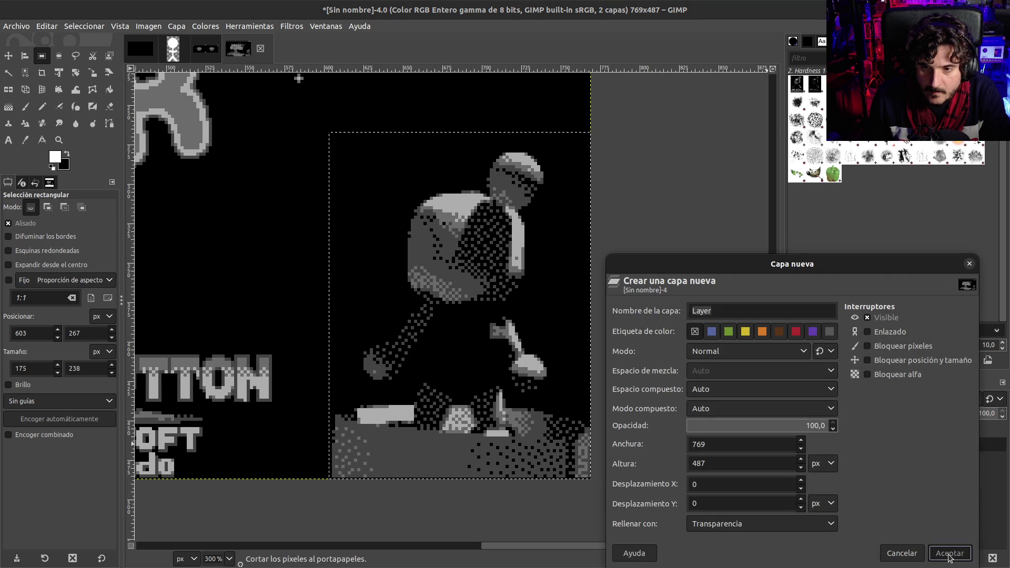
pyautogui.hotkey('ctrl', 'v')
pyautogui.click(805, 558)
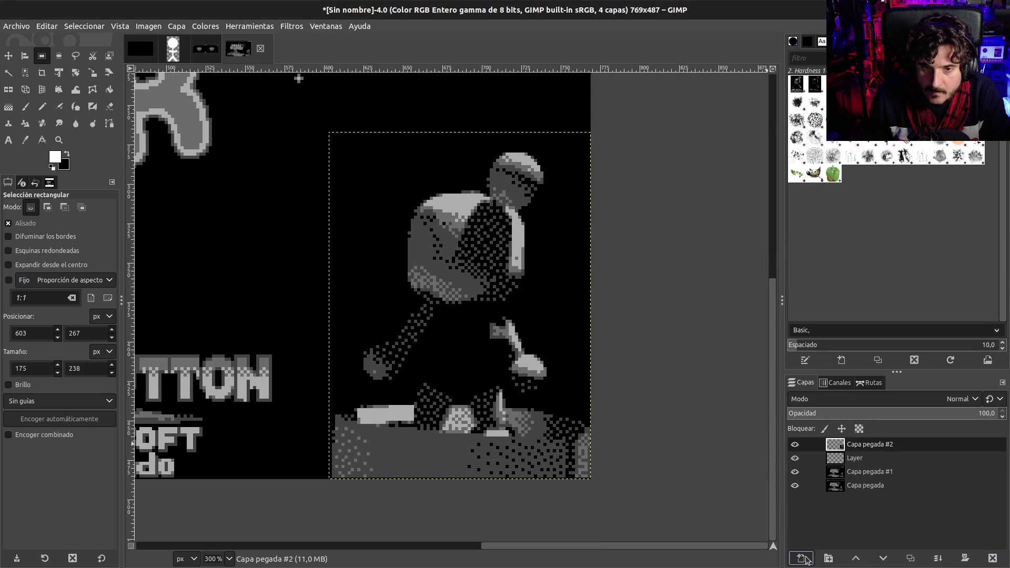
pyautogui.click(795, 459)
pyautogui.click(792, 470)
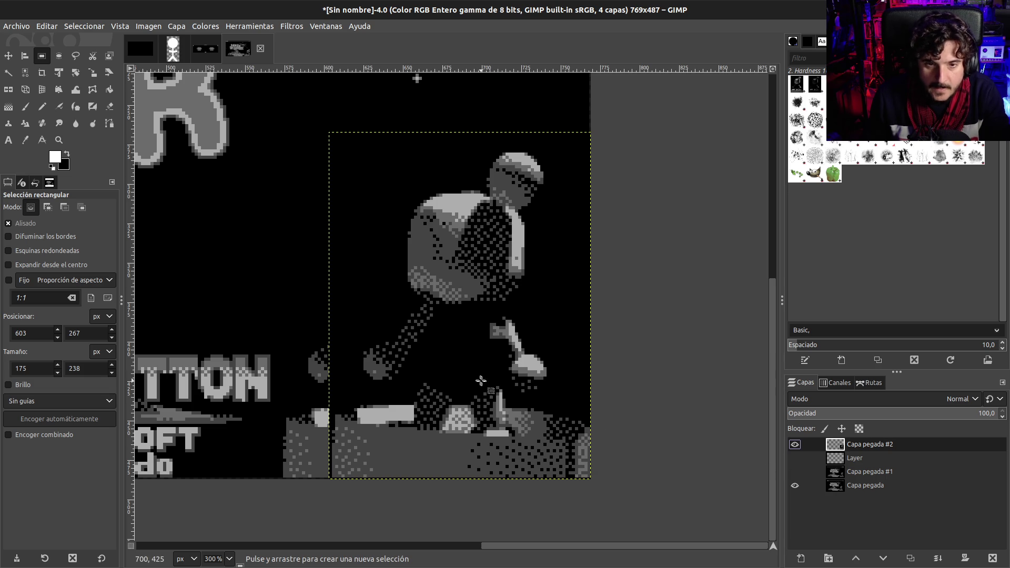
# Nudge Capa pegada #2 left at lowered opacity until it aligns, then restore full opacity
pyautogui.click(5, 54)
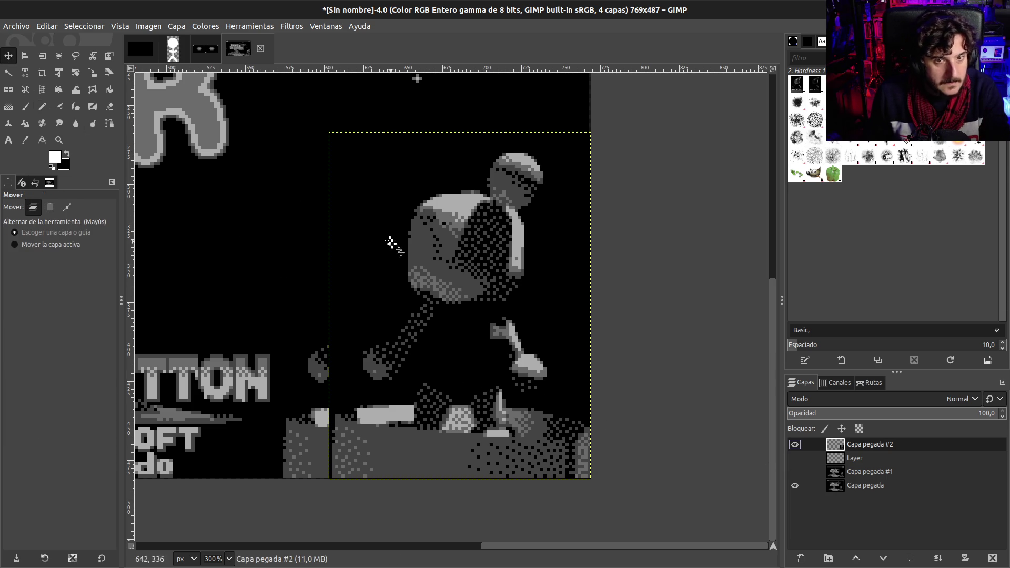
pyautogui.moveTo(449, 278); pyautogui.dragTo(447, 277)
pyautogui.press('Left')
pyautogui.press('Left')
pyautogui.press('Left')
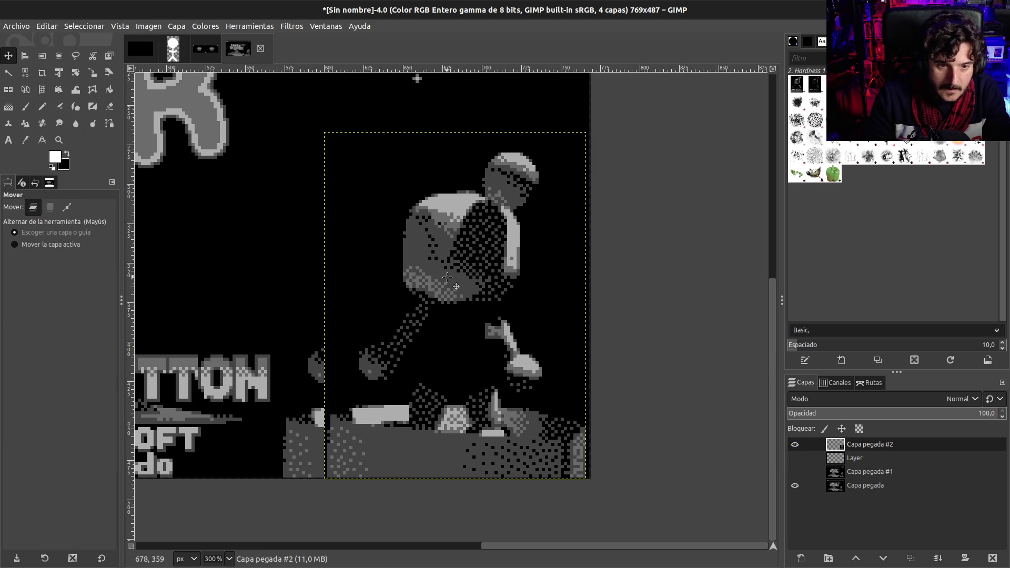
pyautogui.press('Left')
pyautogui.press('Left')
pyautogui.press('Left')
pyautogui.press('Right')
pyautogui.press('Right')
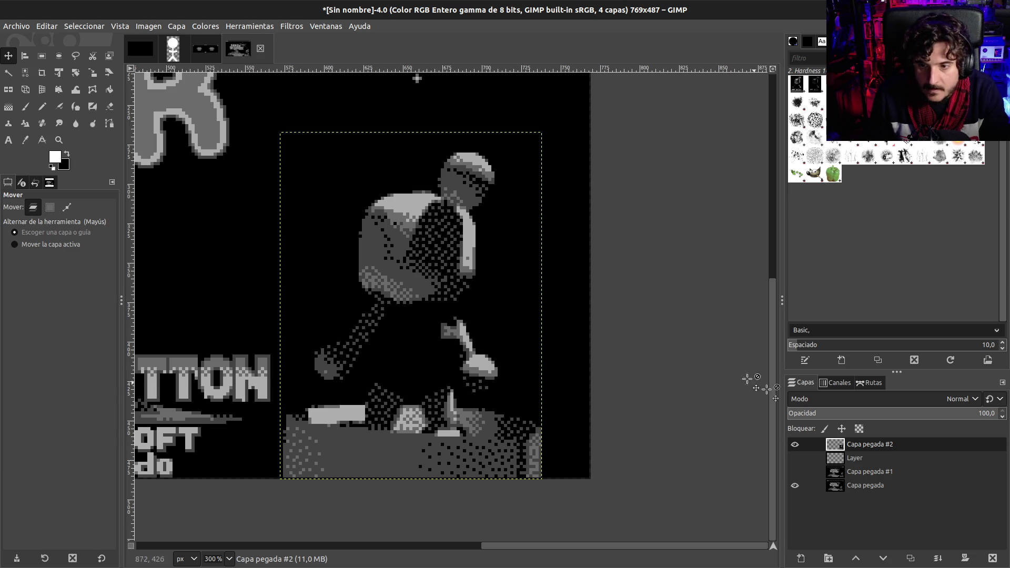
pyautogui.moveTo(882, 412); pyautogui.dragTo(872, 413)
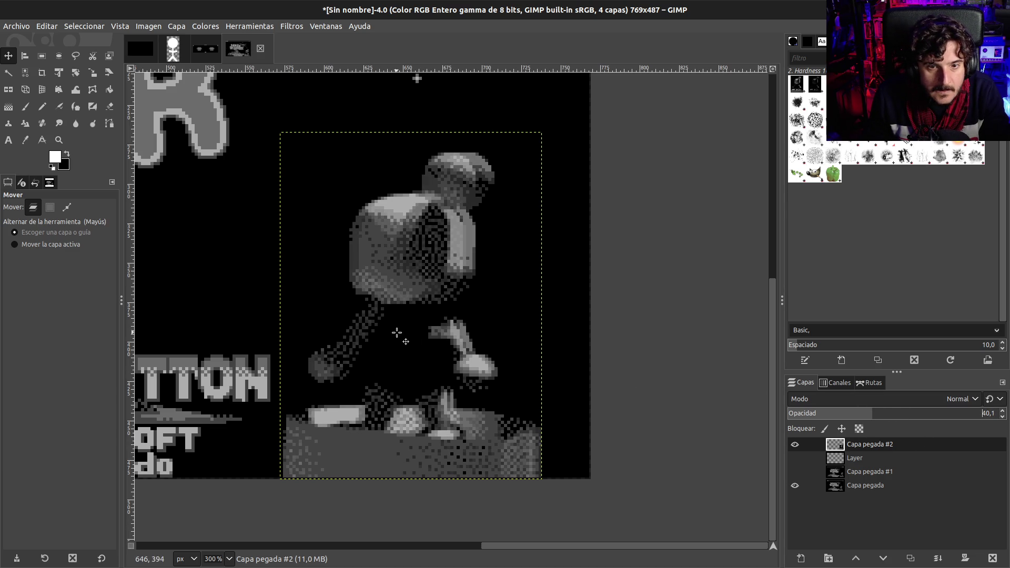
pyautogui.press('Left')
pyautogui.press('Left')
pyautogui.press('Left')
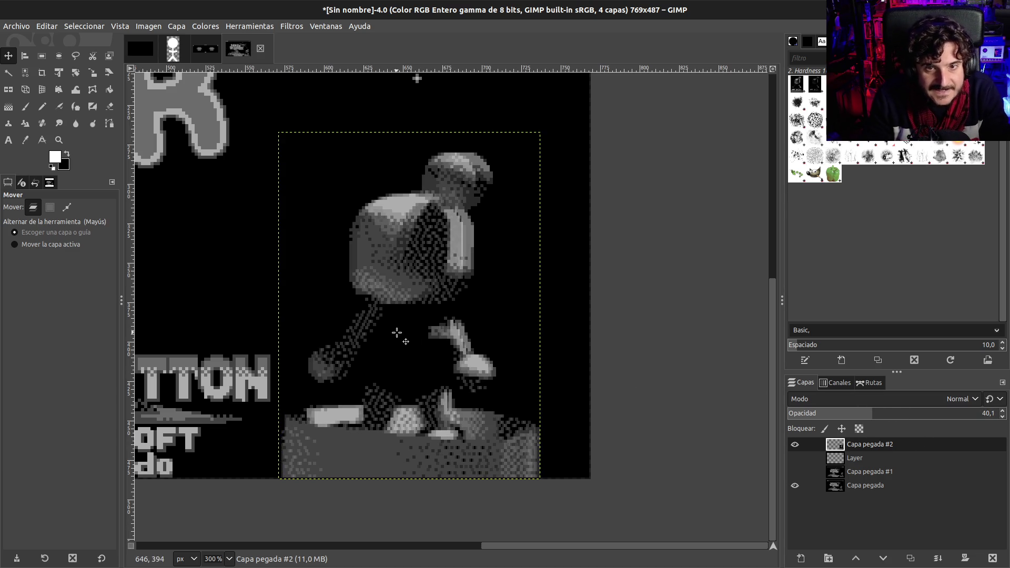
pyautogui.press('Left')
pyautogui.press('Left')
pyautogui.press('Left')
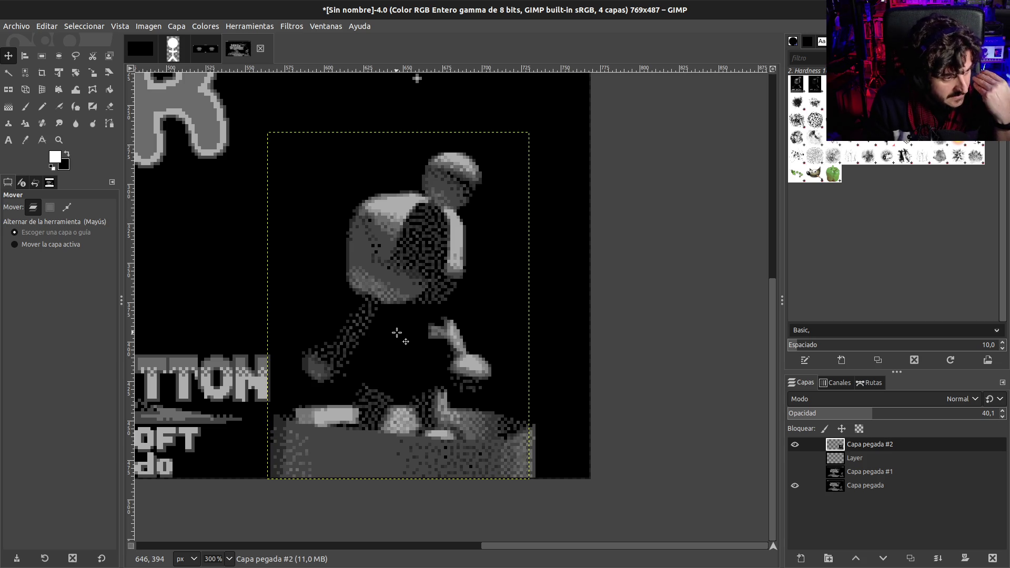
pyautogui.press('Left')
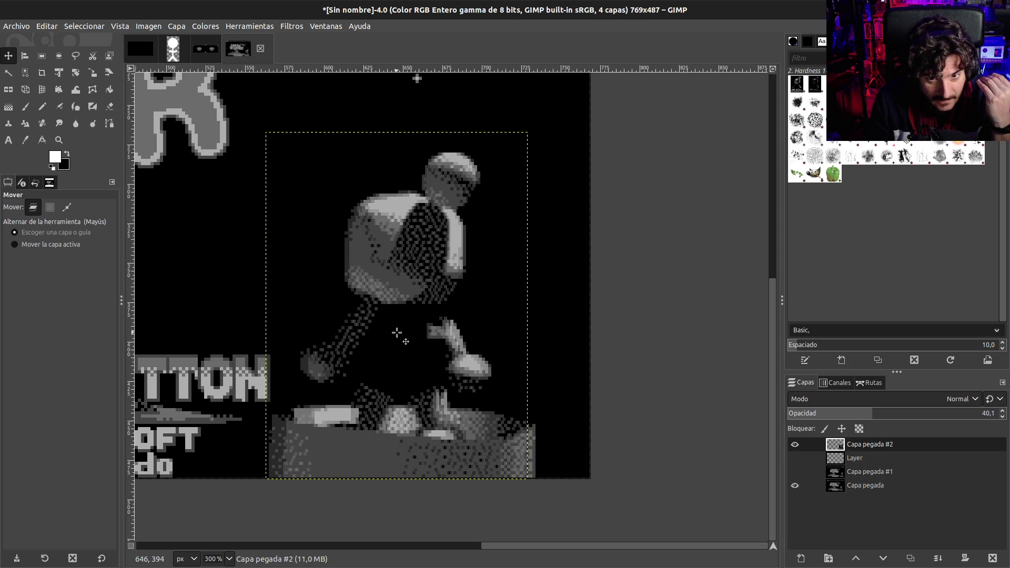
pyautogui.moveTo(842, 413); pyautogui.dragTo(1007, 401)
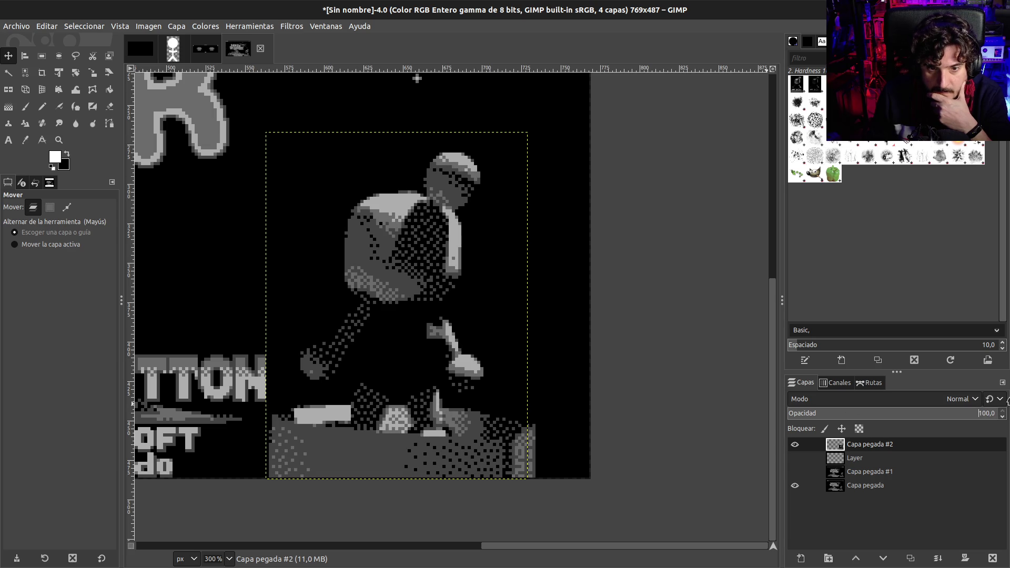
# Toggle Capa pegada #2's visibility to check its alignment with the lower figure
pyautogui.click(797, 446)
pyautogui.click(797, 447)
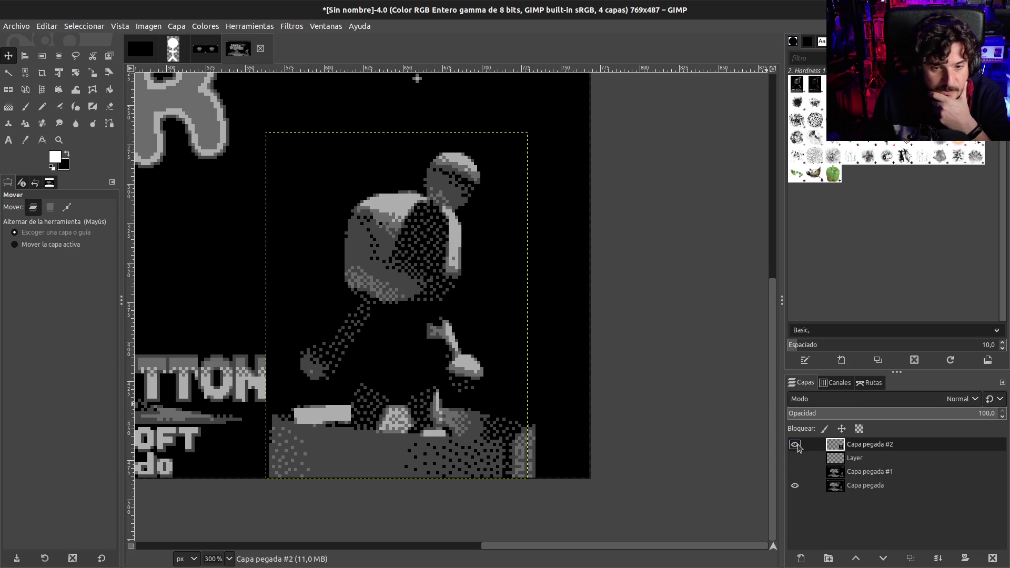
pyautogui.click(795, 445)
pyautogui.click(797, 446)
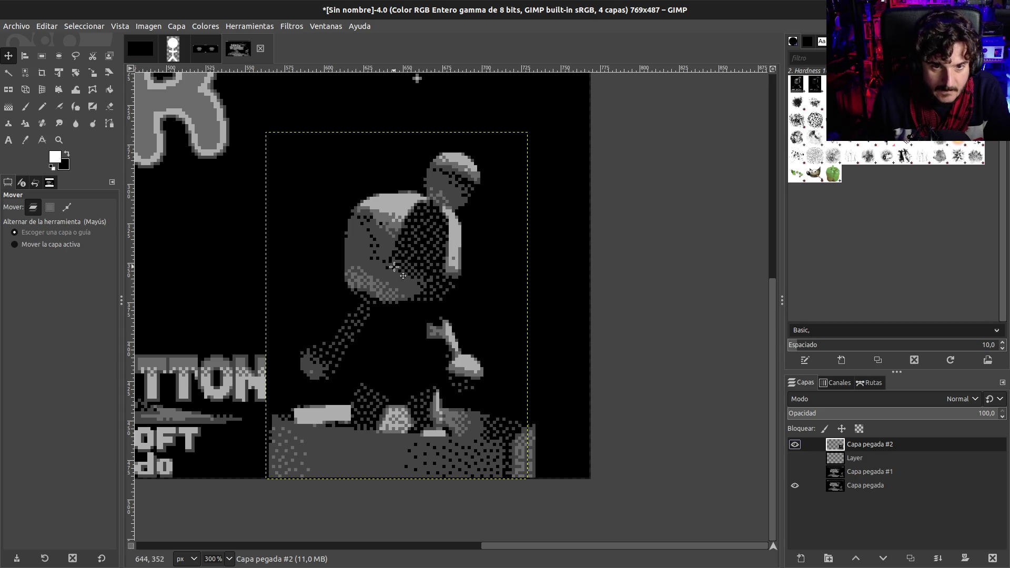
pyautogui.scroll(-1, 374, 295)
# Zoom out to 150% and flip Capa pegada #1 to compare the full screenshots
pyautogui.scroll(3, 315, 287)
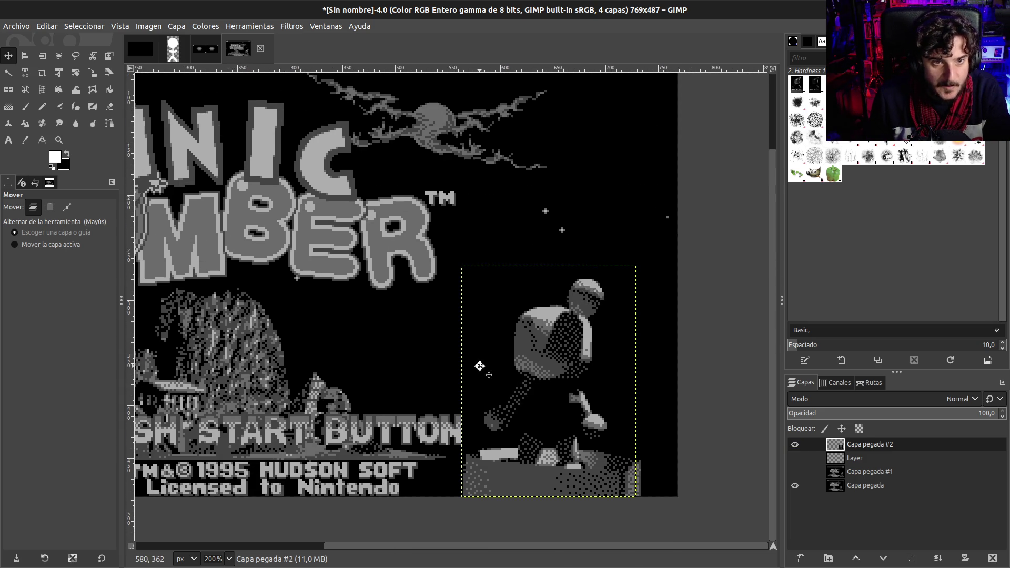
pyautogui.scroll(-1, 383, 350)
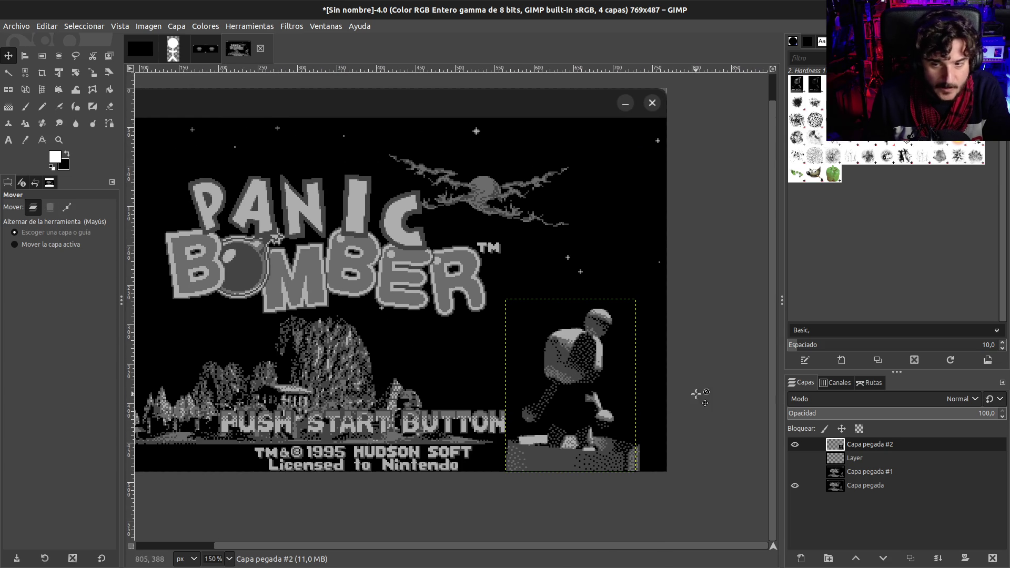
pyautogui.click(794, 471)
pyautogui.click(795, 471)
pyautogui.click(796, 471)
pyautogui.click(796, 471)
# Show then hide Capa pegada #1 and switch to the Panic Bomber emulator with Alt+Tab
pyautogui.click(796, 472)
pyautogui.click(797, 472)
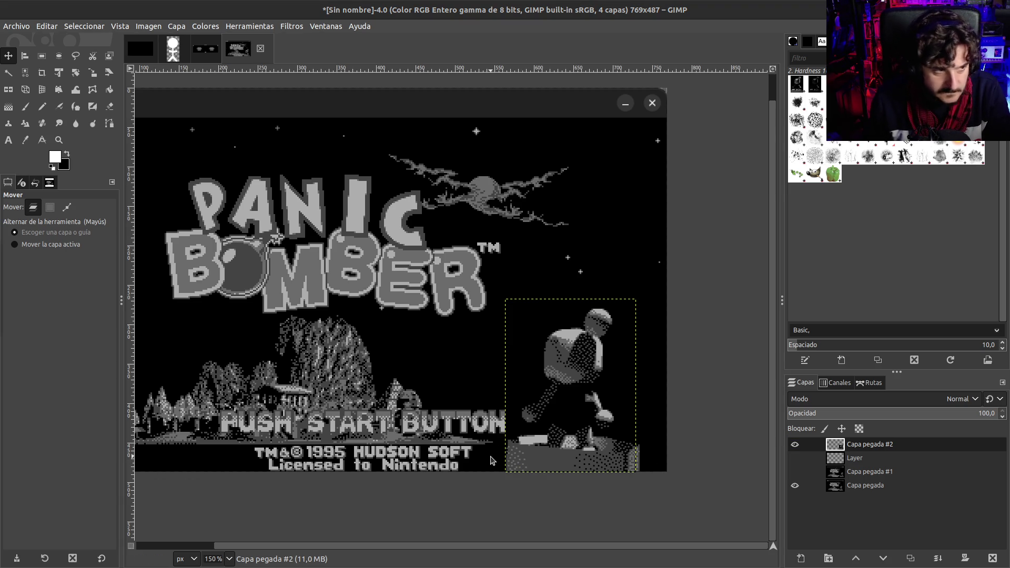
pyautogui.hotkey('alt', 'Tab')
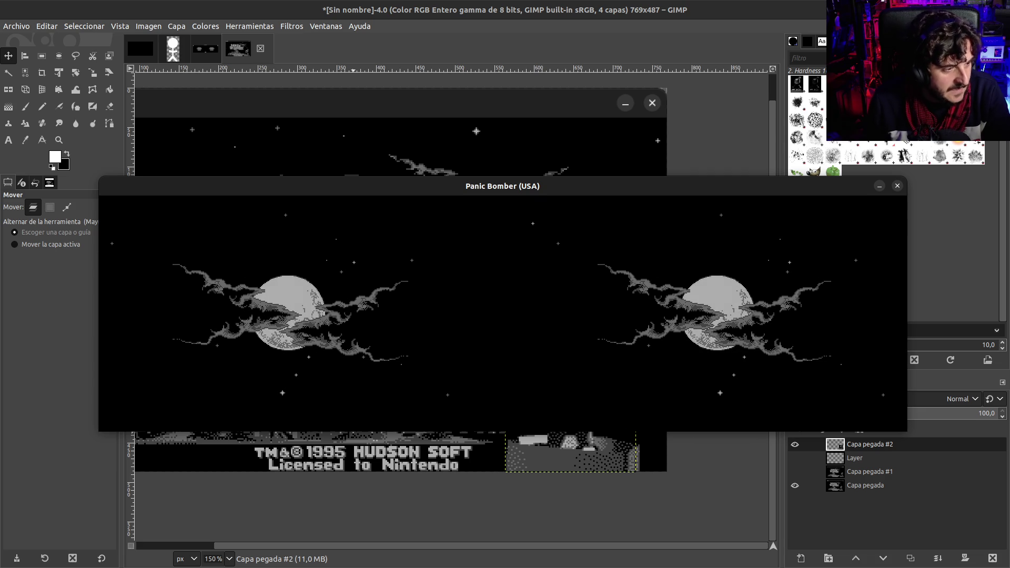
# Return to the GIMP image and make Capa pegada #1 visible again
pyautogui.click(755, 441)
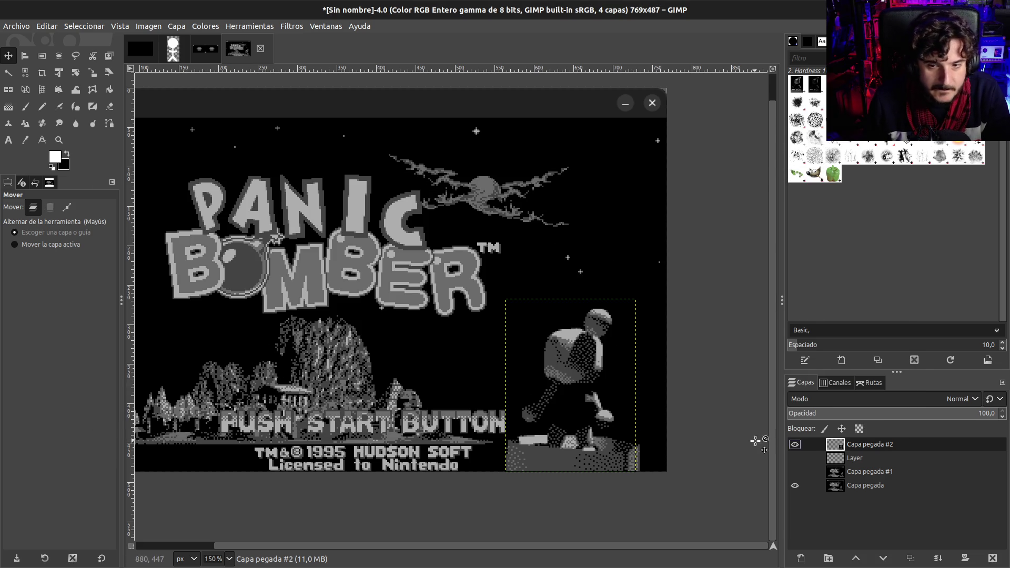
pyautogui.click(795, 473)
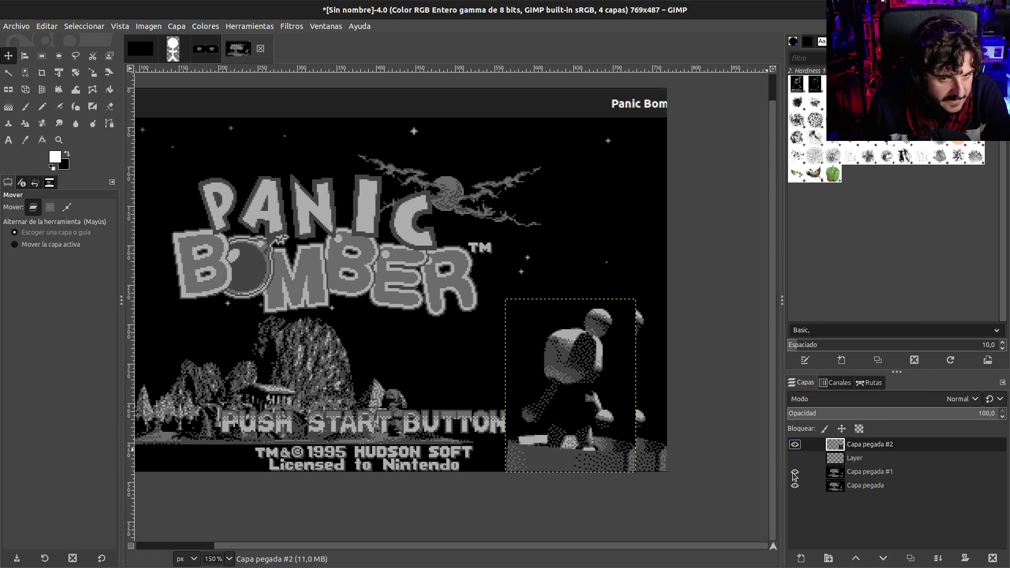
pyautogui.moveTo(795, 477); pyautogui.dragTo(793, 472)
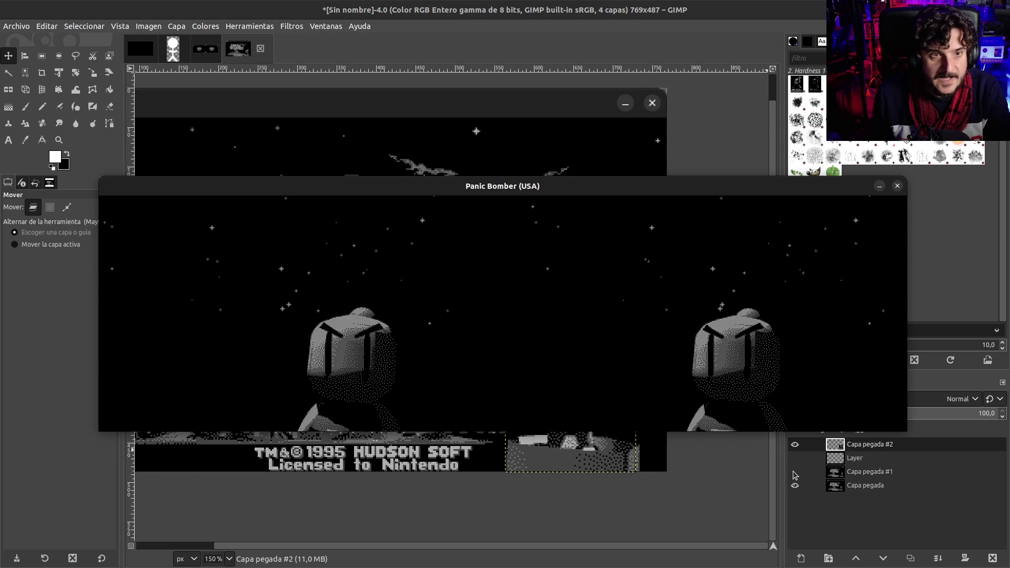
# Capture the Panic Bomber window and paste it into GIMP as a new image
pyautogui.press('super')
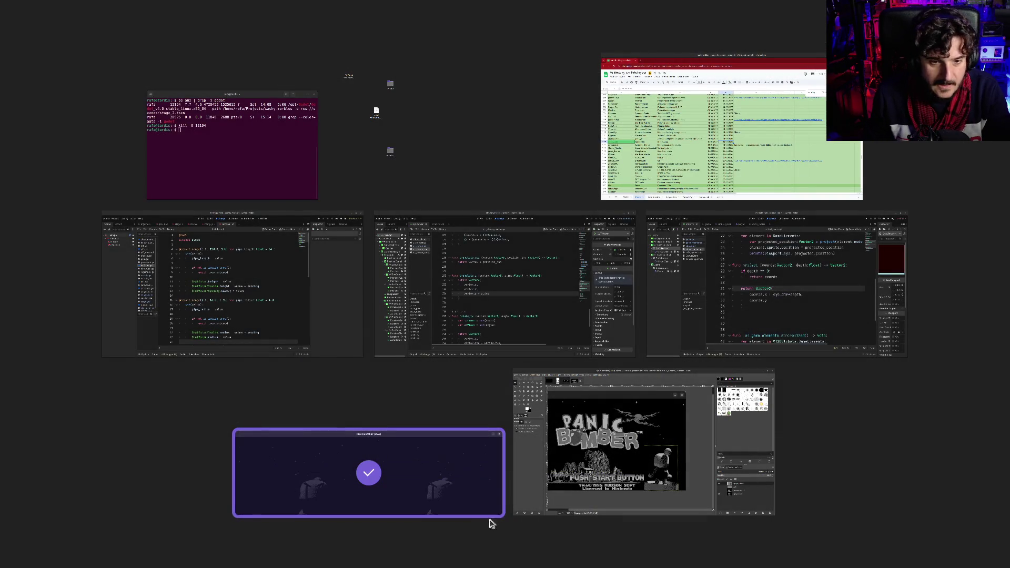
pyautogui.click(237, 463)
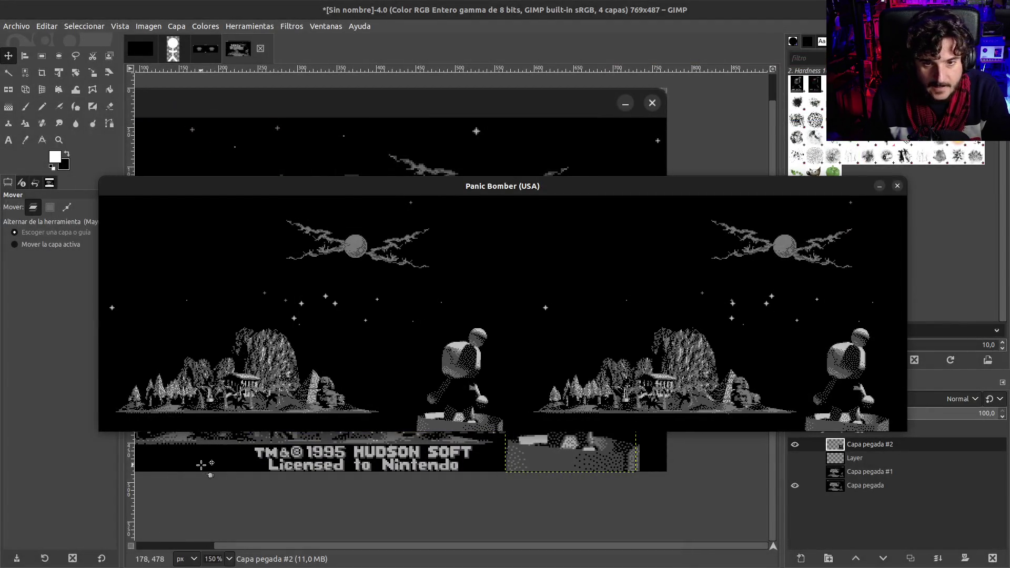
pyautogui.click(138, 394)
pyautogui.hotkey('ctrl', 'shift', 'v')
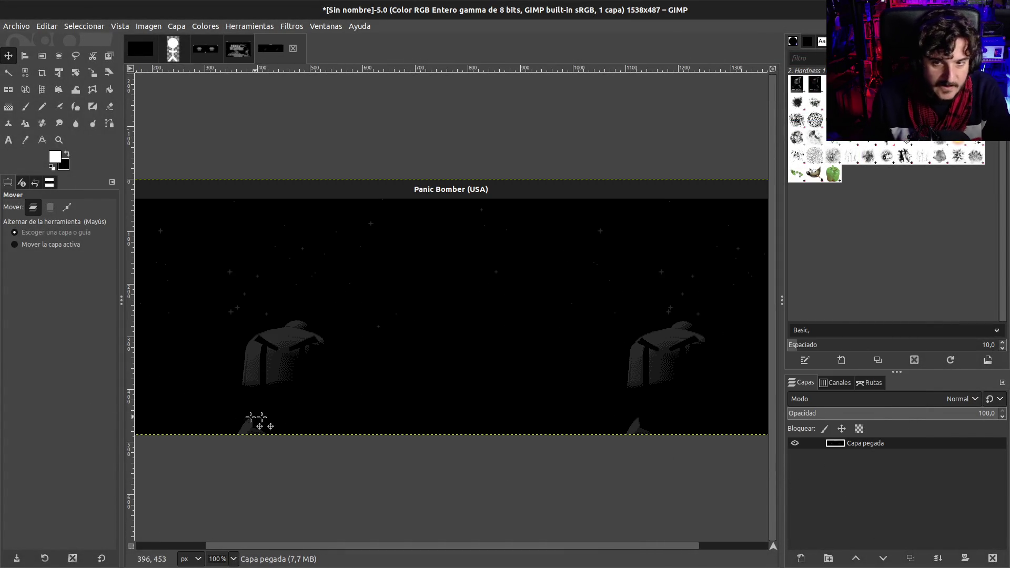
# Bring the Panic Bomber emulator window back in front of GIMP with Alt+Tab
pyautogui.hotkey('alt', 'Tab')
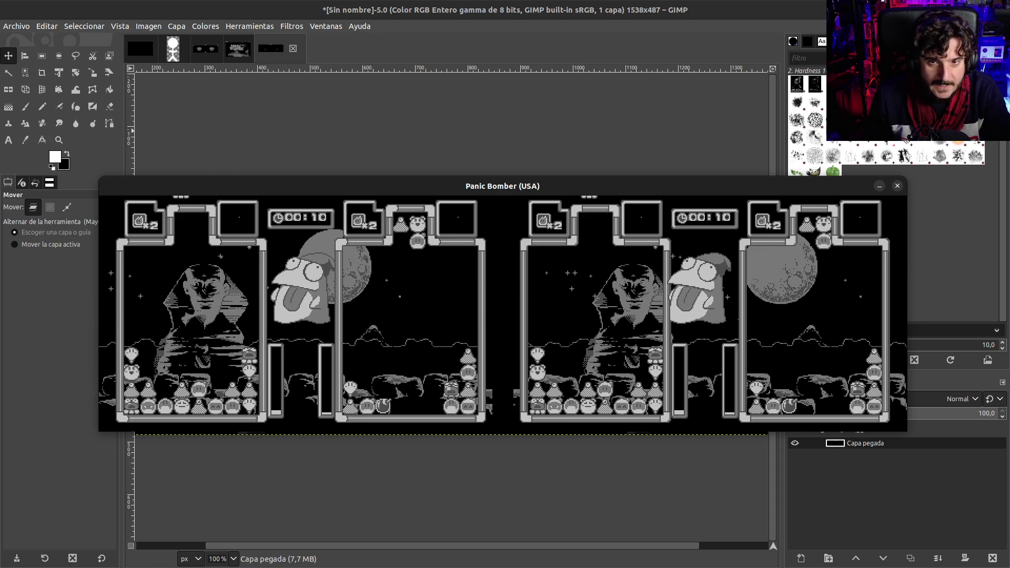
# Paste the mid-match Panic Bomber capture as a new 1538×487 image and open Canvas Size
pyautogui.press('super')
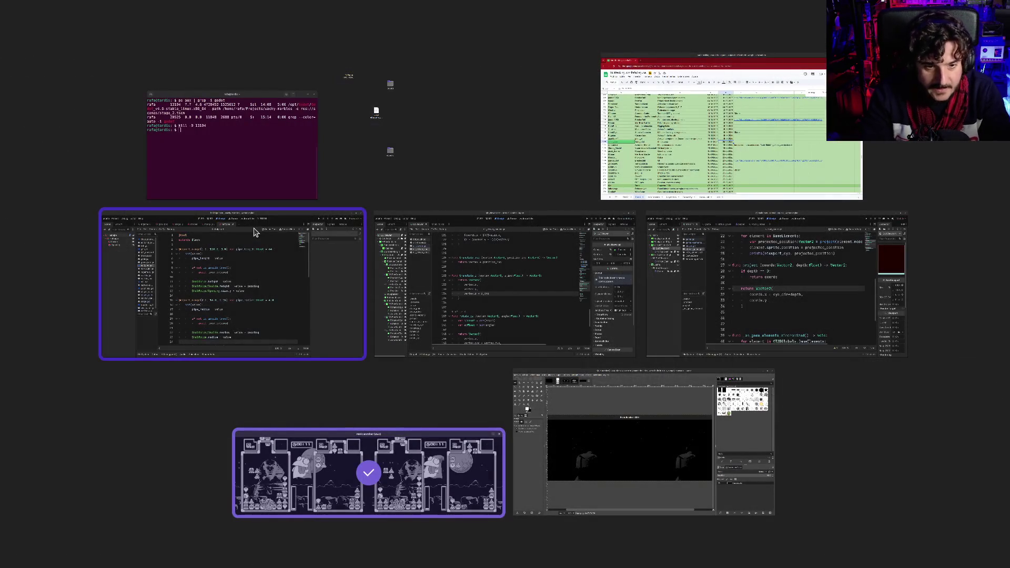
pyautogui.click(382, 464)
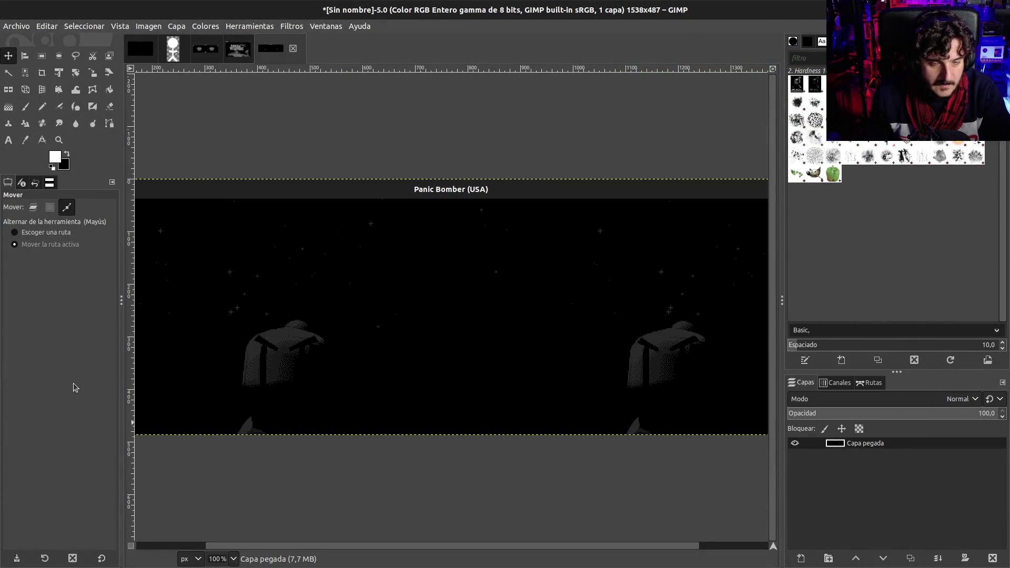
pyautogui.hotkey('ctrl', 'shift', 'v')
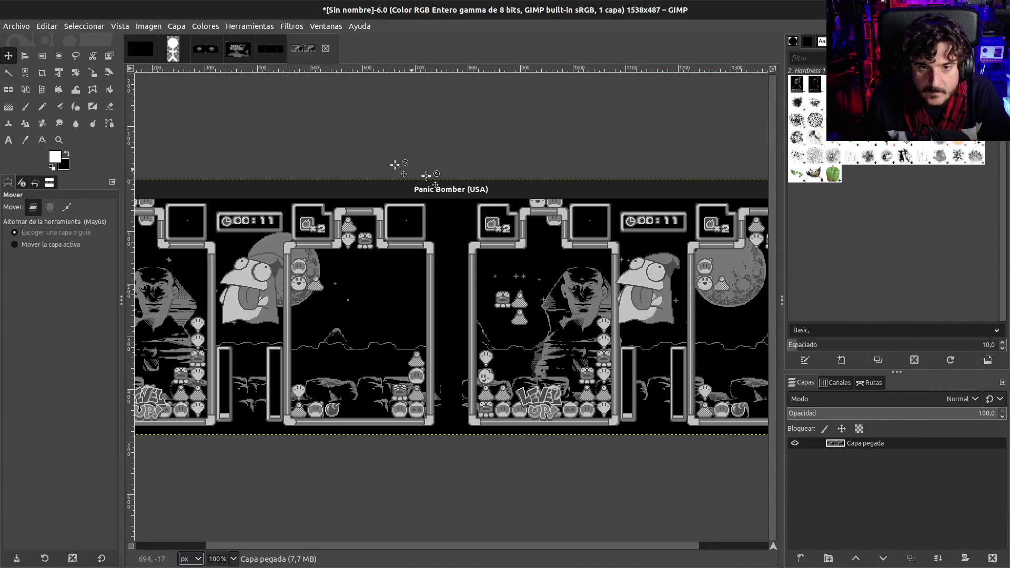
pyautogui.click(147, 26)
pyautogui.click(160, 122)
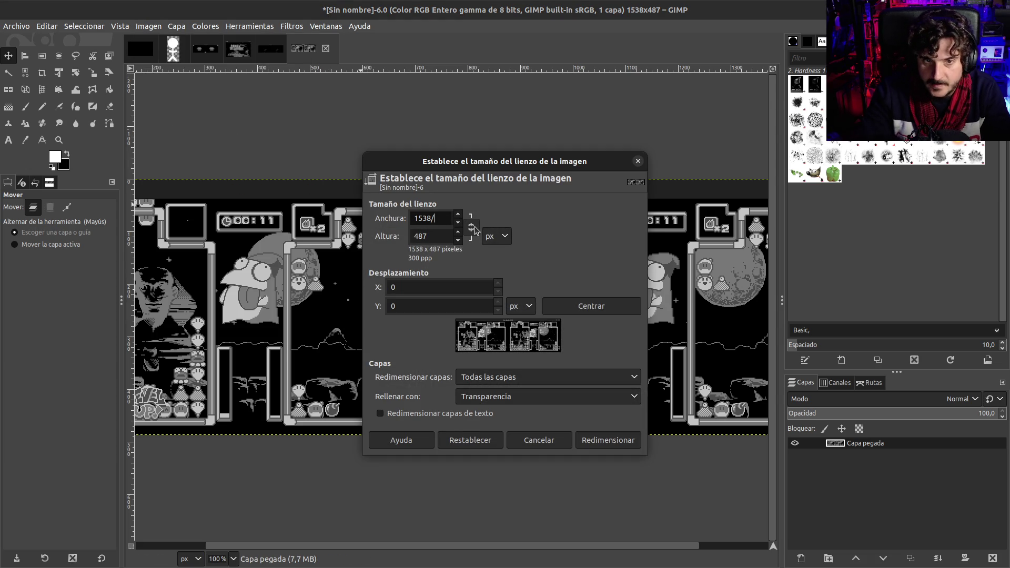
# Resize the canvas to 769 px wide, copy the pixels, then undo the resize
pyautogui.press('Tab')
pyautogui.click(572, 312)
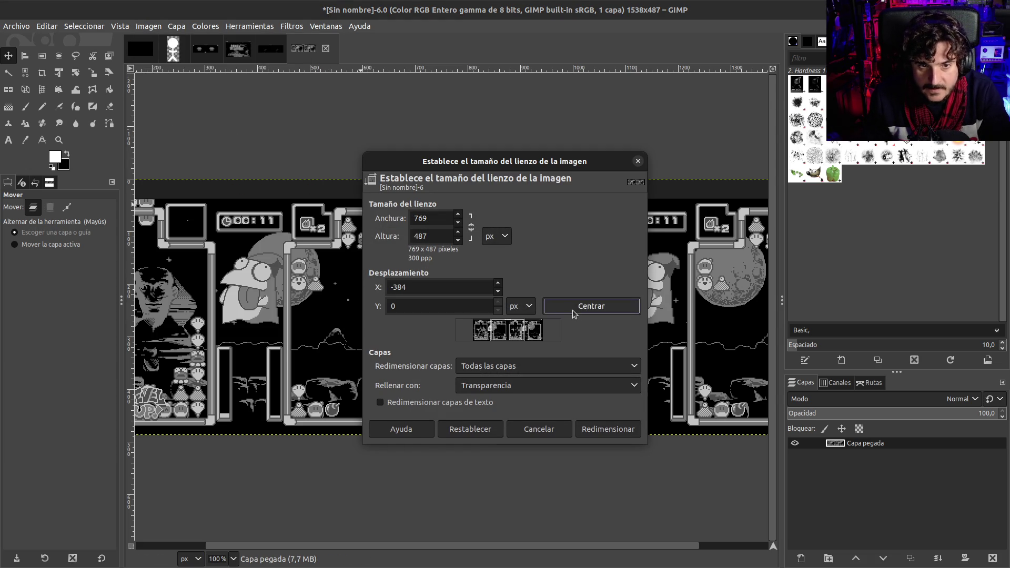
pyautogui.moveTo(499, 330)
pyautogui.mouseDown()
pyautogui.moveTo(489, 352)
pyautogui.moveTo(545, 333)
pyautogui.mouseUp()
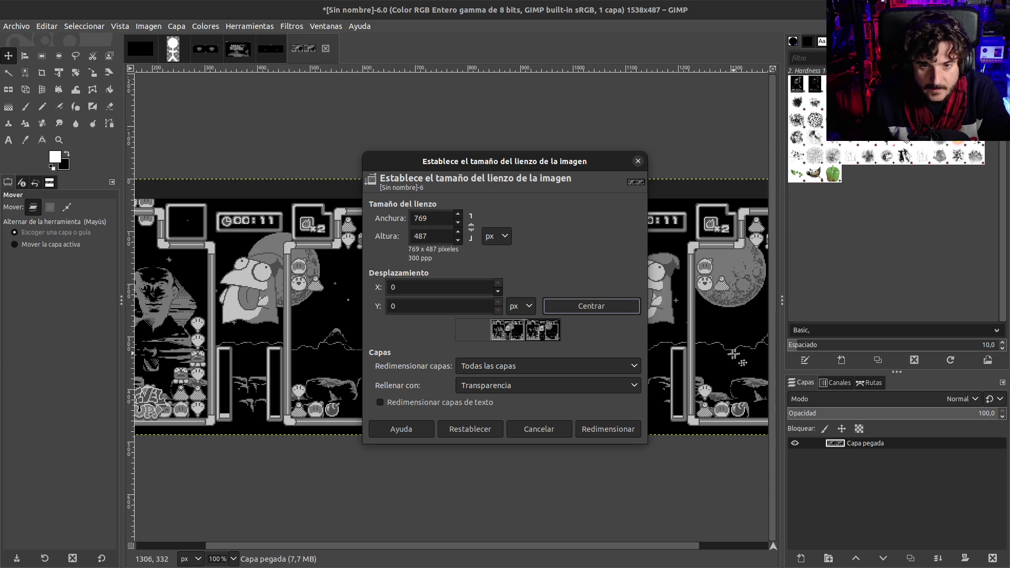
pyautogui.click(609, 429)
pyautogui.hotkey('ctrl', 'c')
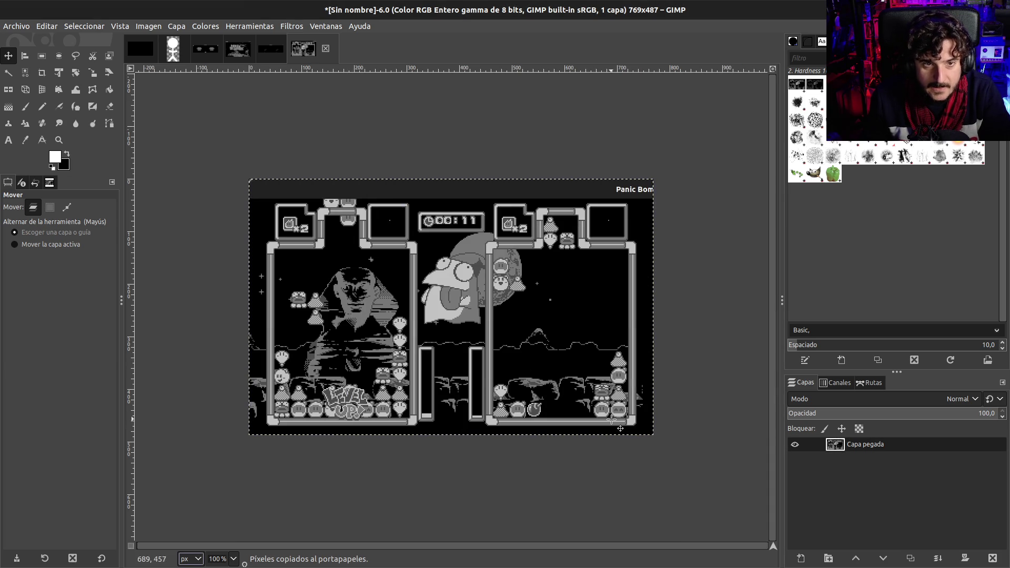
pyautogui.hotkey('ctrl', 'z')
# Resize the canvas to 1538/2 width with X offset -769, and make the paste a new layer
pyautogui.click(149, 27)
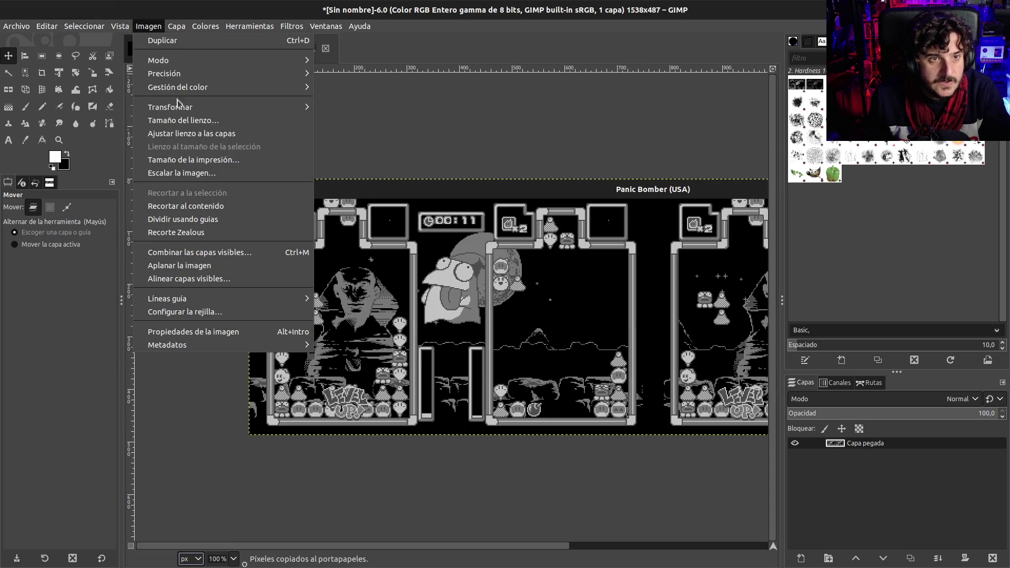
pyautogui.click(182, 125)
pyautogui.click(442, 219)
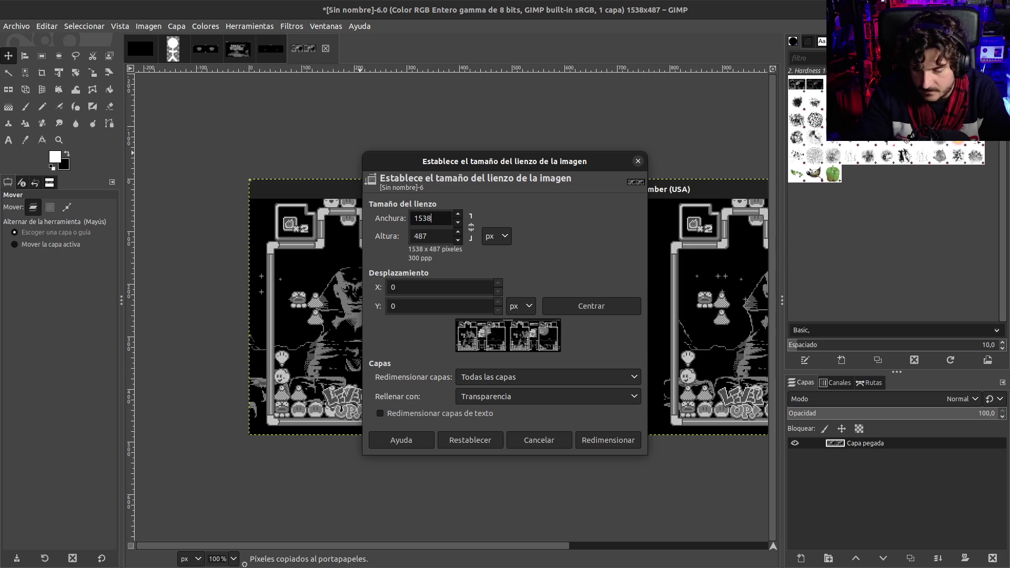
pyautogui.write('2')
pyautogui.press('Tab')
pyautogui.doubleClick(465, 287)
pyautogui.write('-769')
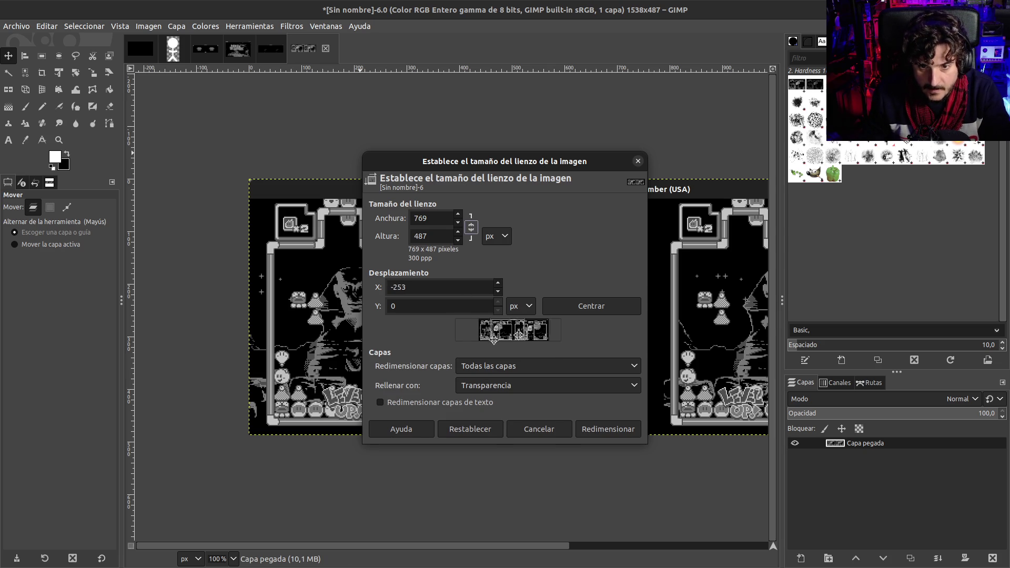
pyautogui.click(599, 429)
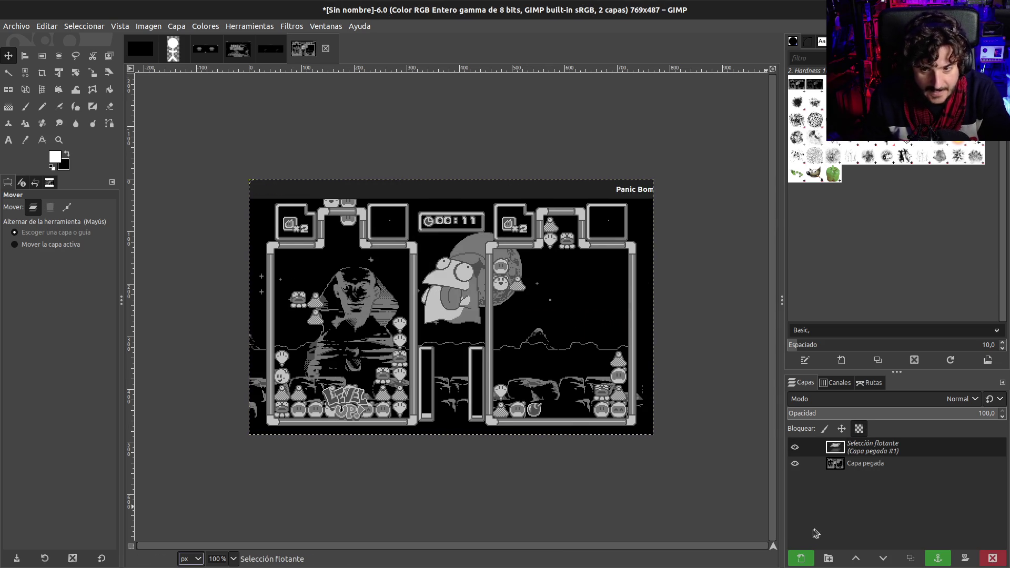
pyautogui.click(801, 557)
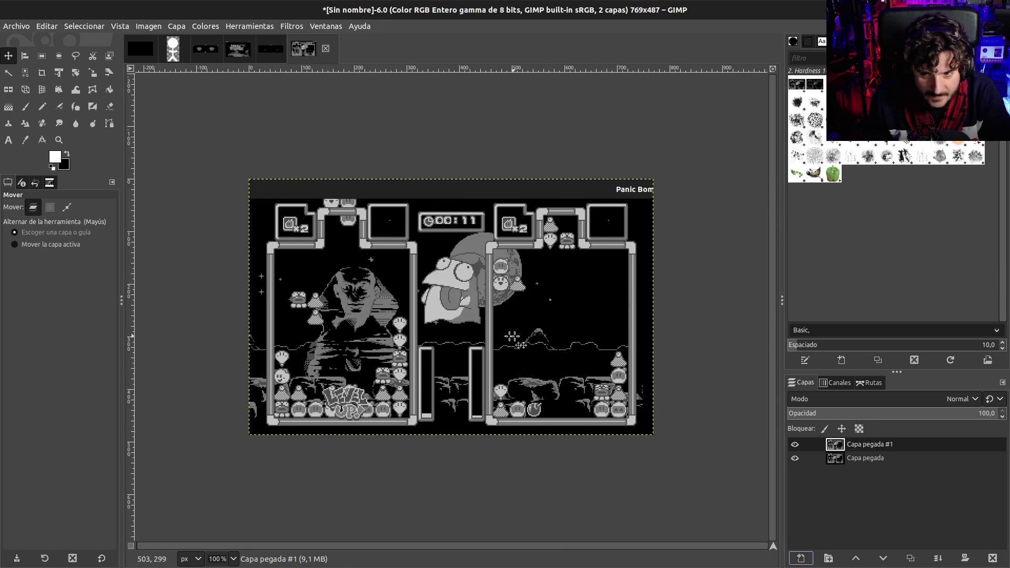
pyautogui.keyDown('ctrl'); pyautogui.scroll(1, 358, 300); pyautogui.keyUp('ctrl')
# Nudge Capa pegada #1 slightly up-left and hide it, undoing a trial move of Capa pegada
pyautogui.moveTo(431, 287); pyautogui.dragTo(418, 285)
pyautogui.click(796, 446)
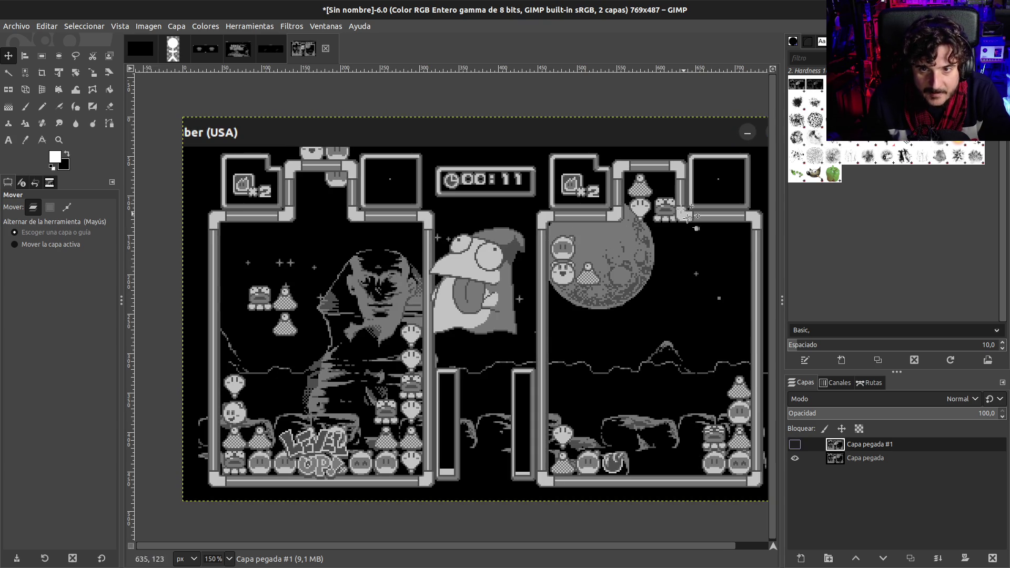
pyautogui.moveTo(616, 161); pyautogui.dragTo(700, 241)
pyautogui.hotkey('ctrl', 'z')
# Draw a small rectangular selection on the image, then clear it
pyautogui.press('r')
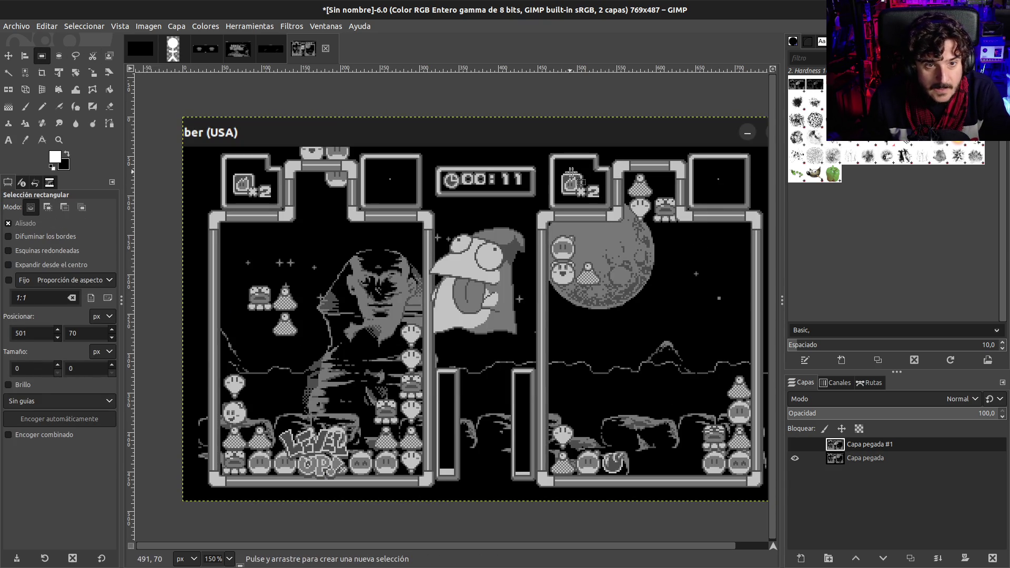
pyautogui.moveTo(555, 149); pyautogui.dragTo(609, 217)
pyautogui.click(609, 216)
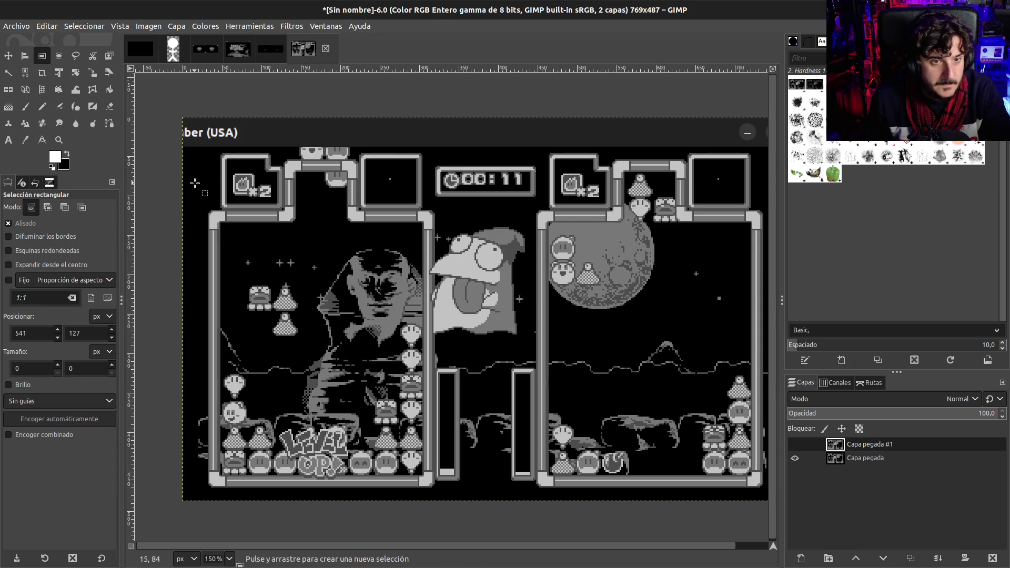
# Flip Capa pegada #1 on and off repeatedly to compare both eye views, ending hidden
pyautogui.click(794, 444)
pyautogui.click(794, 445)
pyautogui.click(795, 445)
pyautogui.click(795, 444)
pyautogui.click(794, 445)
pyautogui.click(794, 444)
pyautogui.click(794, 444)
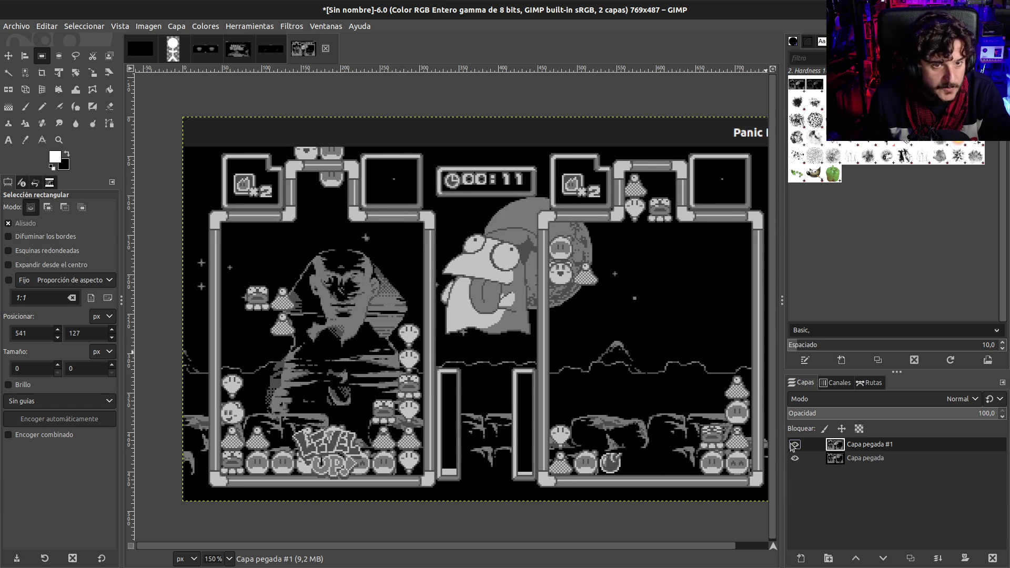
pyautogui.click(794, 445)
pyautogui.click(794, 445)
pyautogui.click(794, 445)
pyautogui.click(794, 444)
pyautogui.click(795, 445)
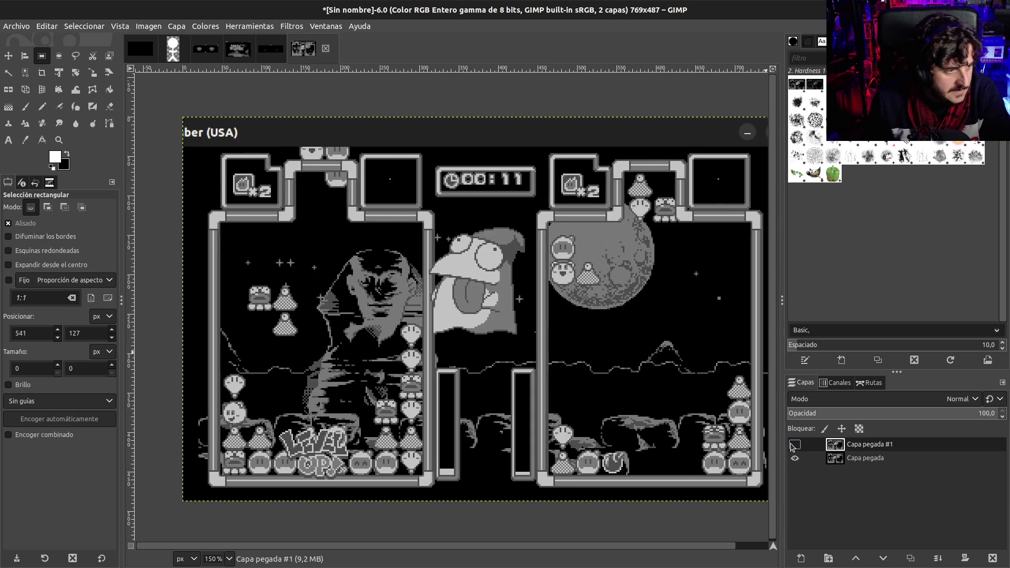
pyautogui.click(795, 444)
pyautogui.click(794, 444)
pyautogui.click(795, 445)
pyautogui.click(794, 444)
pyautogui.click(795, 445)
pyautogui.click(794, 445)
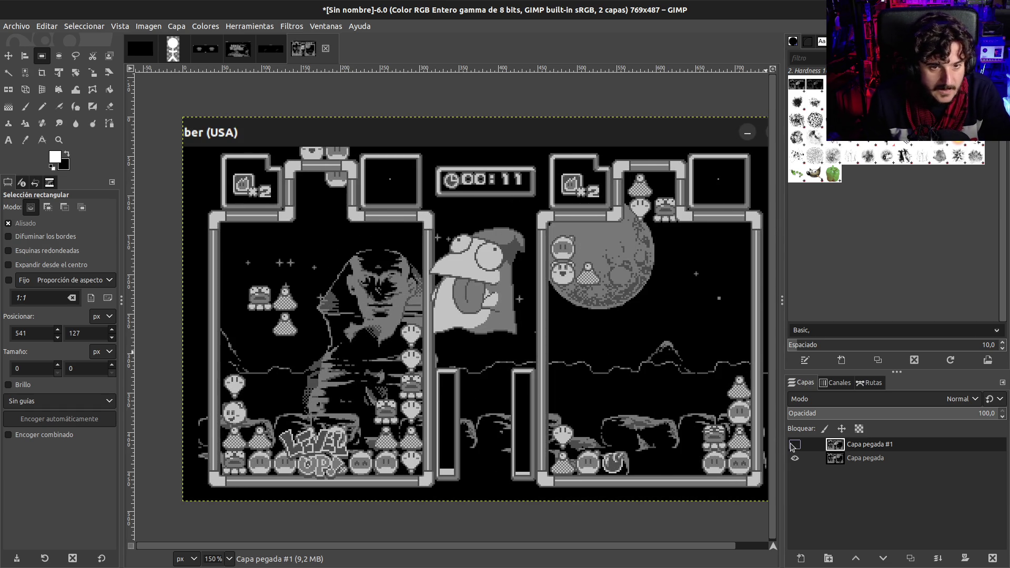
pyautogui.click(794, 444)
pyautogui.click(794, 445)
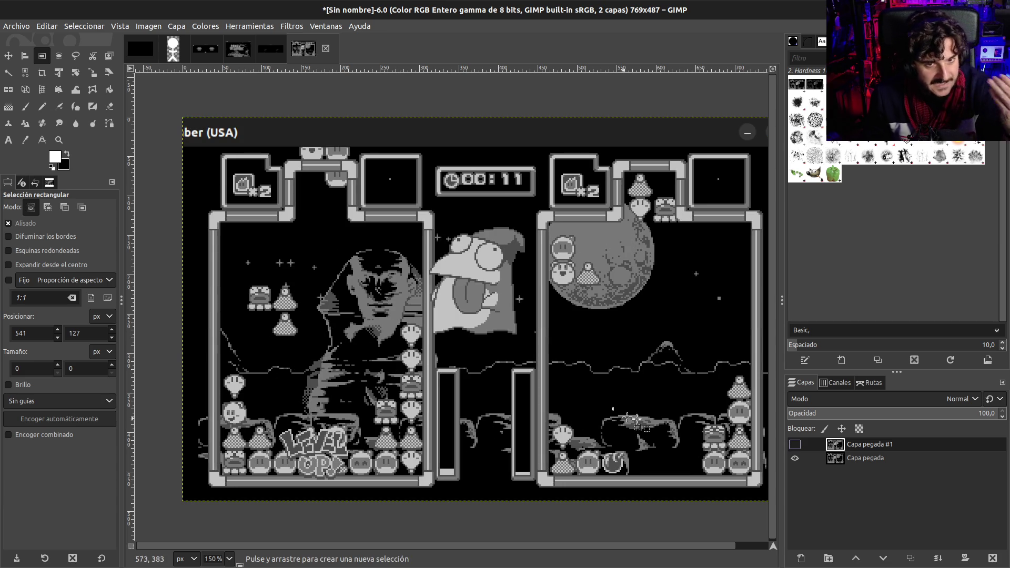
pyautogui.click(795, 445)
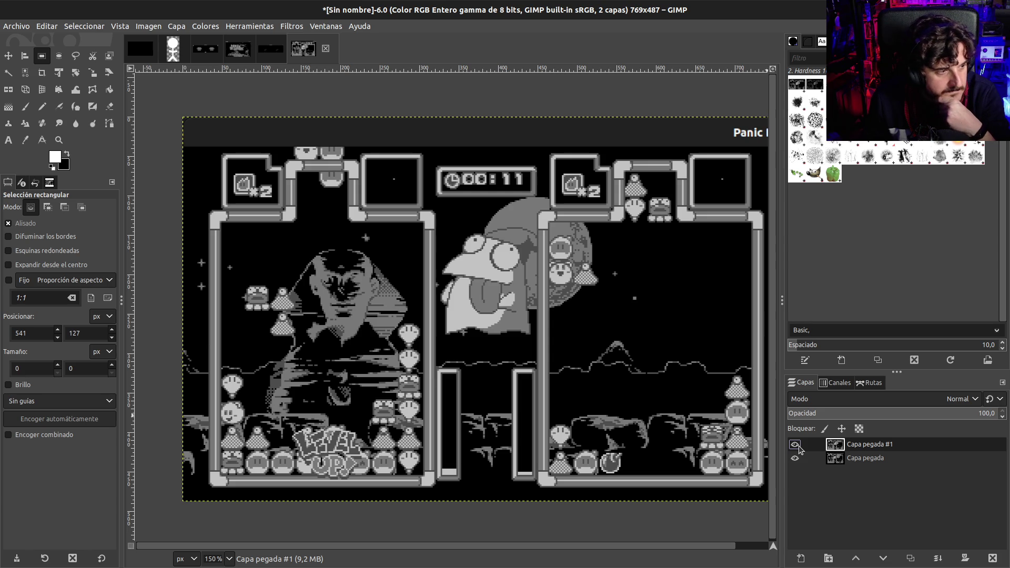
pyautogui.click(798, 446)
pyautogui.click(799, 445)
pyautogui.click(798, 446)
pyautogui.click(798, 445)
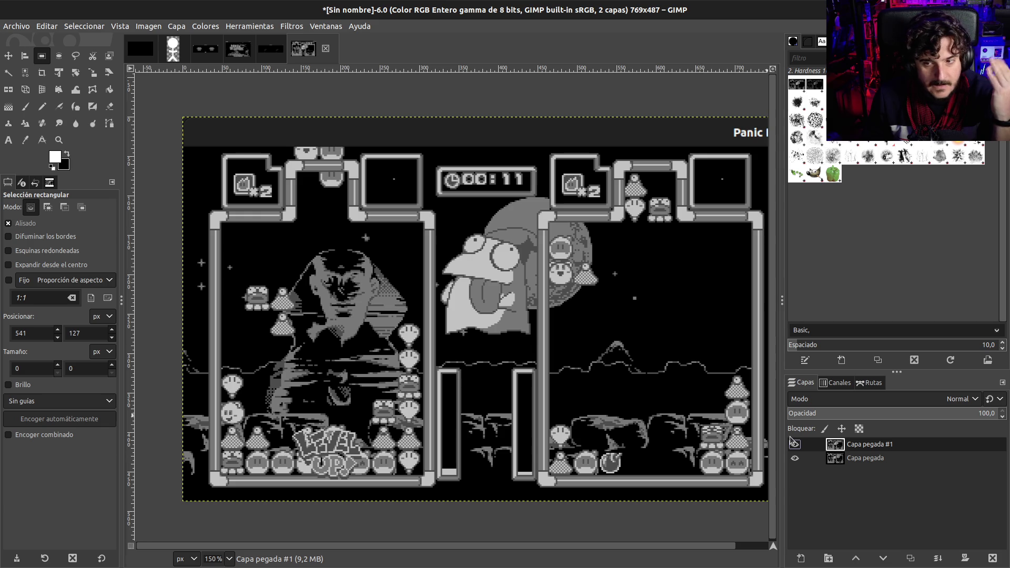
pyautogui.click(794, 445)
pyautogui.click(794, 445)
pyautogui.click(795, 445)
pyautogui.click(795, 445)
pyautogui.click(794, 445)
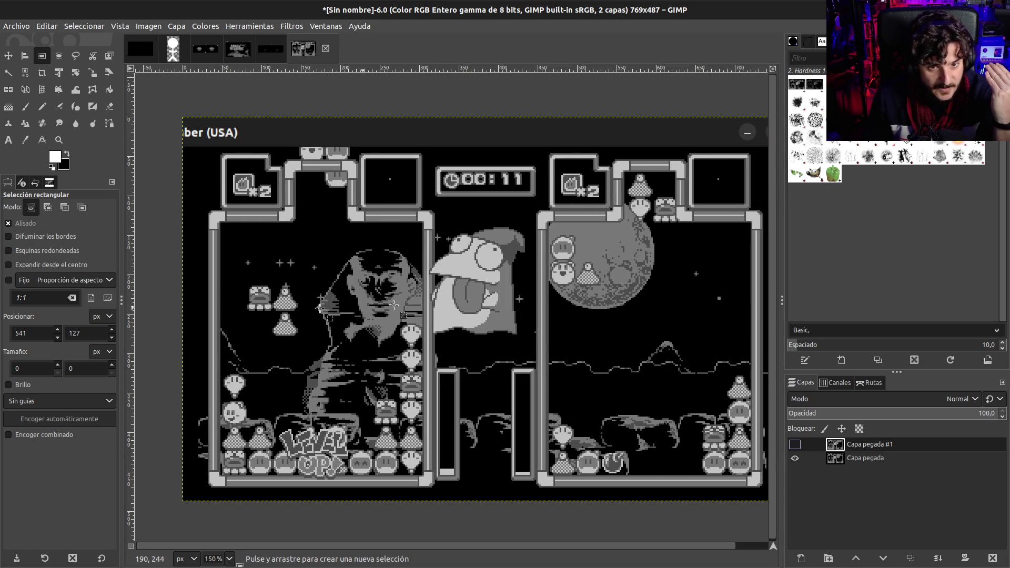
pyautogui.click(795, 445)
pyautogui.click(795, 445)
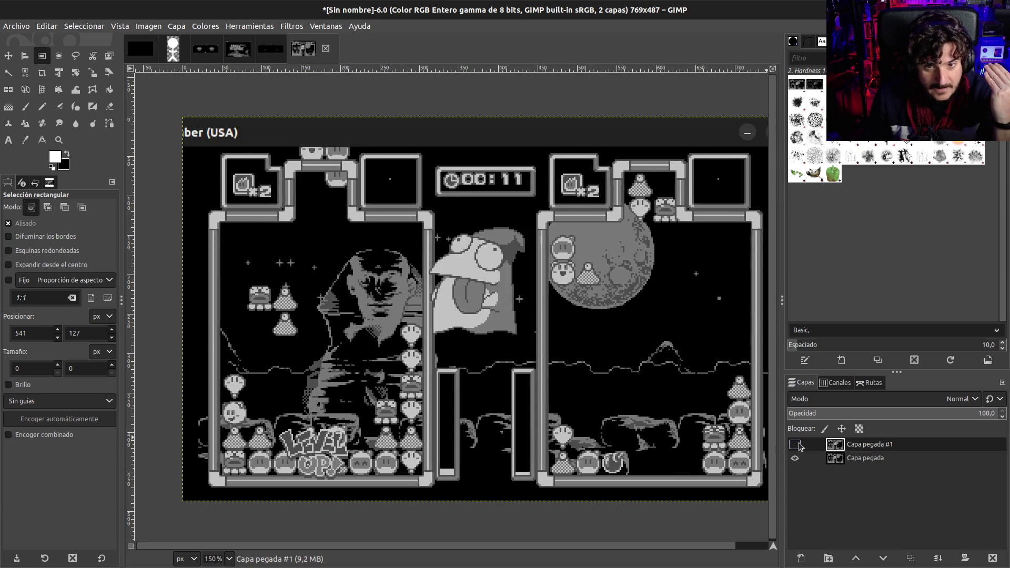
pyautogui.click(795, 445)
pyautogui.click(795, 445)
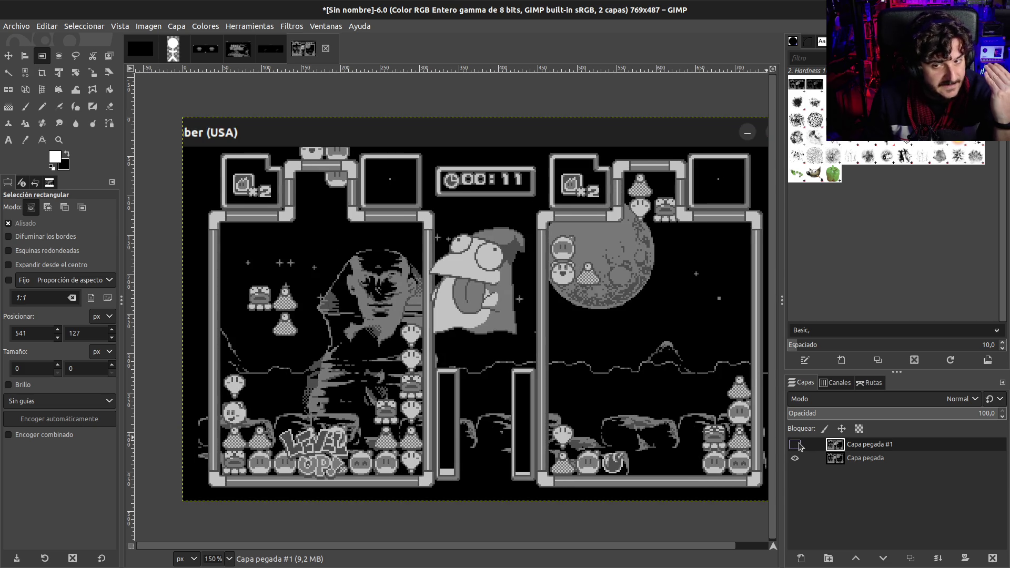
pyautogui.click(795, 445)
pyautogui.click(795, 445)
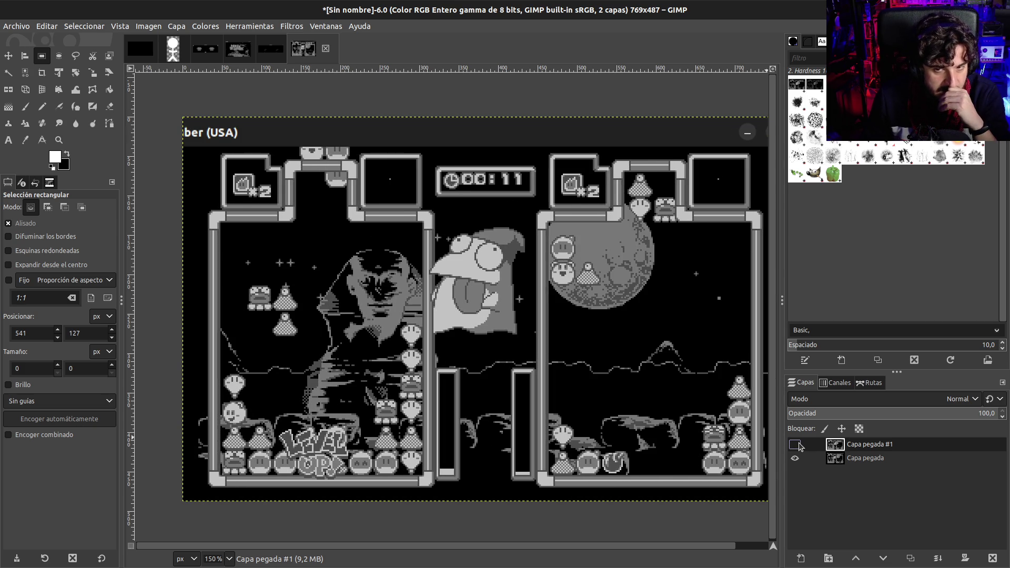